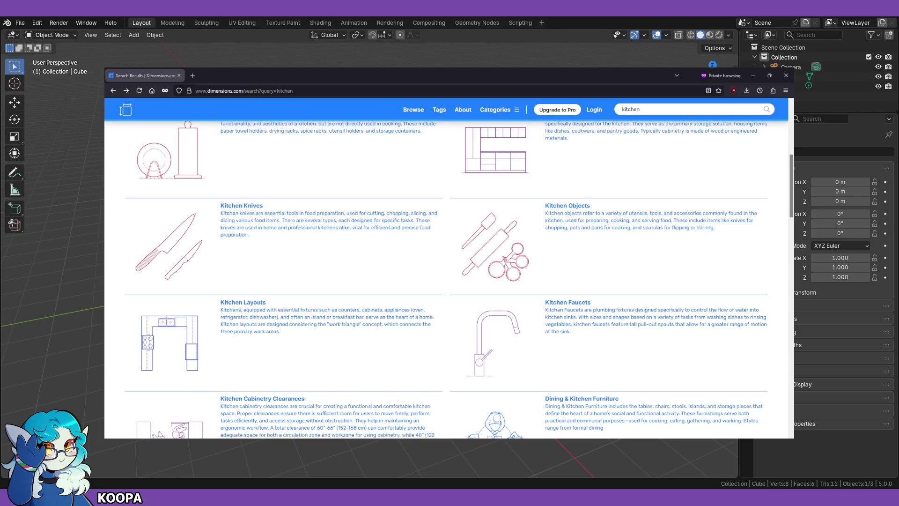
Step: Open the Dimensions.com home page in a new tab, browse it, then close it
scroll(447, 281, up, 5)
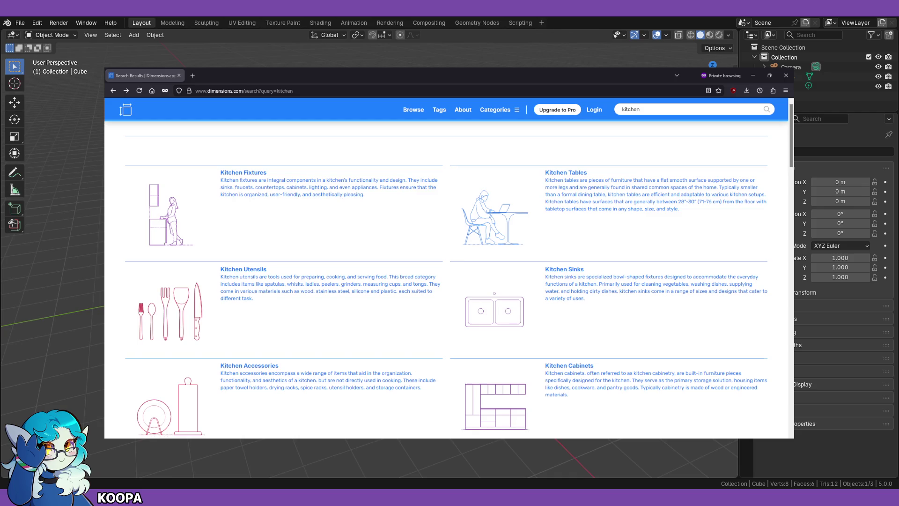
middle_click(126, 110)
click(219, 76)
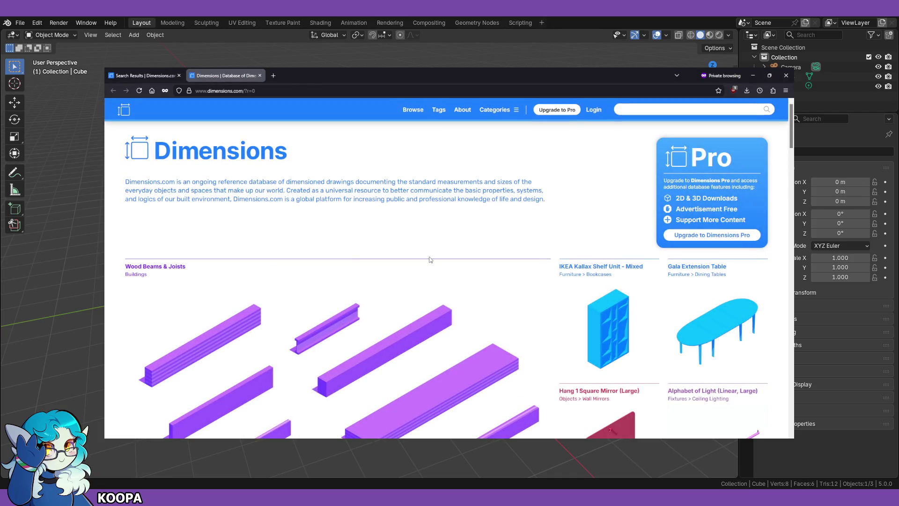
scroll(430, 259, down, 10)
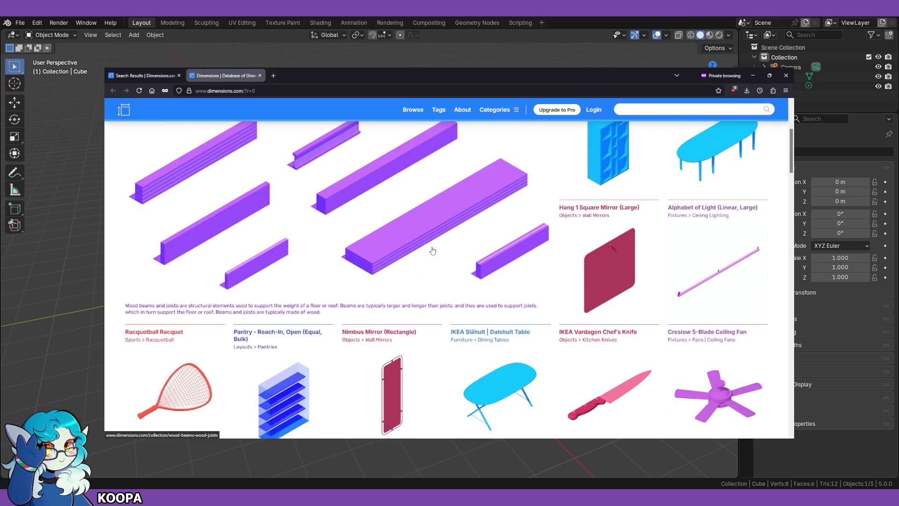
scroll(432, 252, down, 10)
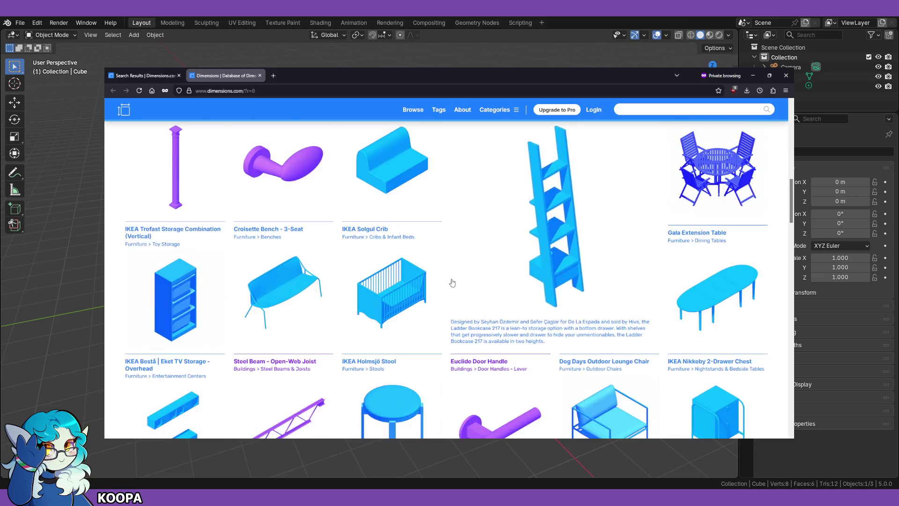
scroll(452, 286, down, 5)
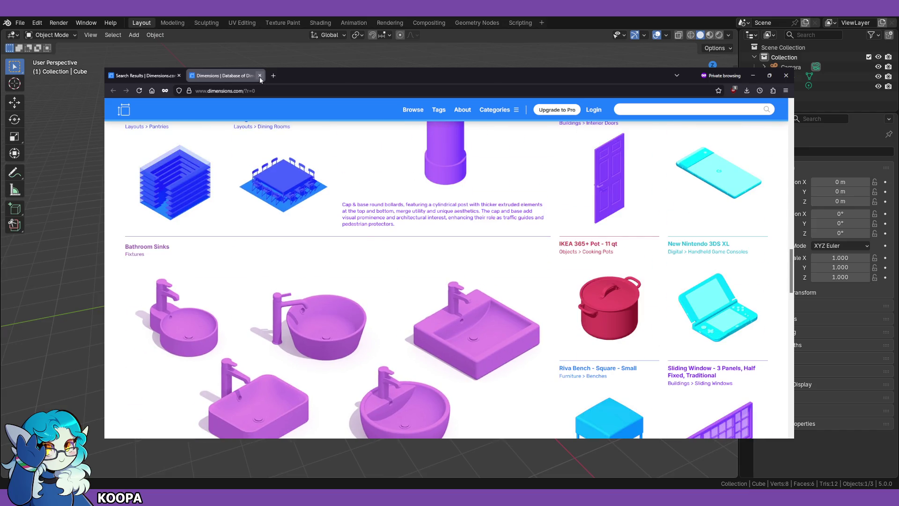
click(260, 76)
Step: Open the Kitchen Layouts collection from the kitchen search results
scroll(401, 277, down, 1)
scroll(328, 285, up, 1)
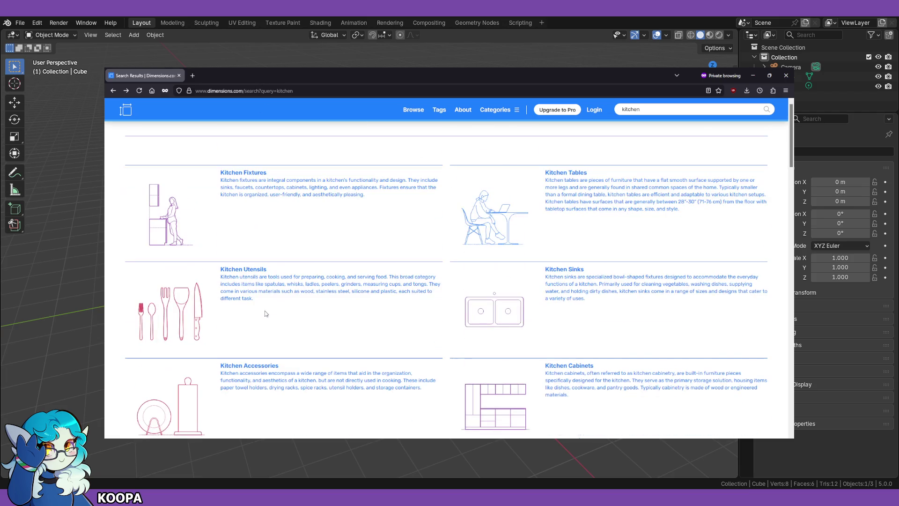
scroll(239, 295, down, 6)
click(251, 303)
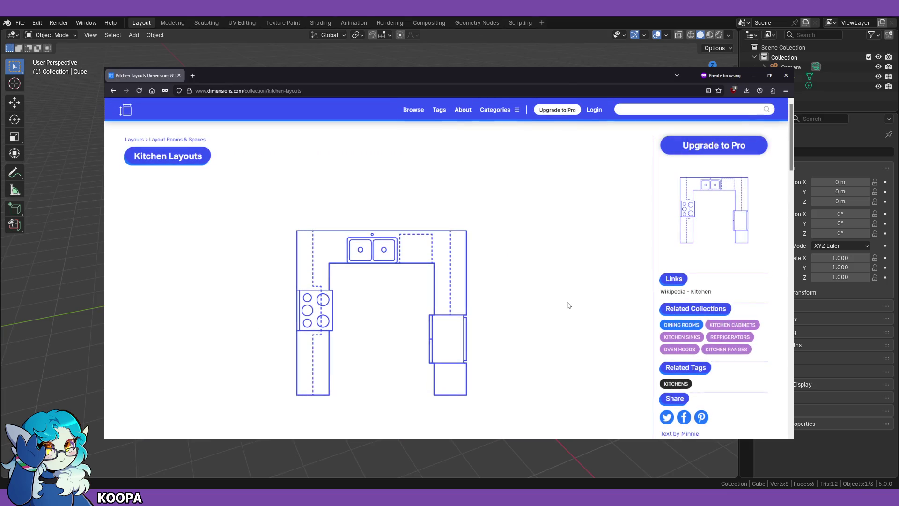
Step: Browse the Kitchen Layouts page sections, then open the U-Shape Kitchen layout details
scroll(568, 306, down, 3)
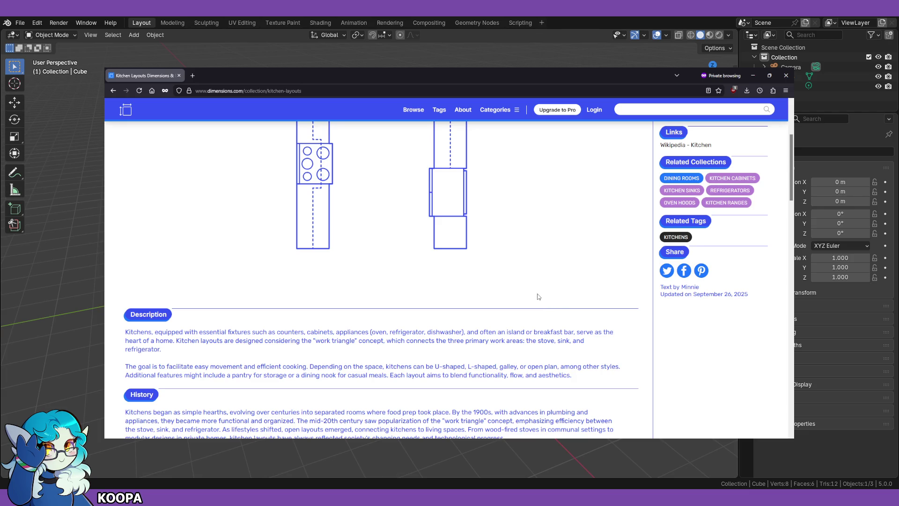
scroll(531, 296, down, 5)
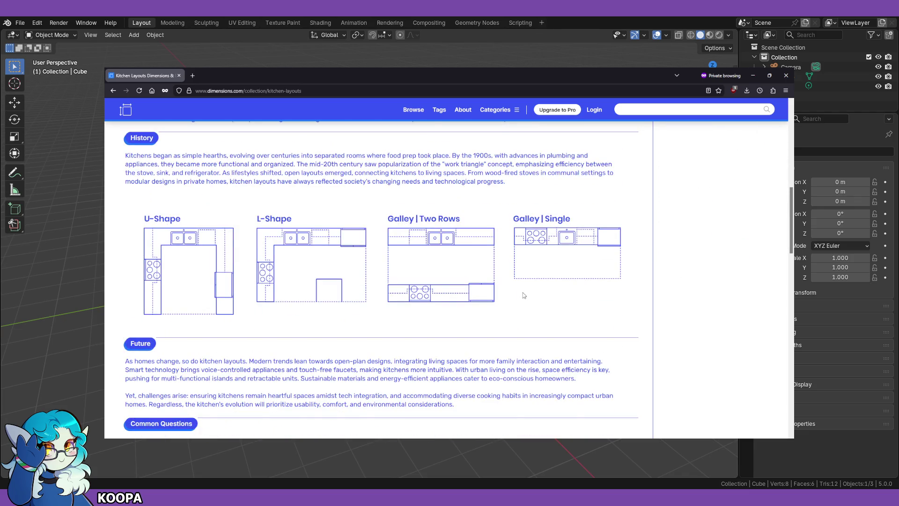
scroll(522, 294, down, 10)
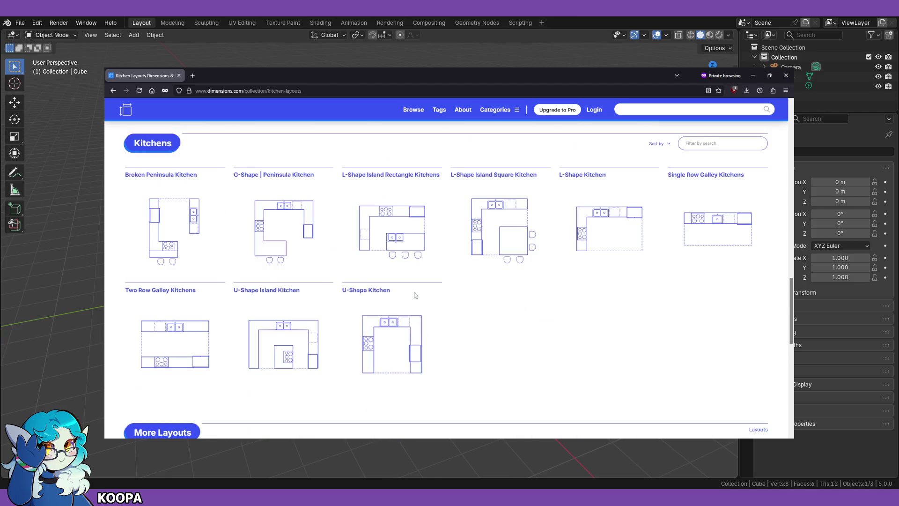
scroll(502, 313, down, 6)
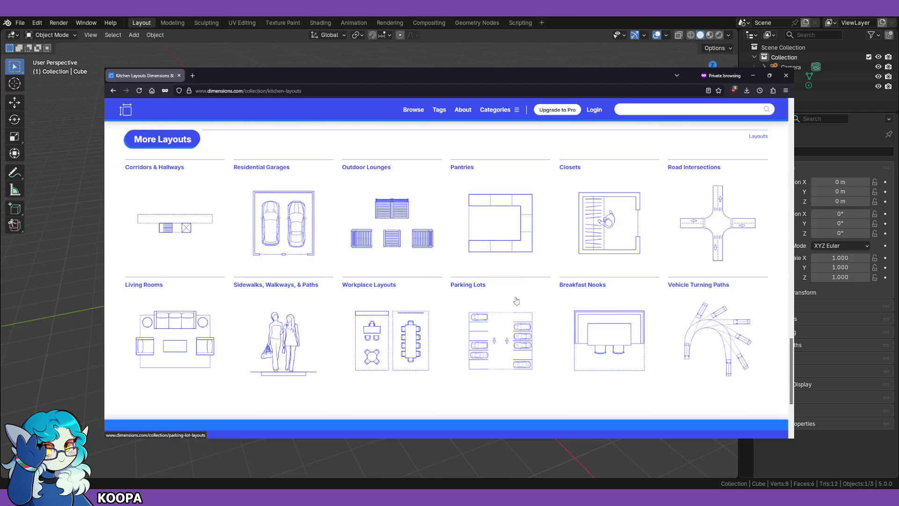
scroll(520, 300, up, 5)
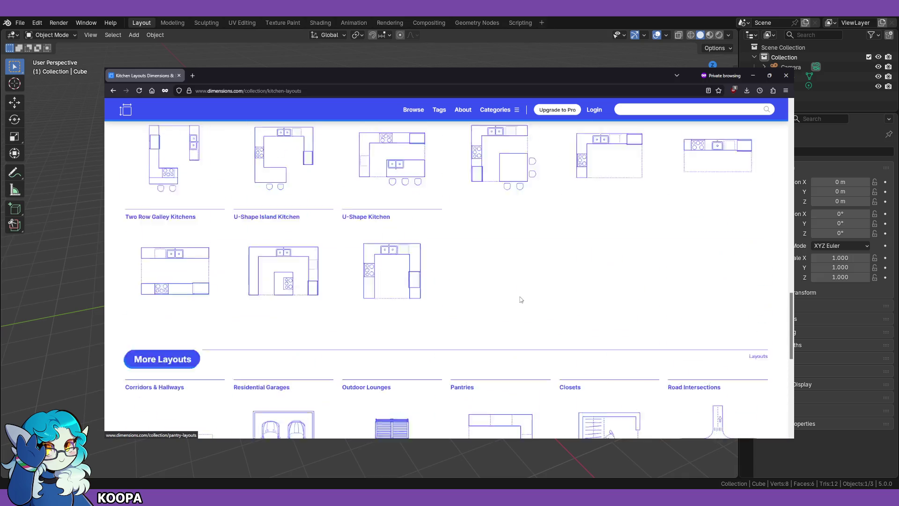
scroll(521, 300, up, 2)
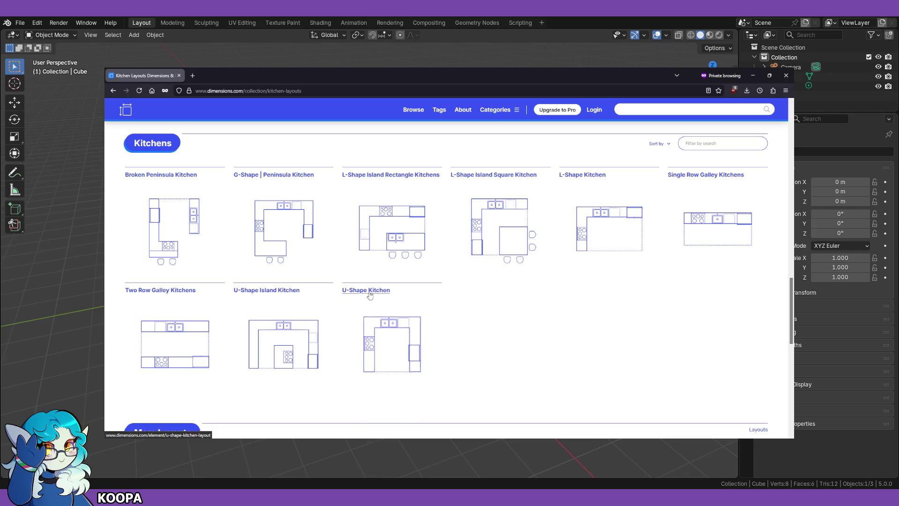
click(400, 343)
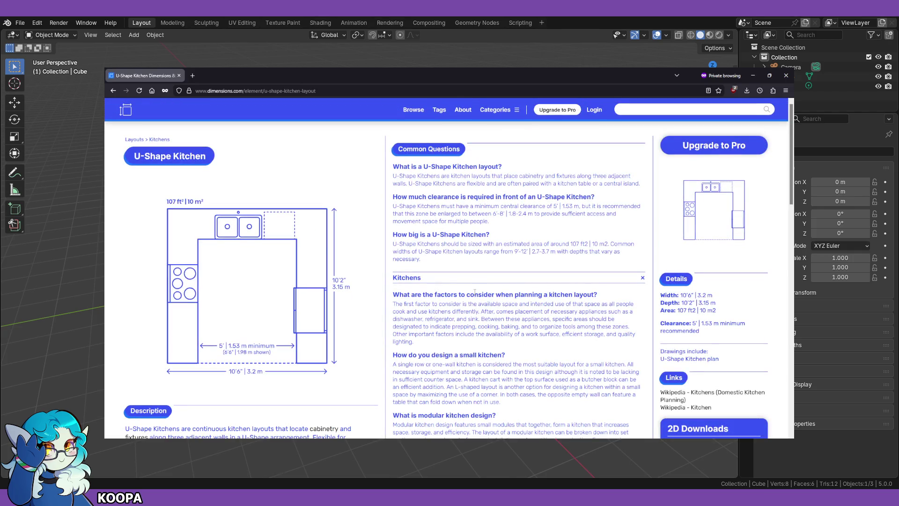
Step: Minimize the browser to return to Blender's default scene with the cube, camera and light
scroll(395, 297, down, 1)
scroll(402, 302, up, 1)
click(754, 76)
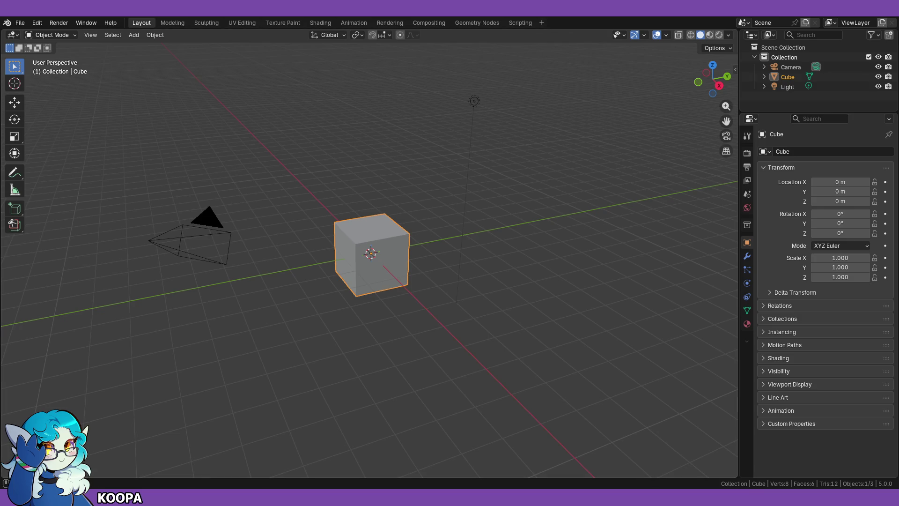
Step: Delete the default cube from the scene
mouse_move(460, 318)
middle_down()
mouse_move(409, 299)
mouse_move(491, 316)
mouse_move(457, 330)
mouse_move(397, 308)
mouse_move(461, 302)
mouse_move(382, 254)
mouse_move(476, 299)
mouse_move(432, 264)
mouse_move(406, 287)
mouse_move(427, 238)
middle_up()
key(x)
click(377, 257)
Step: Switch to the front orthographic view and zoom in on the origin
key(KP_1)
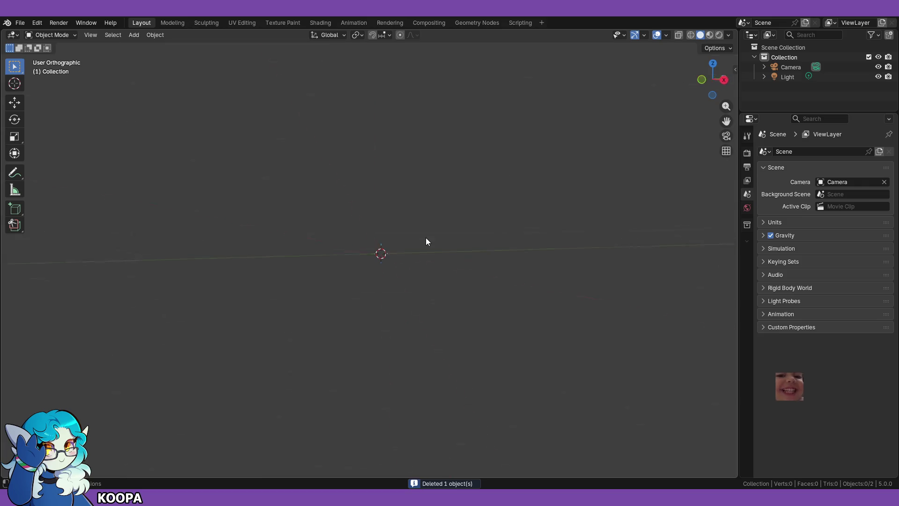
scroll(344, 240, up, 4)
scroll(417, 260, up, 5)
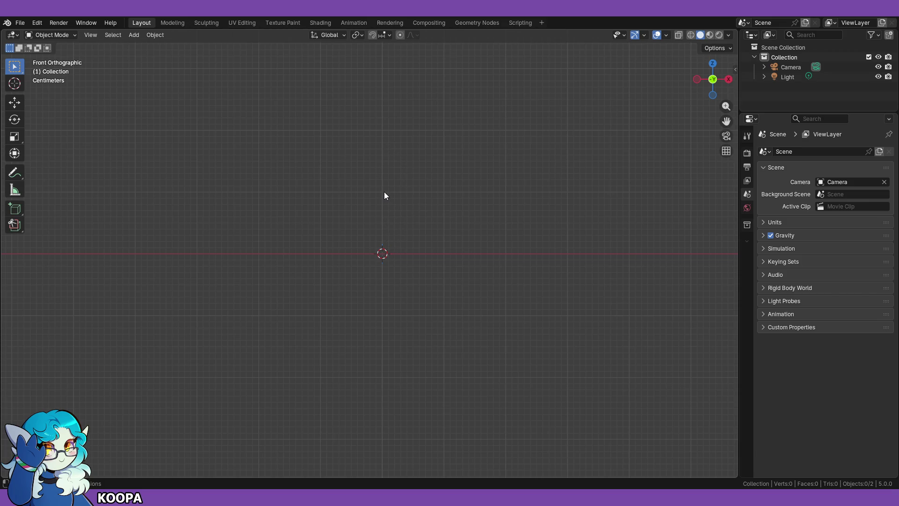
drag(384, 192, 445, 252)
mouse_move(384, 131)
mouse_down()
mouse_move(425, 184)
mouse_move(443, 190)
mouse_up()
drag(384, 143, 442, 251)
right_click(419, 235)
Step: Add a cylinder at the origin
key(shift+a)
mouse_move(419, 232)
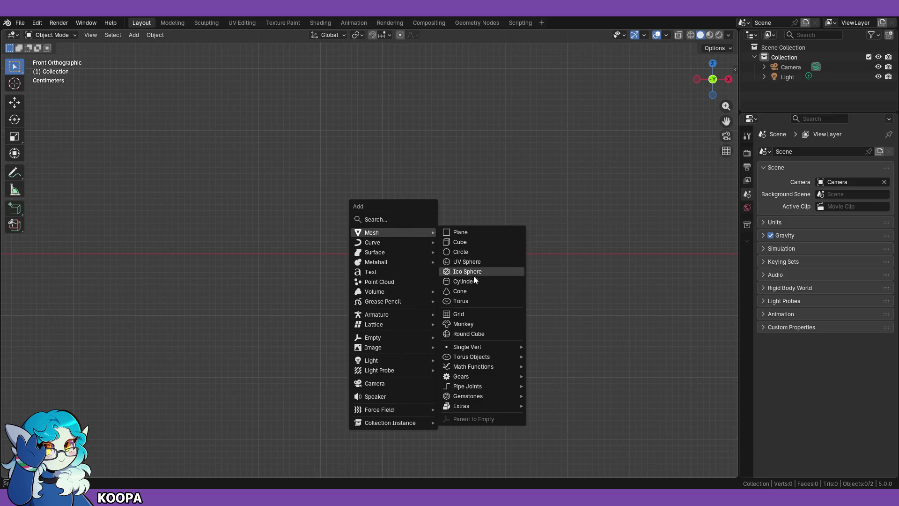
click(472, 281)
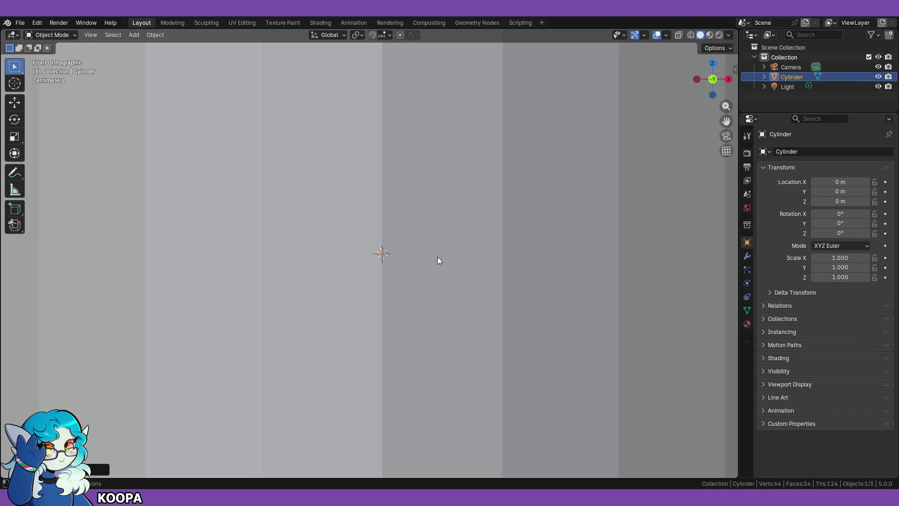
scroll(492, 254, down, 8)
mouse_move(464, 274)
middle_down()
mouse_move(489, 241)
mouse_move(482, 263)
mouse_move(497, 306)
mouse_move(541, 322)
middle_up()
scroll(551, 330, down, 3)
Step: Shrink the cylinder uniformly in stages to 0.077, 0.014, then 0.010 scale
key(s)
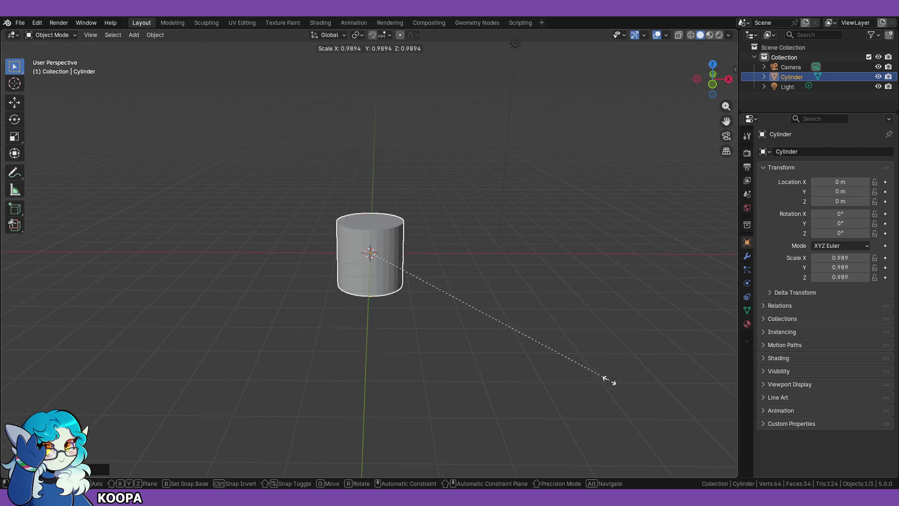
click(397, 259)
scroll(447, 268, up, 3)
key(KP_1)
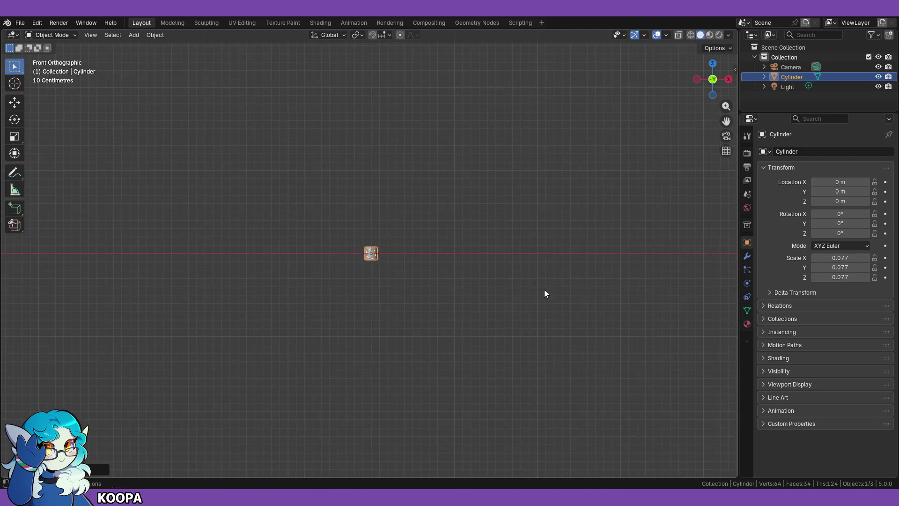
key(KP_Decimal)
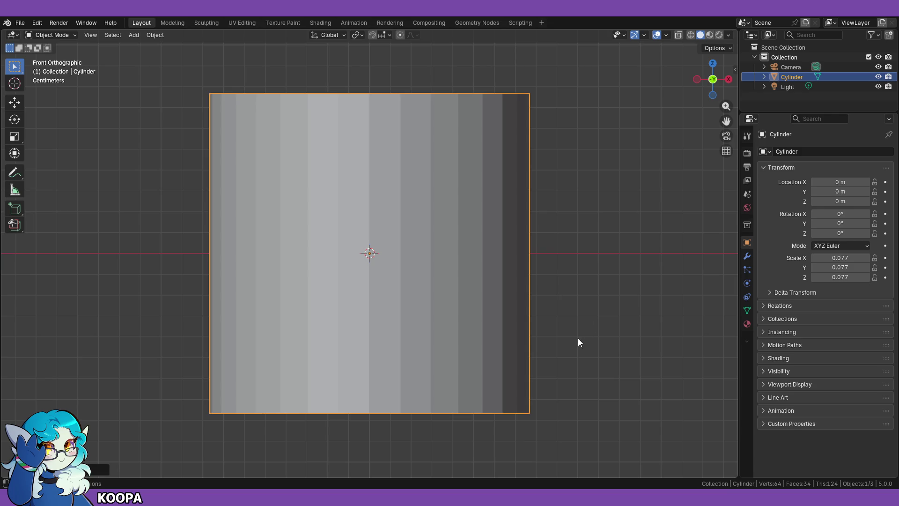
scroll(577, 335, down, 3)
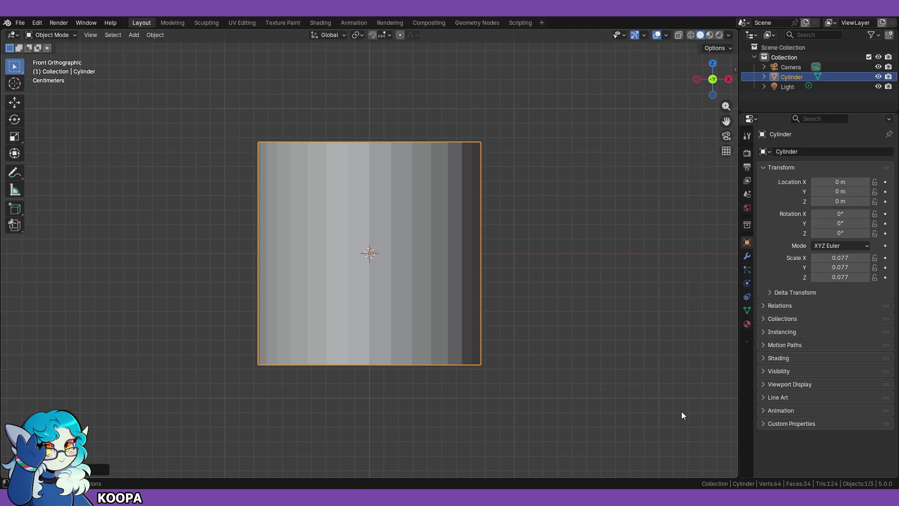
key(s)
click(423, 298)
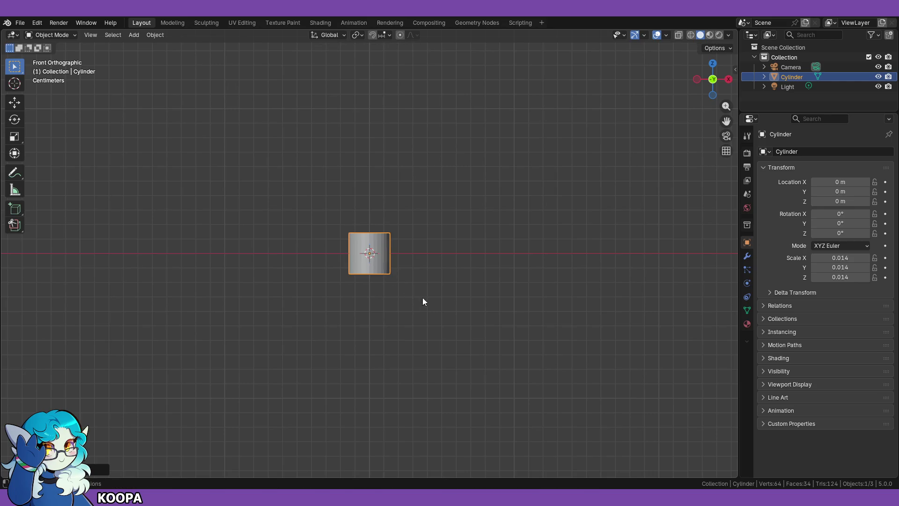
scroll(426, 300, up, 10)
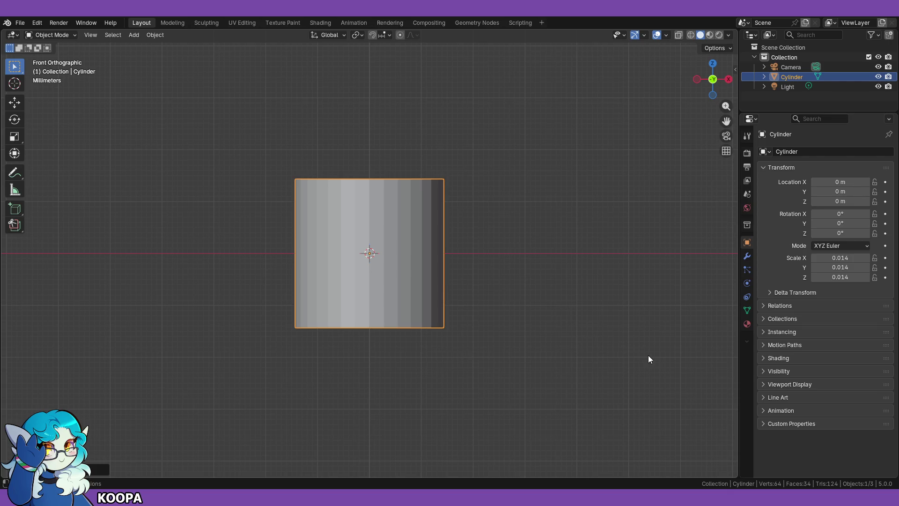
scroll(618, 344, up, 2)
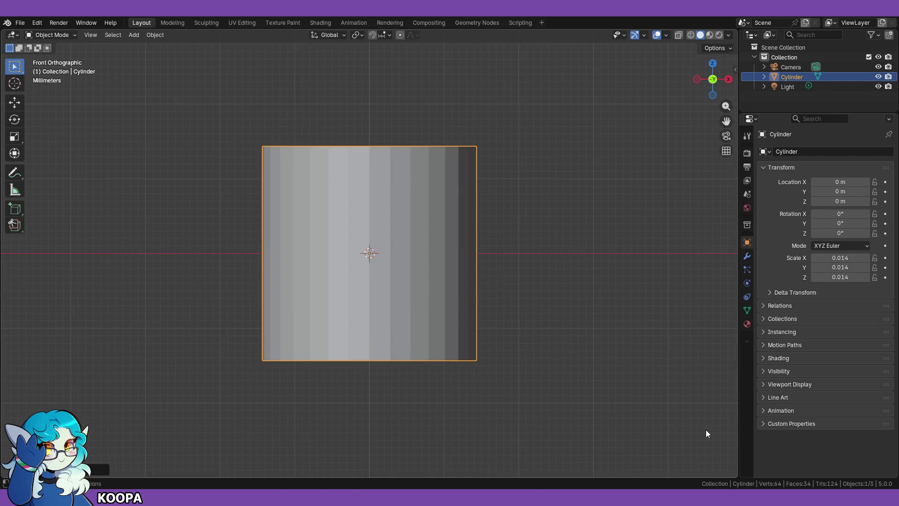
key(s)
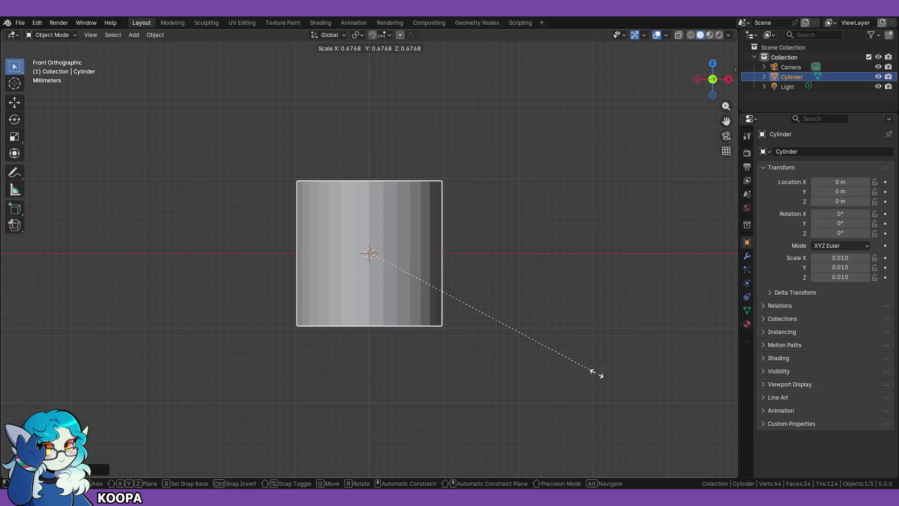
click(601, 378)
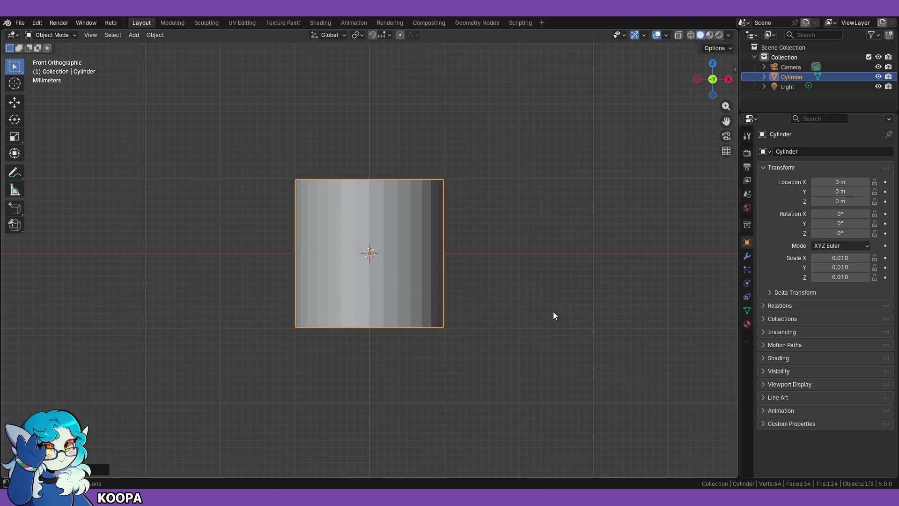
Step: Abandon the X-axis stretch and scale the cylinder evenly down to 0.002
mouse_move(510, 255)
shift+middle_down()
mouse_move(506, 283)
mouse_move(520, 299)
shift+middle_up()
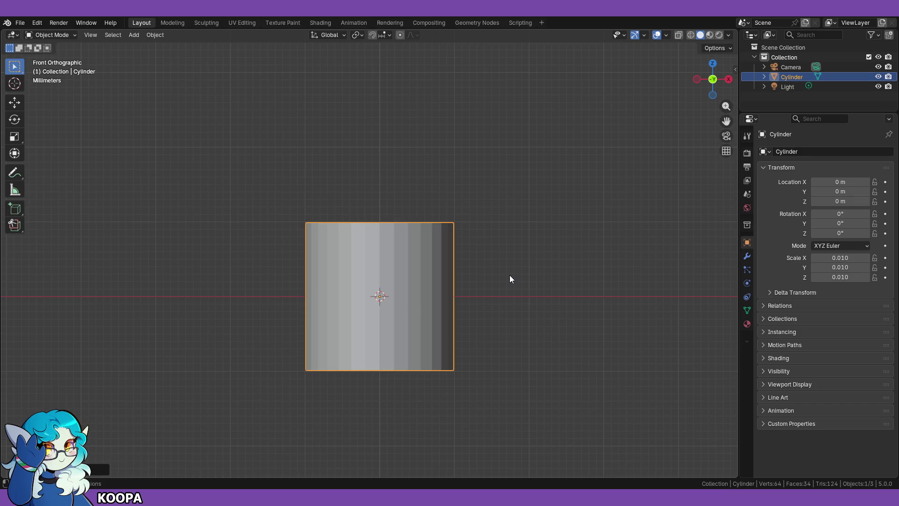
key(s)
key(z)
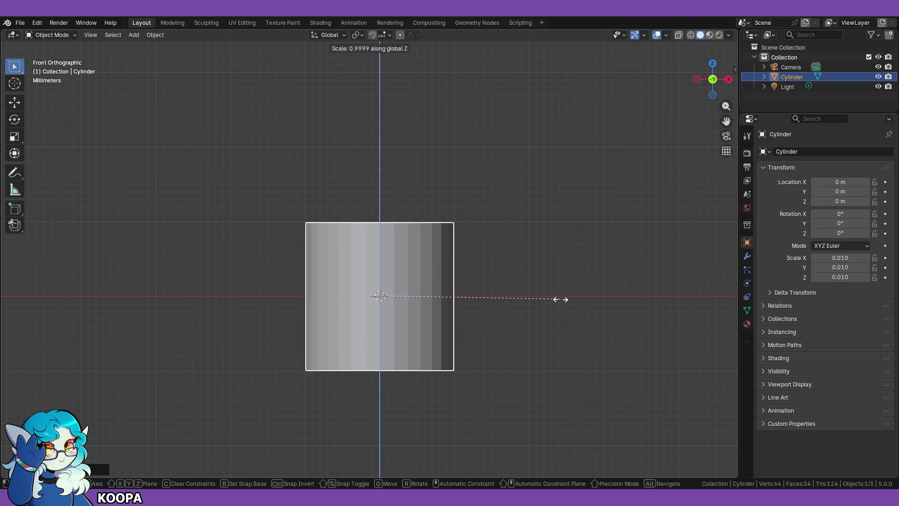
key(x)
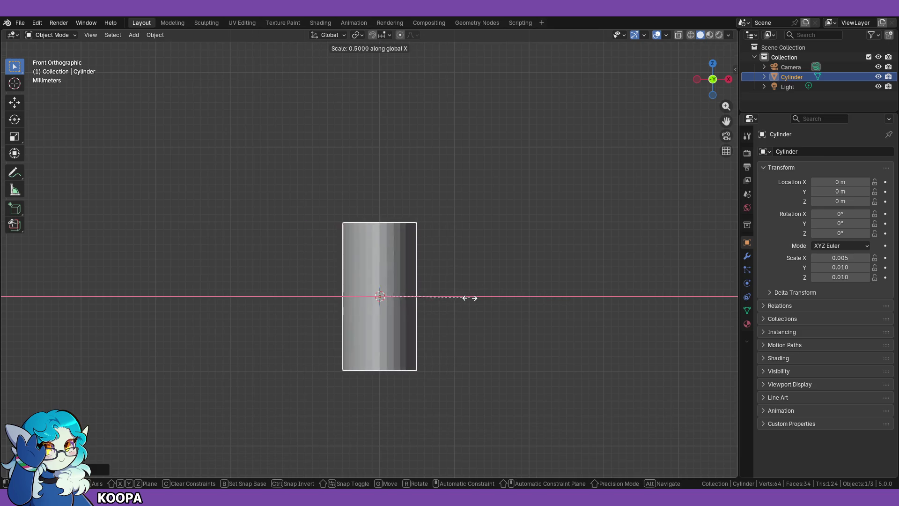
key(Escape)
mouse_move(507, 308)
middle_down()
mouse_move(526, 323)
mouse_move(561, 314)
middle_up()
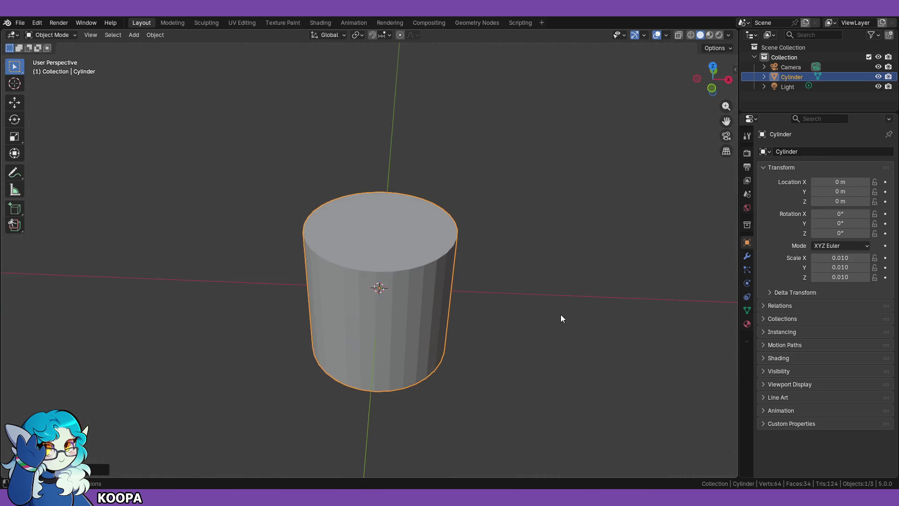
scroll(558, 314, down, 2)
key(s)
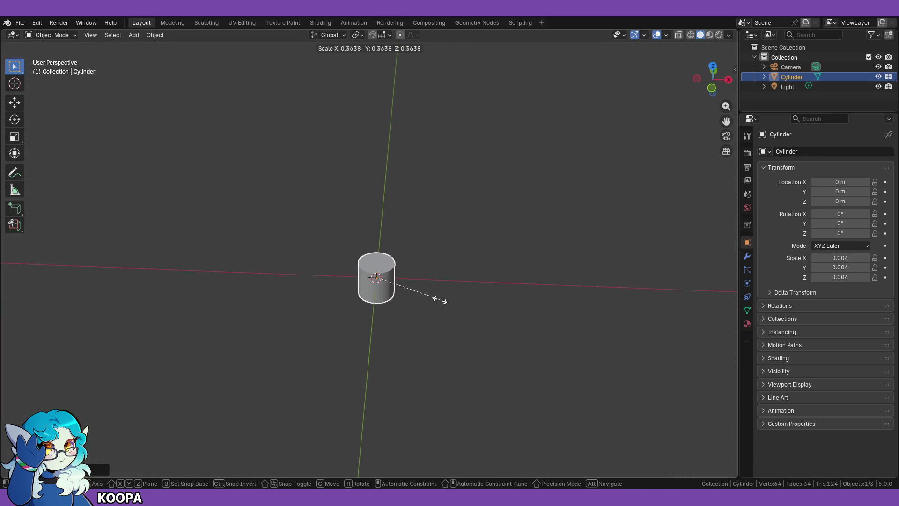
click(408, 296)
scroll(492, 300, up, 5)
mouse_move(488, 310)
middle_down()
mouse_move(510, 356)
mouse_move(538, 335)
mouse_move(550, 390)
mouse_move(502, 362)
mouse_move(471, 372)
middle_up()
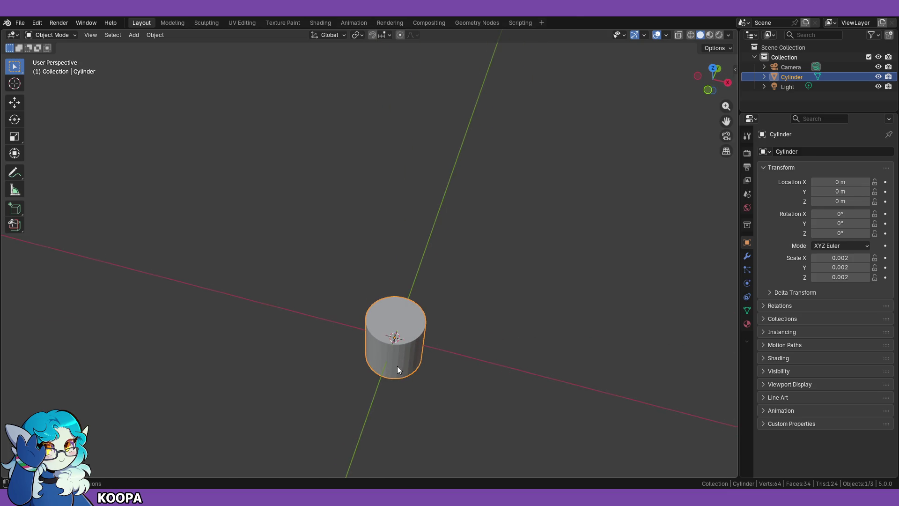
scroll(380, 346, up, 2)
mouse_move(392, 349)
middle_down()
mouse_move(395, 321)
mouse_move(409, 318)
mouse_move(403, 324)
middle_up()
key(KP_1)
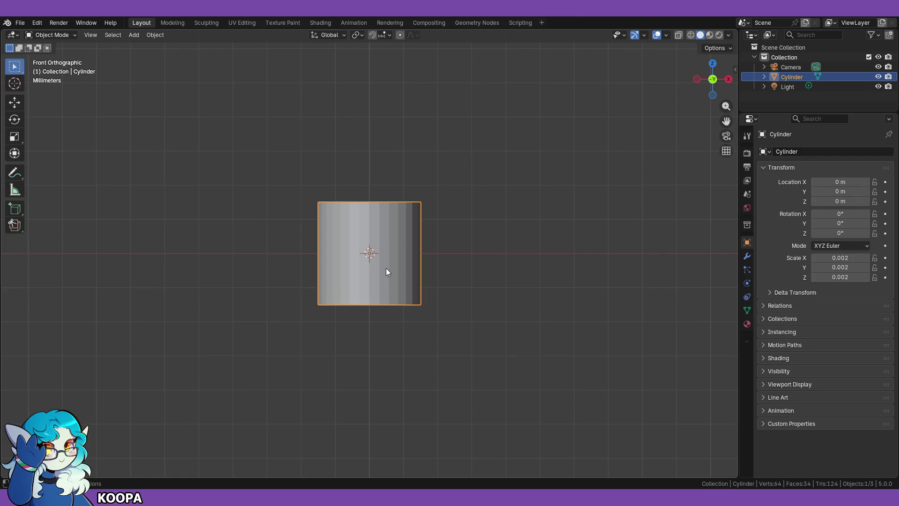
Step: Move the cylinder to X 0.005414 m, Z 0.001574 m, base on the ground line
scroll(462, 294, up, 3)
scroll(467, 302, down, 12)
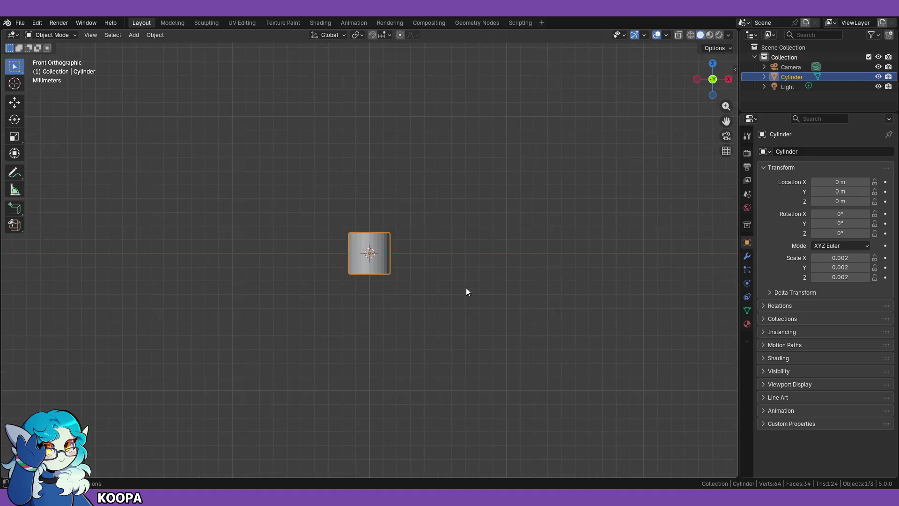
scroll(445, 260, up, 4)
scroll(448, 258, down, 1)
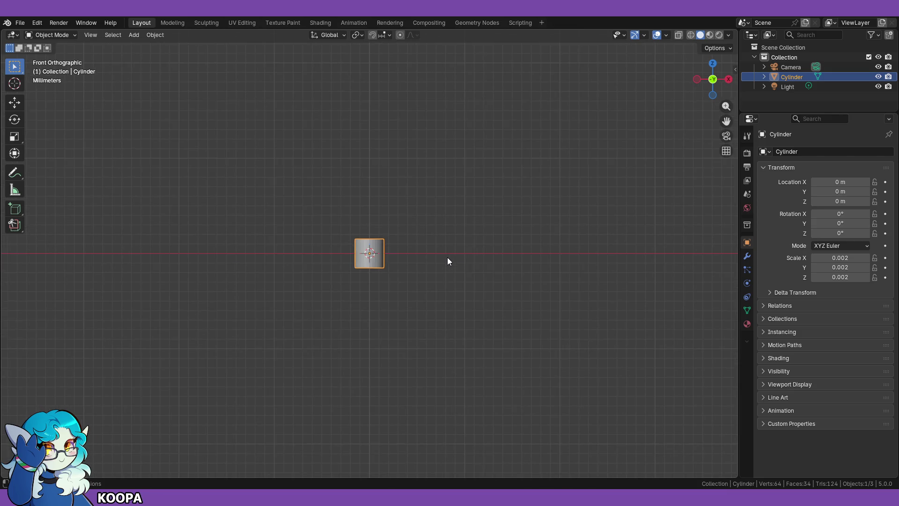
key(g)
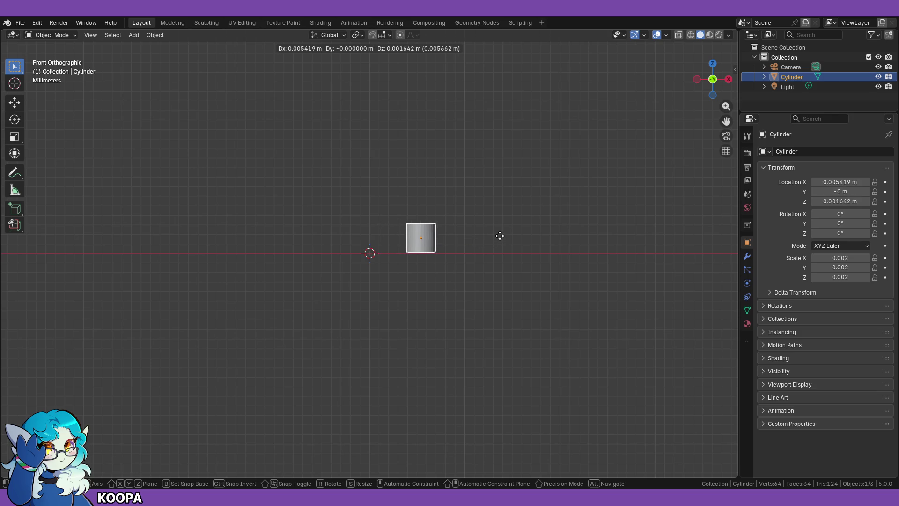
click(500, 241)
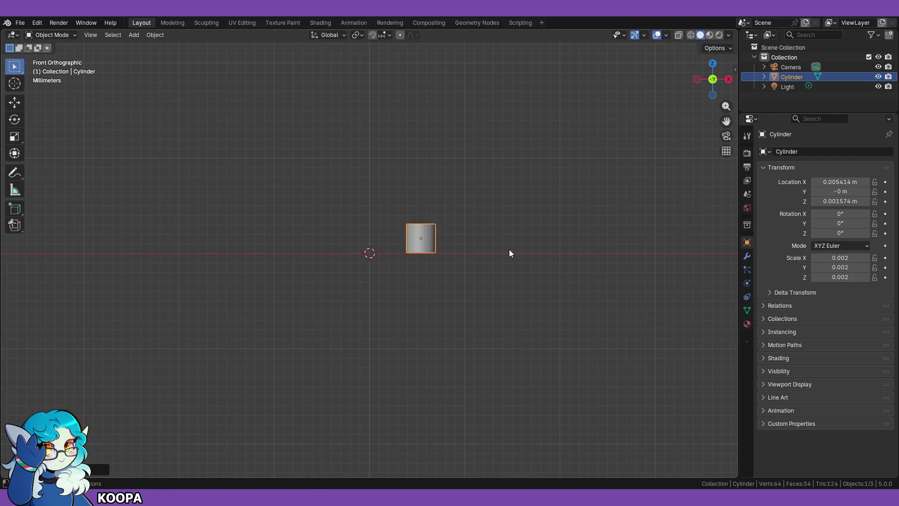
middle_drag(514, 237, 476, 273)
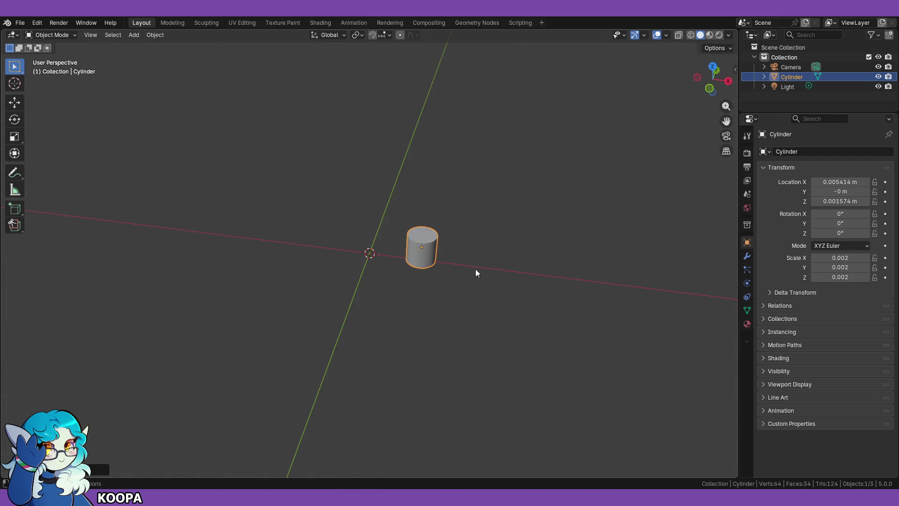
Step: In Edit Mode with face selection, select the cylinder's top face in front view
key(Tab)
scroll(528, 271, up, 5)
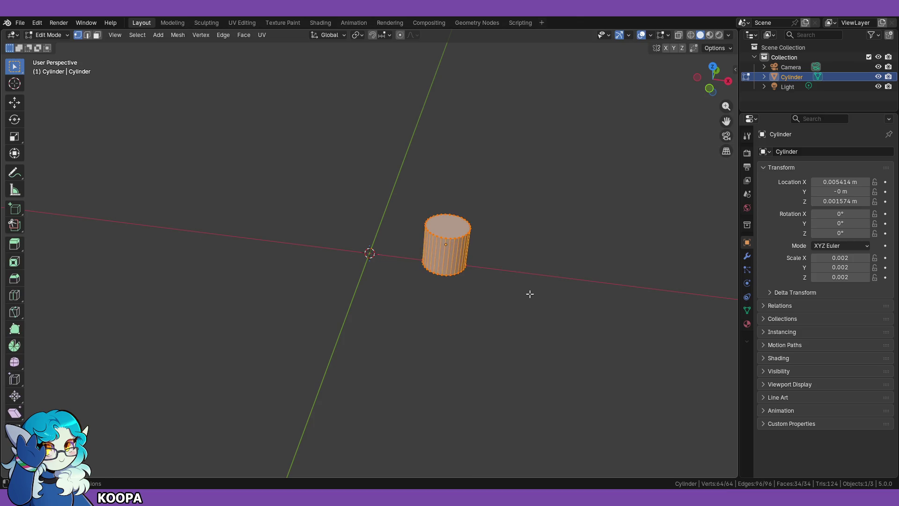
click(97, 35)
scroll(538, 243, down, 1)
click(497, 215)
middle_drag(454, 332, 464, 305)
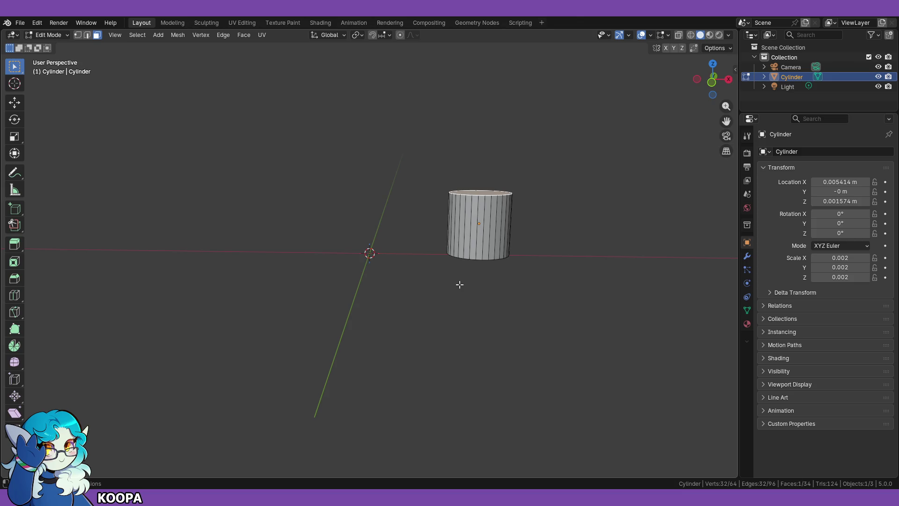
key(KP_1)
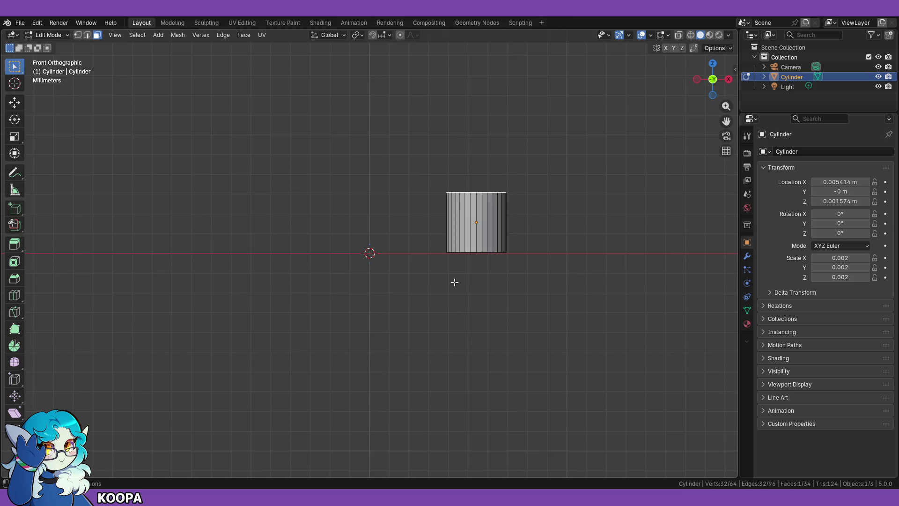
scroll(473, 282, down, 2)
scroll(473, 282, down, 3)
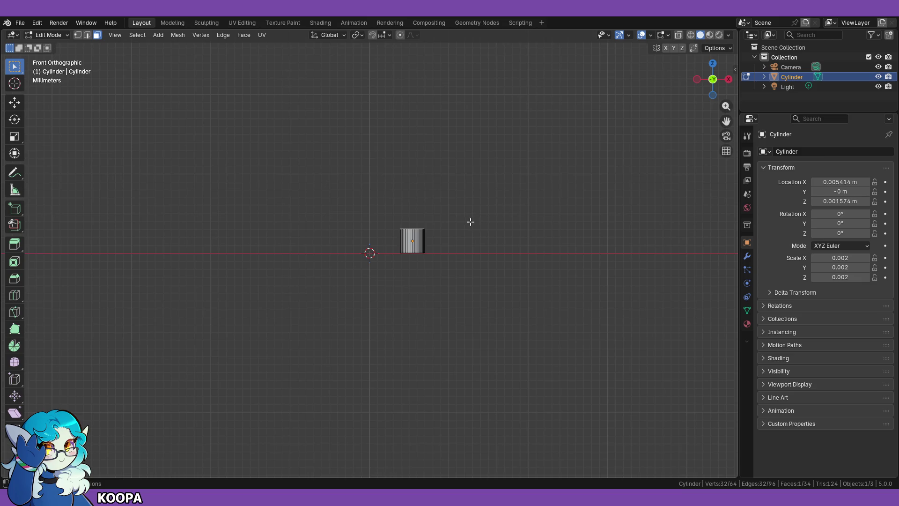
Step: Cancel two trial extrusions of the top face and return to face selection
key(e)
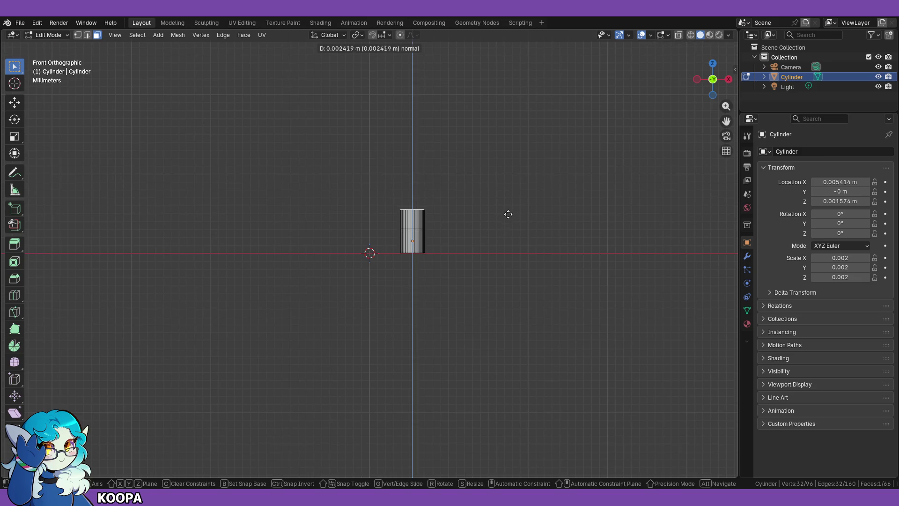
key(Escape)
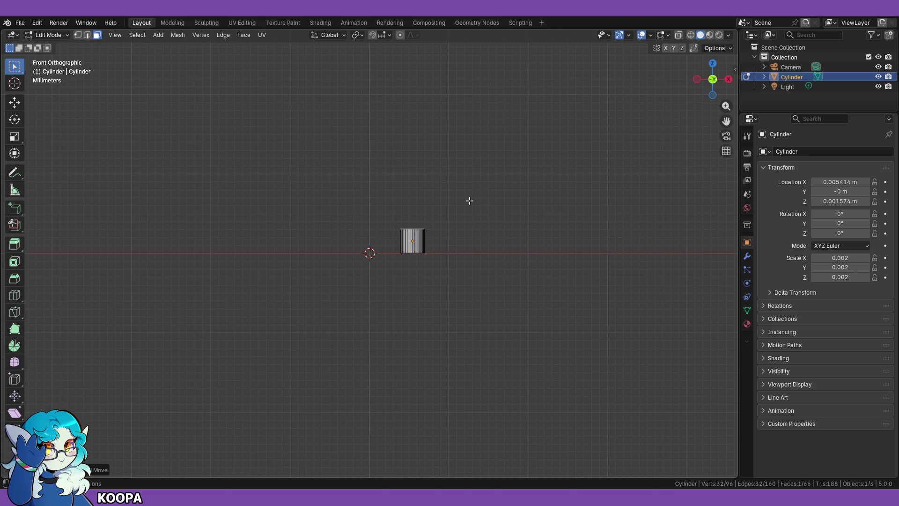
key(e)
key(Escape)
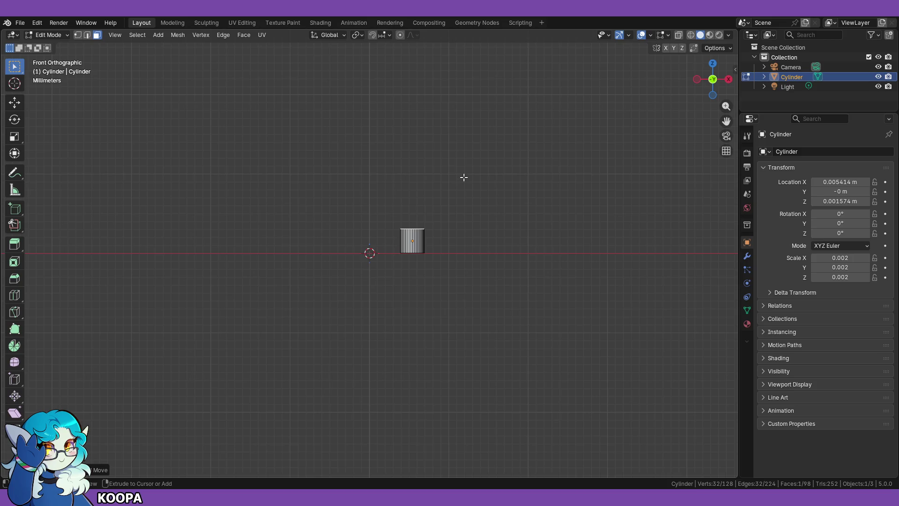
key(a)
key(1)
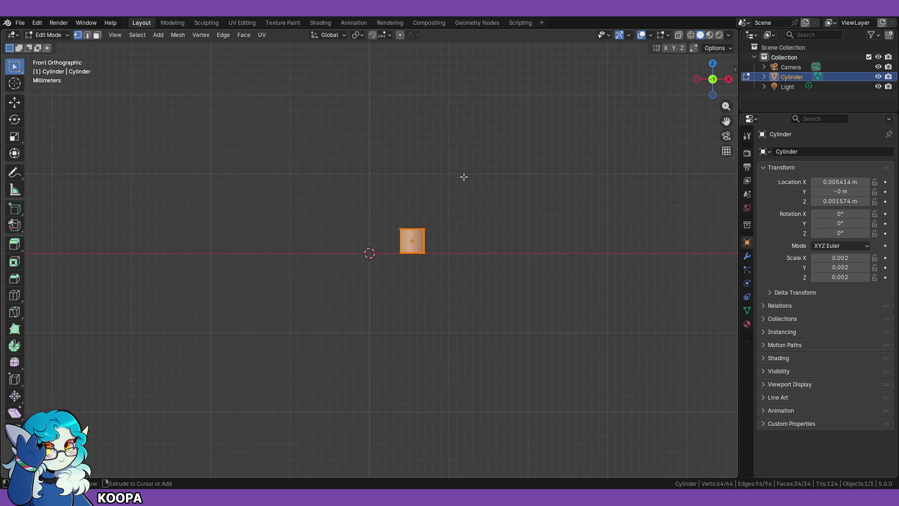
key(3)
Step: Extrude the top cap face straight up along Z into a tall column, then deselect all
middle_drag(451, 185, 452, 208)
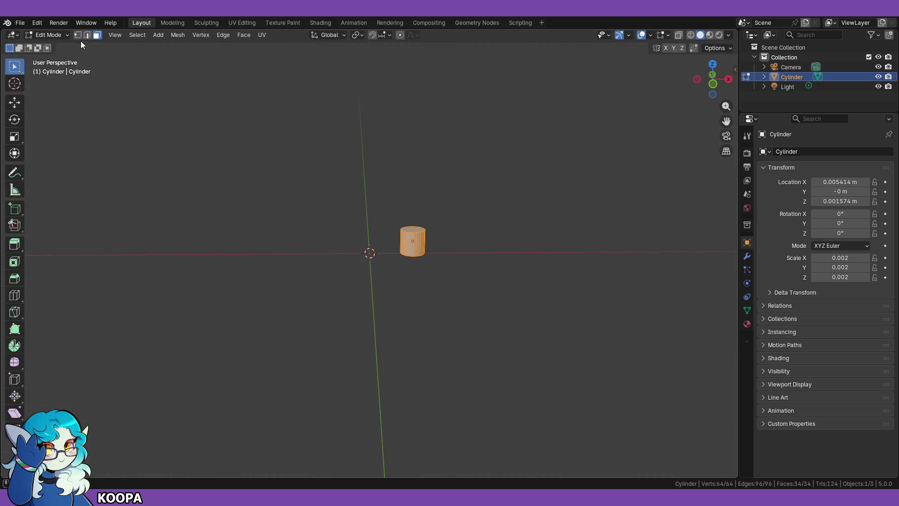
click(412, 228)
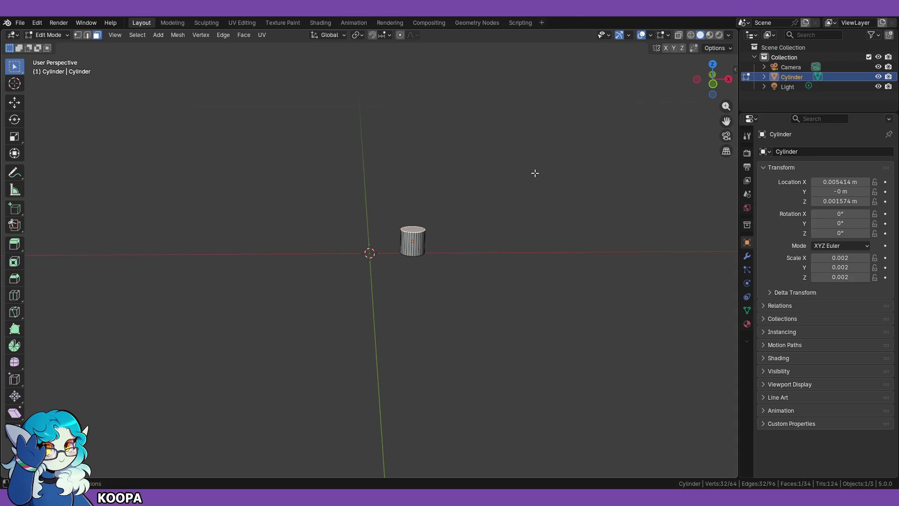
key(KP_1)
key(e)
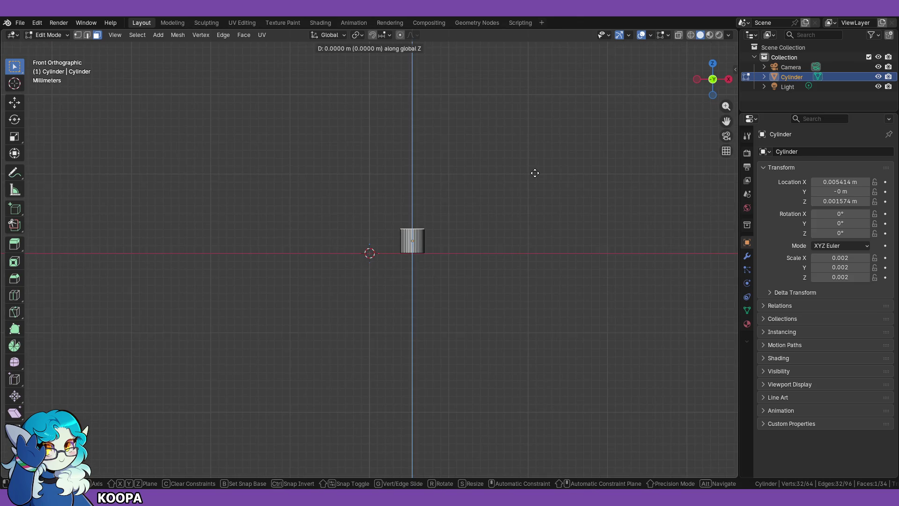
click(517, 46)
scroll(535, 148, up, 3)
shift+middle_drag(535, 148, 511, 266)
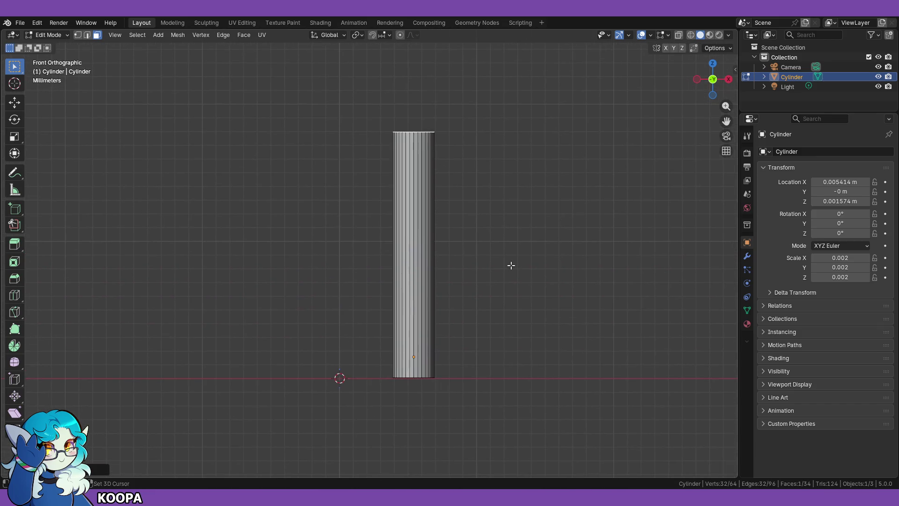
click(543, 242)
middle_drag(558, 237, 550, 257)
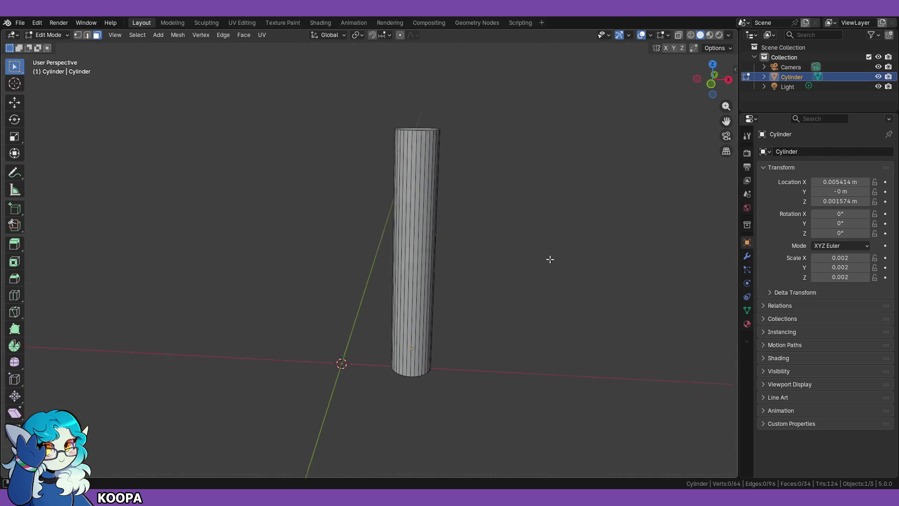
Step: Start renaming the Outliner's Collection, entering the new name beginning with E for Enviroment
double_click(785, 57)
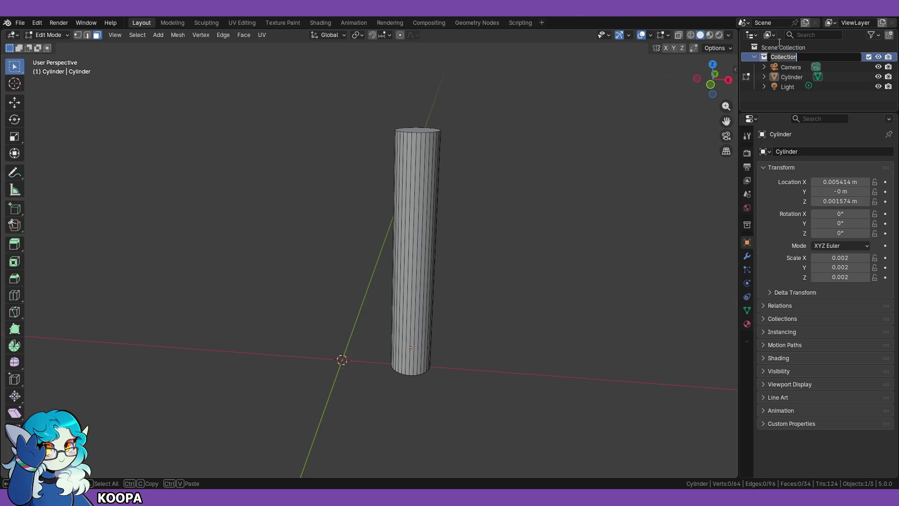
text(Enviroment)
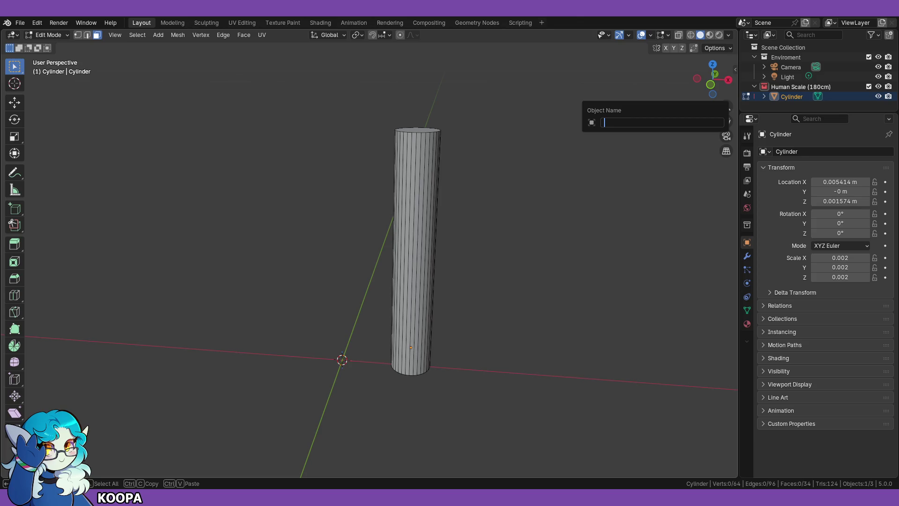
Step: Enter Billy as the cylinder's object name, correcting the mistyped text
text(Fuhm)
key(BackSpace)
key(BackSpace)
key(BackSpace)
text(Billy)
text( thCylind)
key(BackSpace)
key(BackSpace)
key(BackSpace)
key(BackSpace)
key(Return)
Step: Preview the column in material shading, then return to solid shading and front view
mouse_move(498, 217)
middle_down()
mouse_move(529, 346)
mouse_move(459, 343)
middle_up()
click(710, 34)
click(700, 35)
middle_drag(478, 237, 481, 252)
key(KP_1)
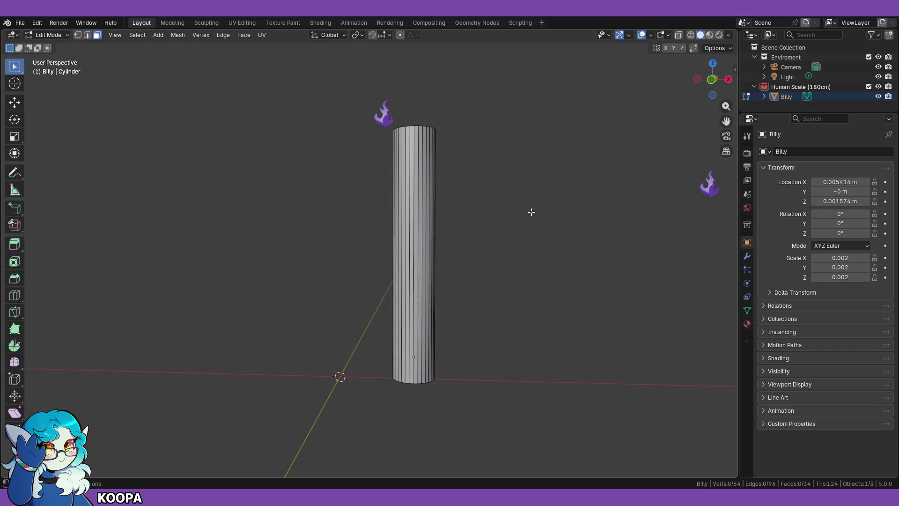
key(KP_5)
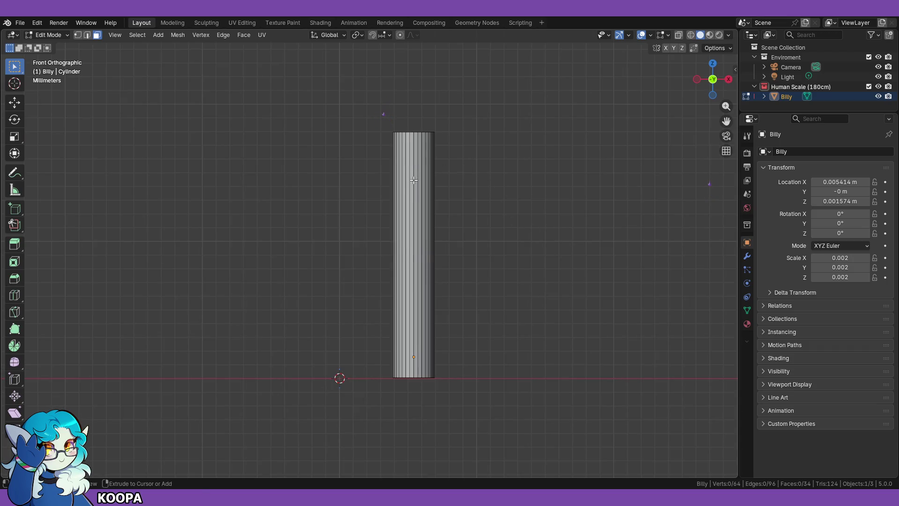
key(ctrl+r)
scroll(414, 180, up, 1)
scroll(414, 180, up, 4)
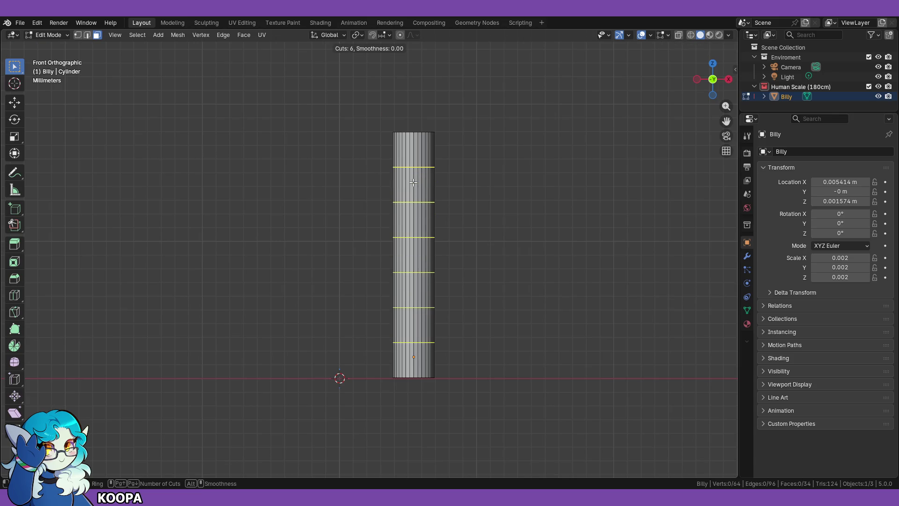
click(414, 182)
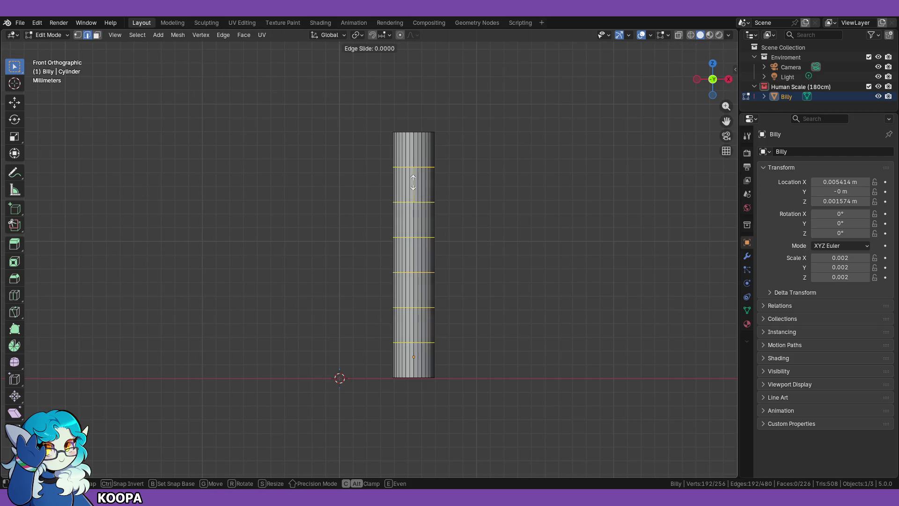
right_click(475, 187)
click(478, 159)
scroll(498, 149, up, 3)
shift+middle_drag(531, 186, 520, 217)
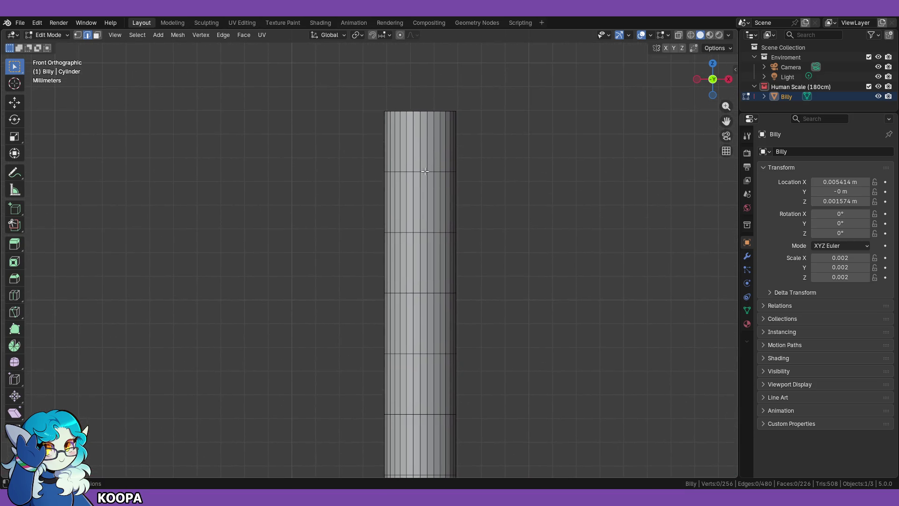
click(418, 172)
alt+click(418, 172)
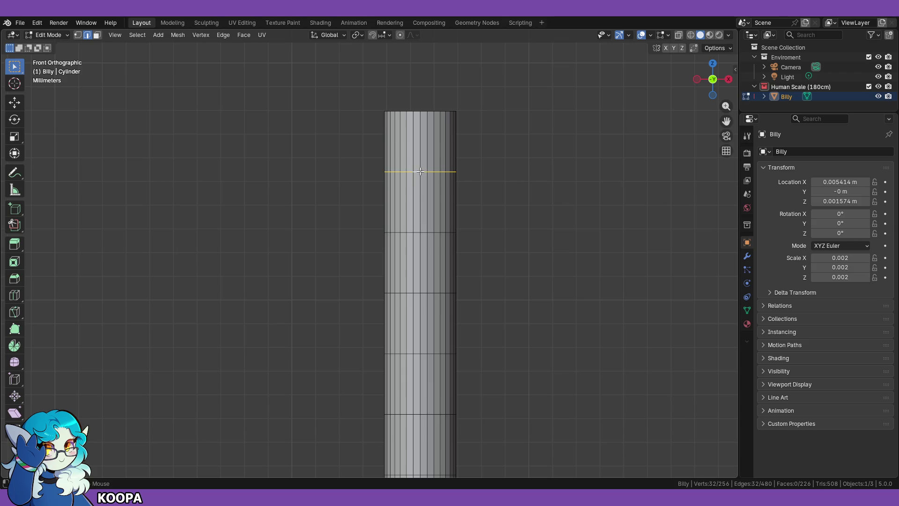
key(s)
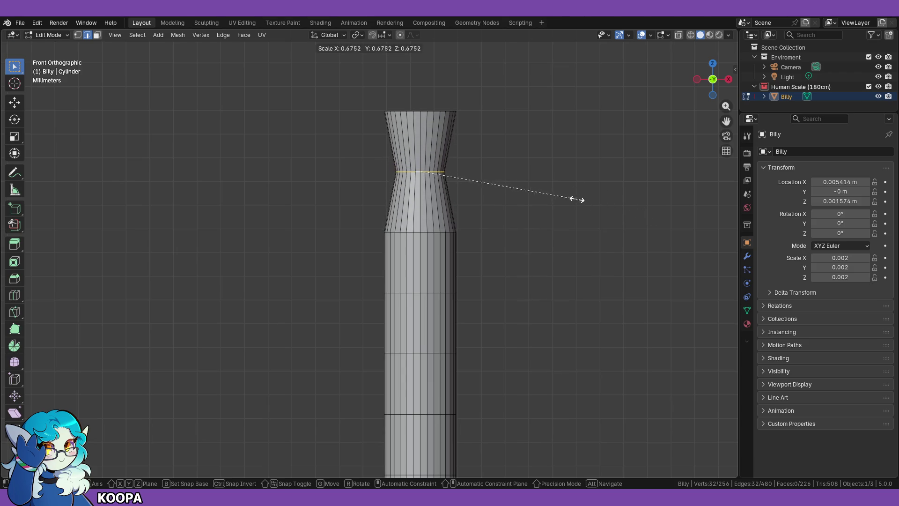
key(Escape)
key(s)
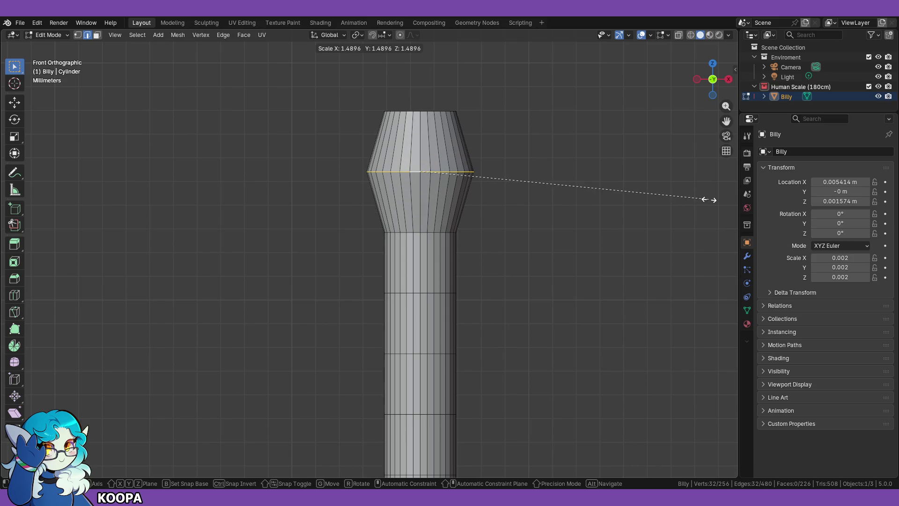
key(Escape)
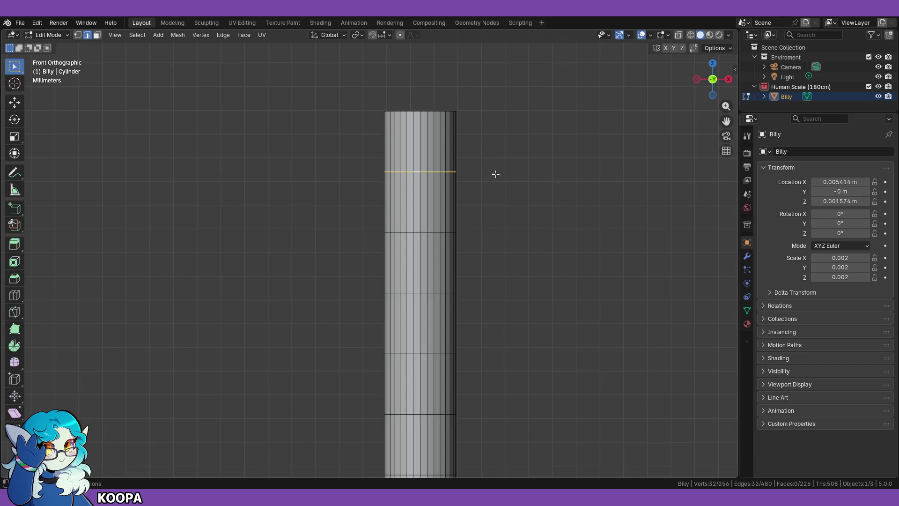
scroll(496, 197, down, 3)
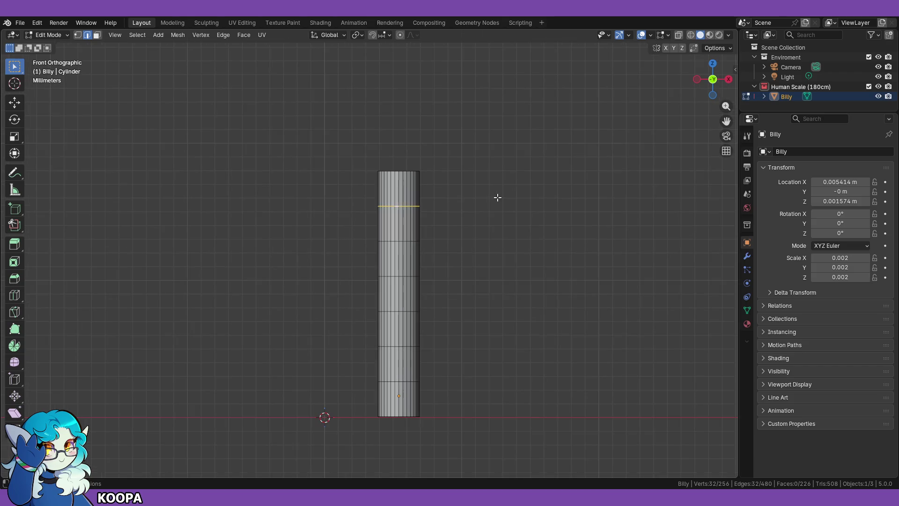
click(479, 227)
mouse_move(370, 252)
middle_down()
mouse_move(383, 293)
mouse_move(389, 274)
middle_up()
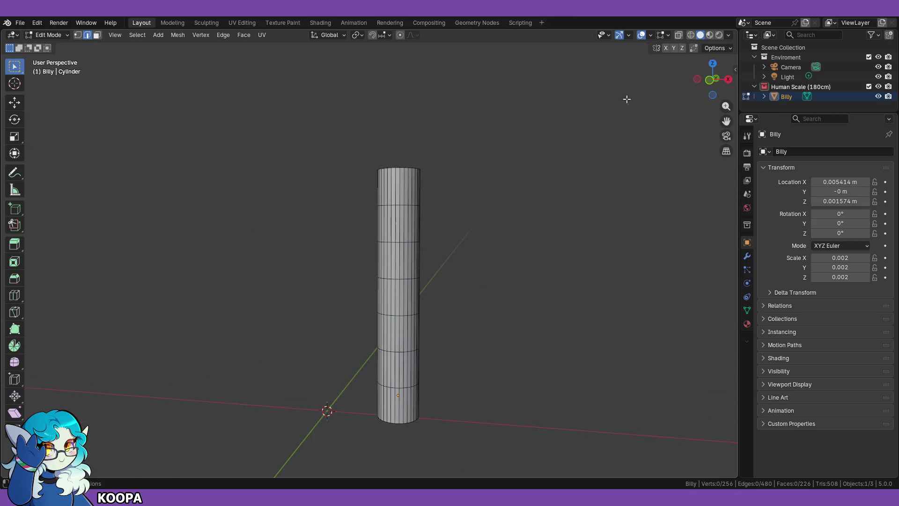
Step: In material preview, select the whole cylinder mesh and create a new material
click(710, 35)
mouse_move(487, 293)
middle_down()
mouse_move(457, 261)
mouse_move(457, 225)
mouse_move(357, 201)
middle_up()
key(a)
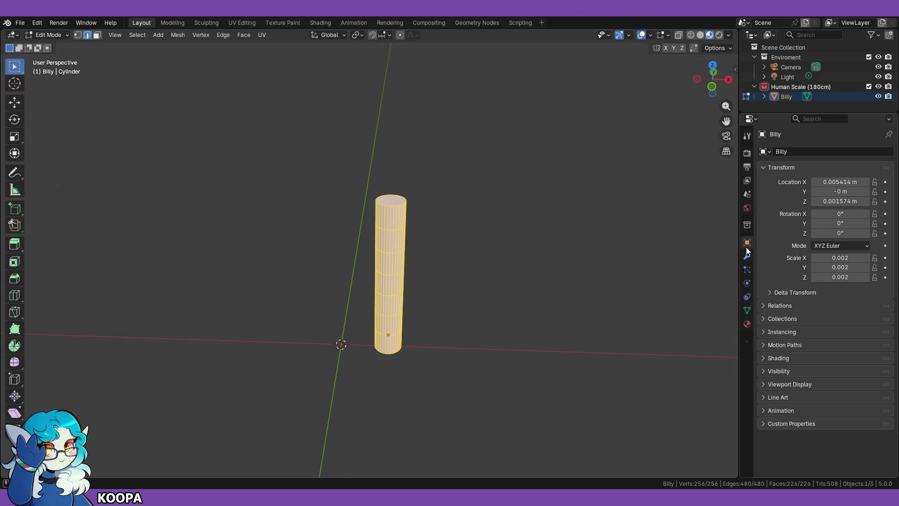
click(747, 327)
click(805, 196)
Step: Name the material Billy and give it a purple base colour
click(813, 192)
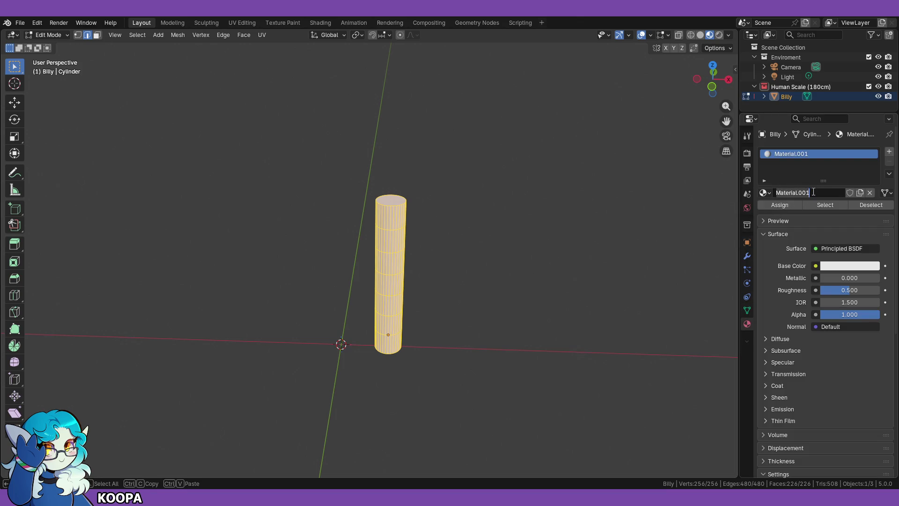
text(Bl)
key(Return)
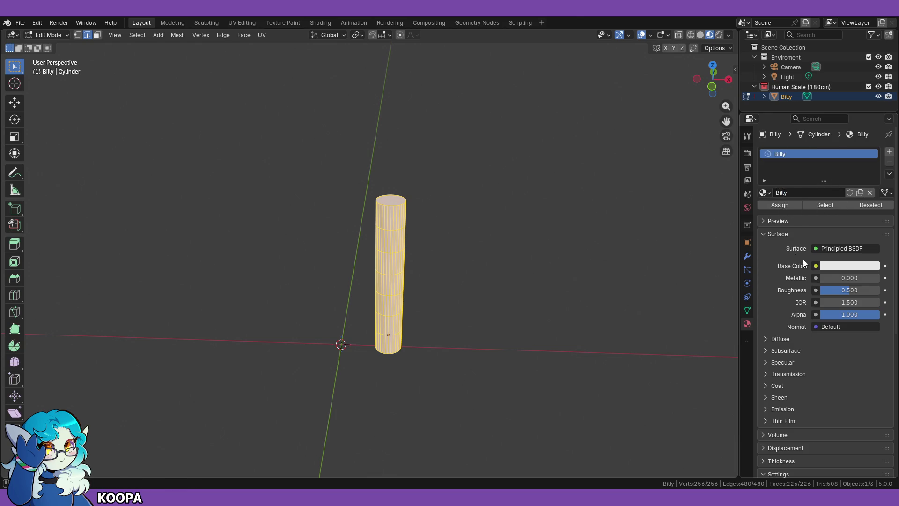
click(842, 267)
mouse_move(828, 163)
mouse_down()
mouse_move(827, 172)
mouse_move(855, 161)
mouse_move(860, 141)
mouse_move(846, 138)
mouse_up()
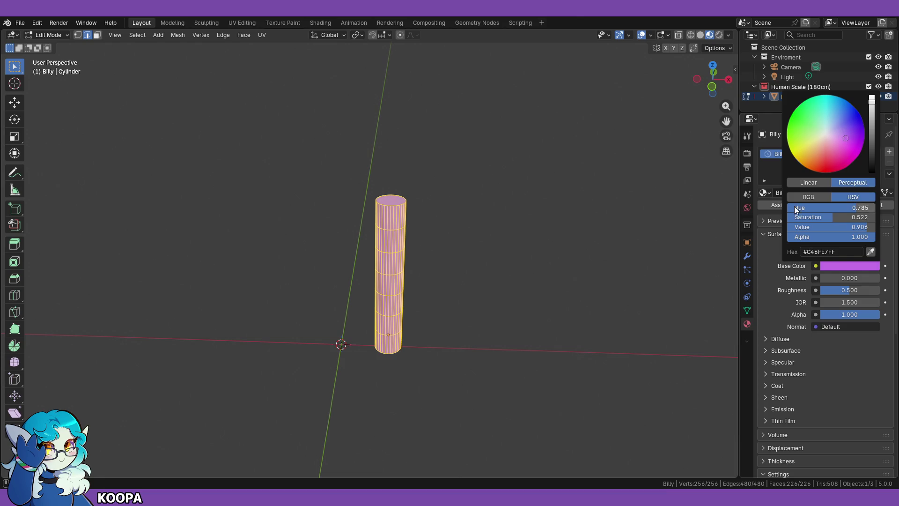
click(496, 242)
mouse_move(512, 297)
middle_down()
mouse_move(516, 262)
mouse_move(444, 304)
mouse_move(379, 307)
mouse_move(564, 295)
mouse_move(523, 272)
mouse_move(550, 289)
middle_up()
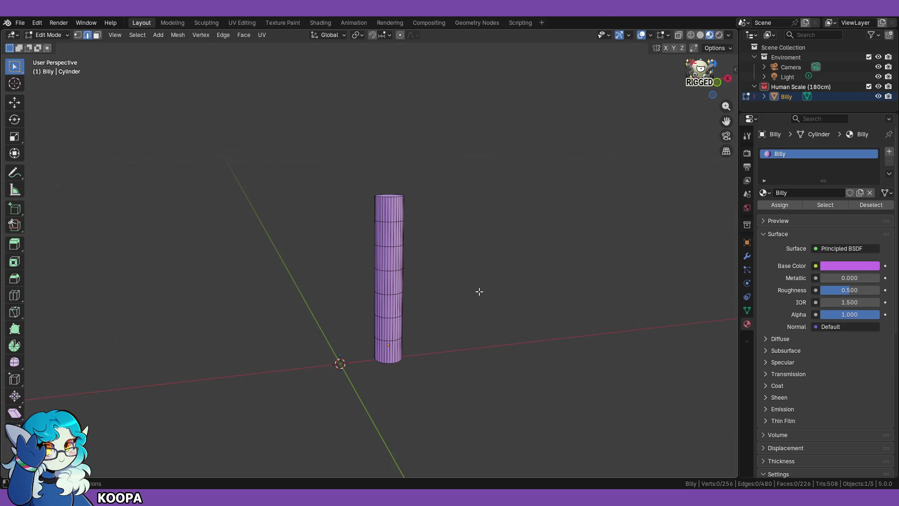
Step: Return Billy's cylinder to Object Mode and orbit and zoom around it
key(Tab)
mouse_move(477, 240)
middle_down()
mouse_move(526, 255)
mouse_move(491, 265)
mouse_move(522, 287)
mouse_move(480, 305)
mouse_move(508, 325)
mouse_move(448, 361)
mouse_move(513, 373)
mouse_move(457, 346)
mouse_move(482, 370)
mouse_move(522, 328)
mouse_move(448, 281)
mouse_move(398, 272)
mouse_move(515, 321)
mouse_move(525, 307)
mouse_move(359, 308)
mouse_move(460, 304)
mouse_move(436, 207)
mouse_move(442, 217)
mouse_move(396, 277)
mouse_move(514, 271)
mouse_move(466, 303)
mouse_move(413, 292)
mouse_move(431, 307)
mouse_move(473, 295)
mouse_move(530, 317)
mouse_move(439, 332)
middle_up()
scroll(516, 281, up, 4)
scroll(482, 300, up, 4)
scroll(445, 304, down, 5)
scroll(414, 292, up, 6)
Step: Set the Billy cylinder's origin to the centre of its geometry (Origin to Geometry)
key(KP_1)
mouse_move(428, 287)
middle_down()
mouse_move(491, 263)
mouse_move(457, 323)
mouse_move(446, 311)
middle_up()
scroll(446, 311, down, 4)
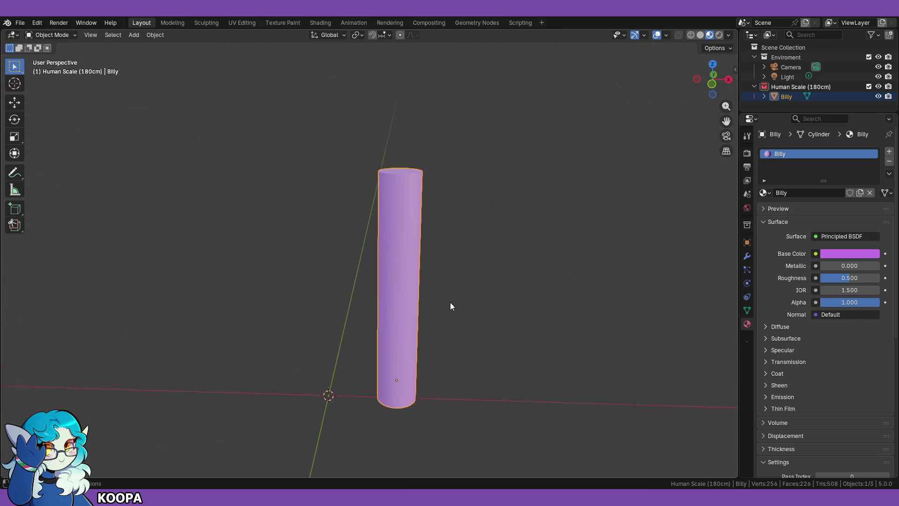
scroll(395, 290, up, 2)
right_click(397, 288)
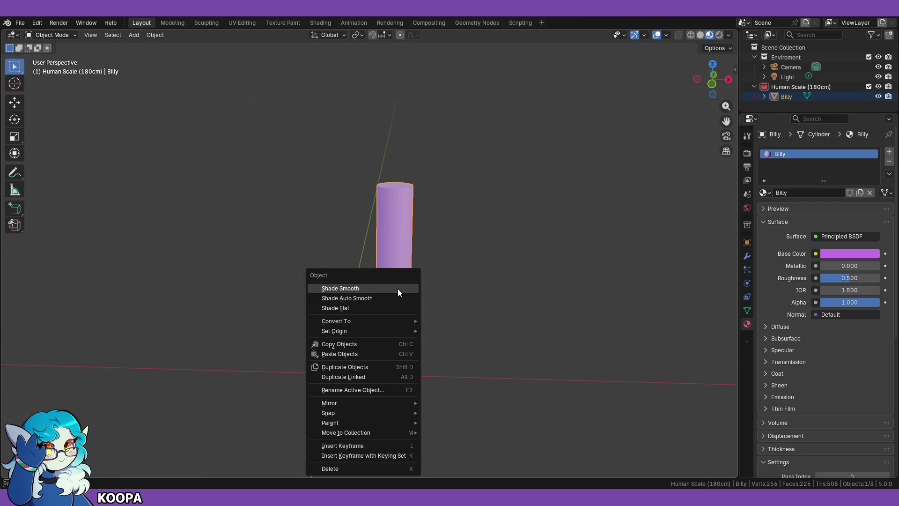
mouse_move(355, 331)
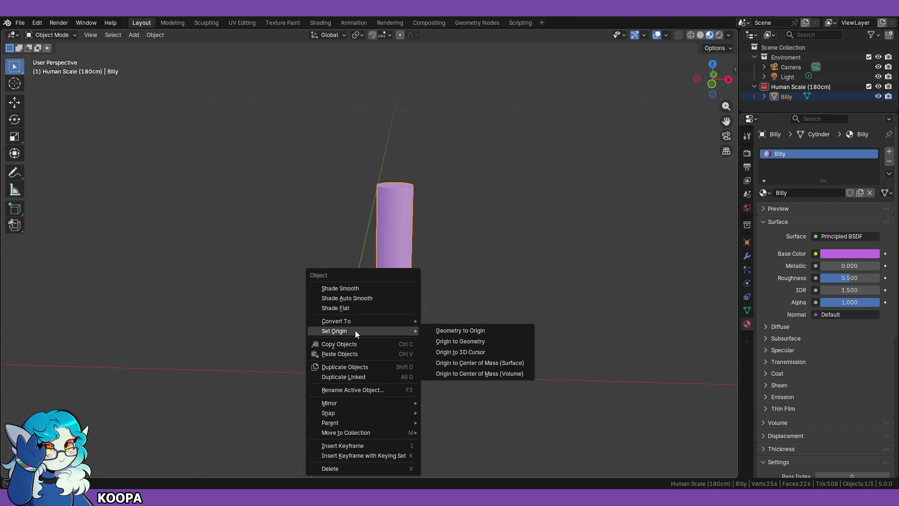
click(482, 341)
click(492, 302)
Step: Snap to the front view with numpad 1 and clear the selection
mouse_move(487, 314)
middle_down()
mouse_move(485, 280)
mouse_move(489, 308)
mouse_move(510, 258)
middle_up()
key(KP_1)
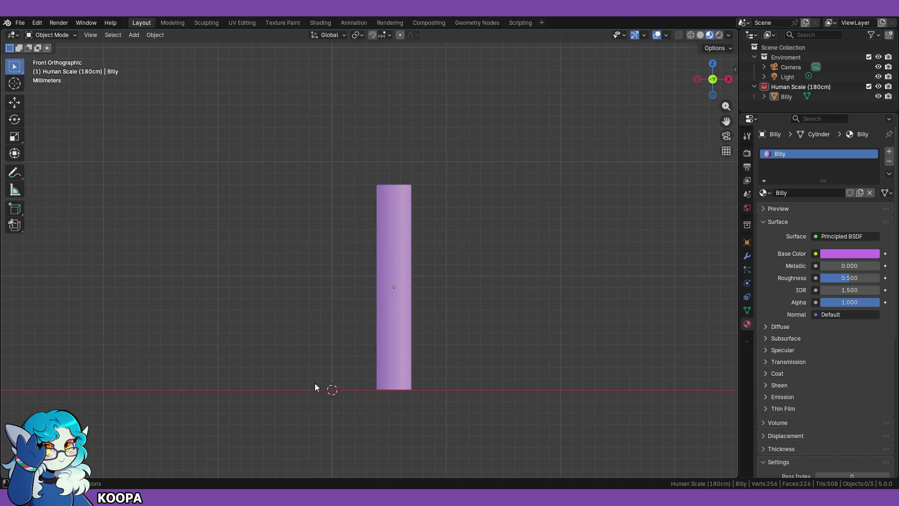
key(a)
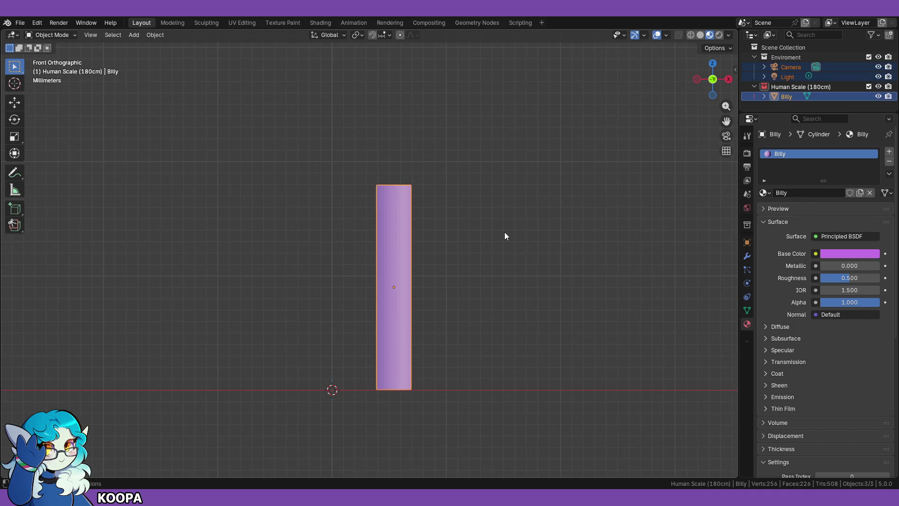
click(477, 307)
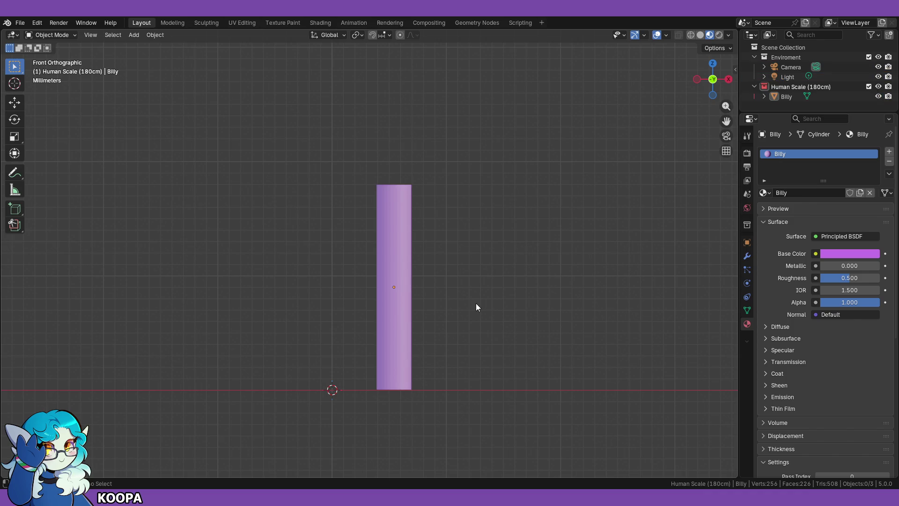
key(shift+a)
Step: Add a plane mesh at the world origin and orbit to view it
mouse_move(473, 287)
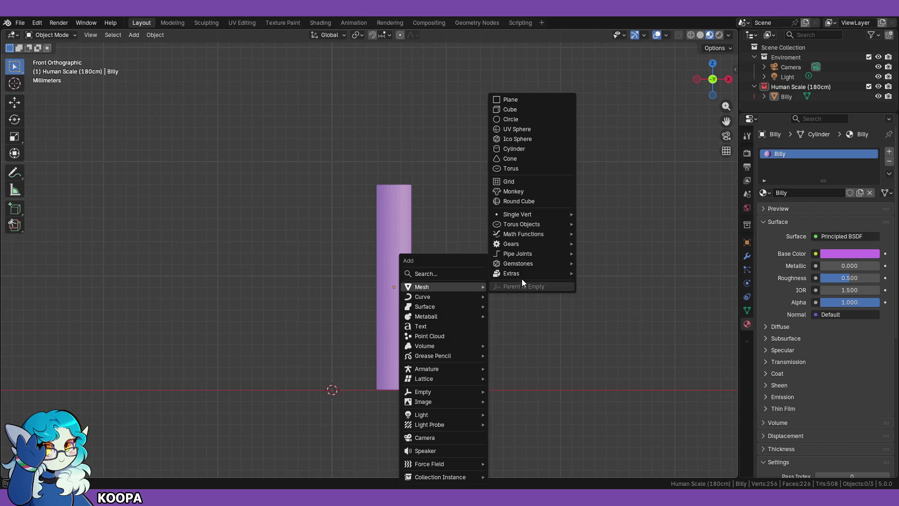
click(522, 101)
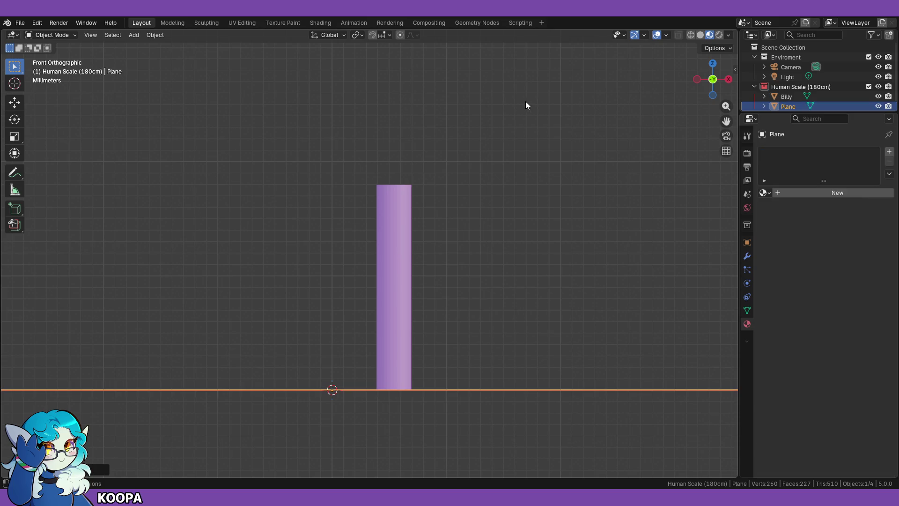
middle_drag(518, 210, 513, 207)
scroll(513, 207, down, 4)
scroll(507, 224, up, 2)
mouse_move(490, 236)
middle_down()
mouse_move(485, 250)
mouse_move(476, 215)
mouse_move(443, 246)
middle_up()
scroll(369, 263, up, 4)
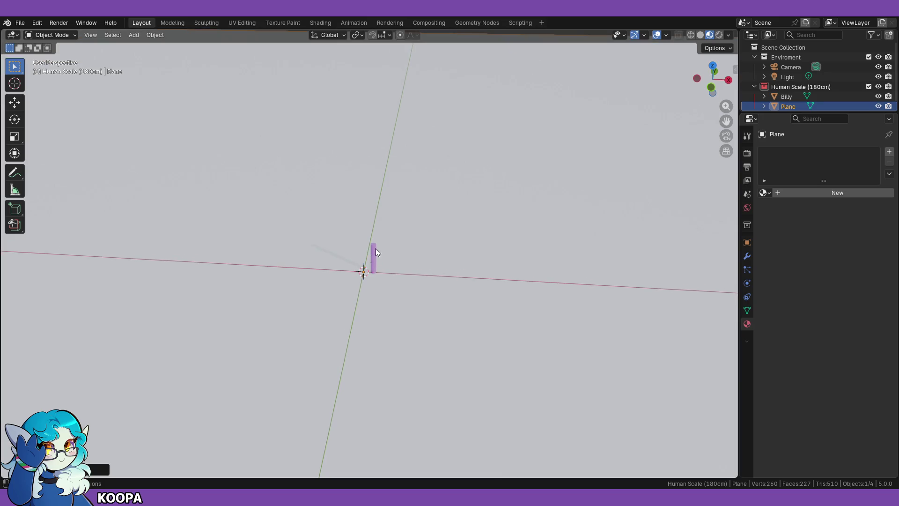
scroll(383, 262, up, 5)
Step: Scale the plane down to a small floor square and enlarge the Outliner area
mouse_move(401, 289)
middle_down()
mouse_move(418, 257)
mouse_move(397, 284)
middle_up()
scroll(398, 285, down, 15)
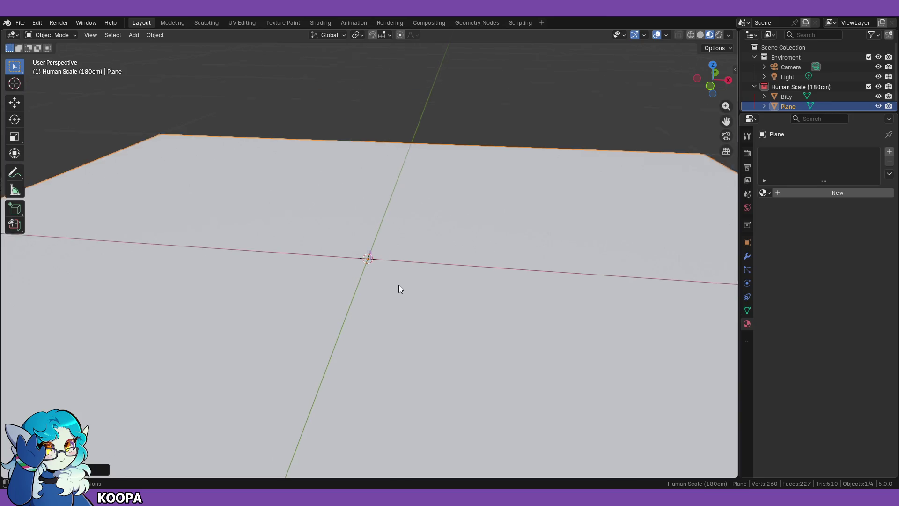
scroll(405, 294, down, 3)
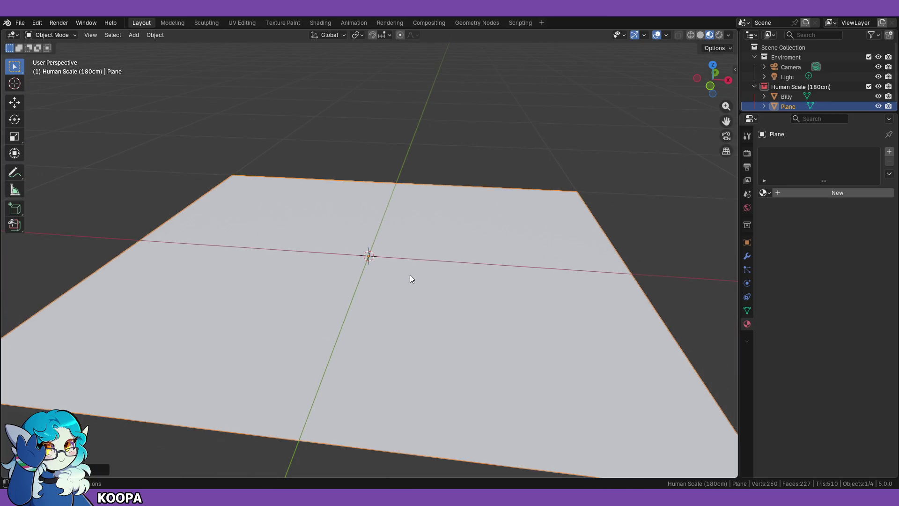
scroll(410, 275, up, 2)
middle_drag(393, 327, 473, 350)
scroll(473, 350, down, 1)
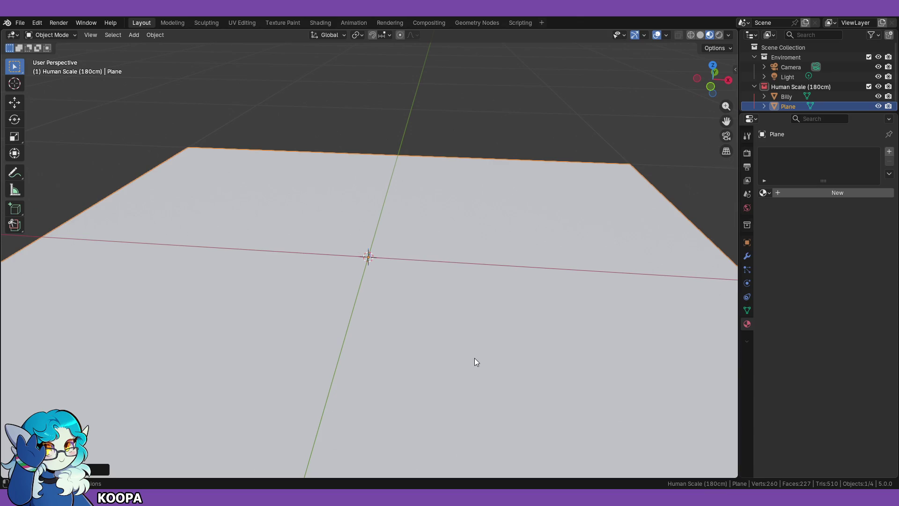
key(s)
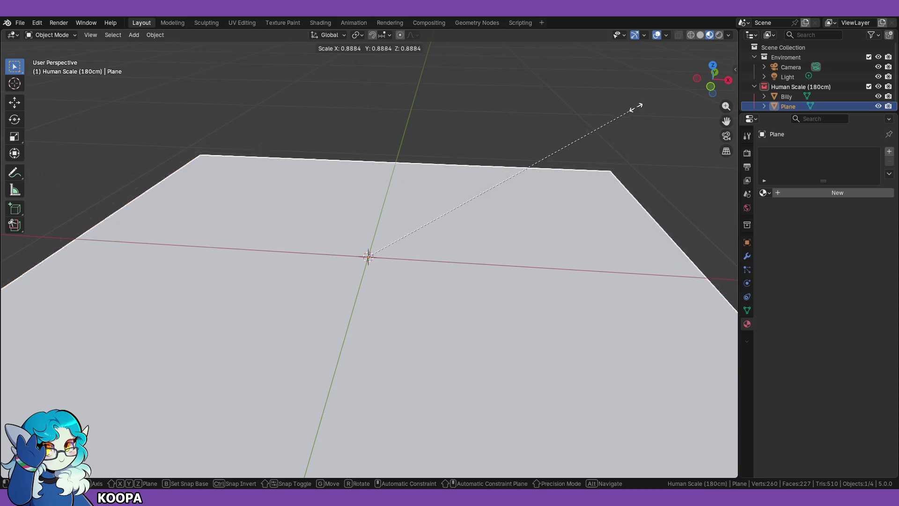
click(401, 255)
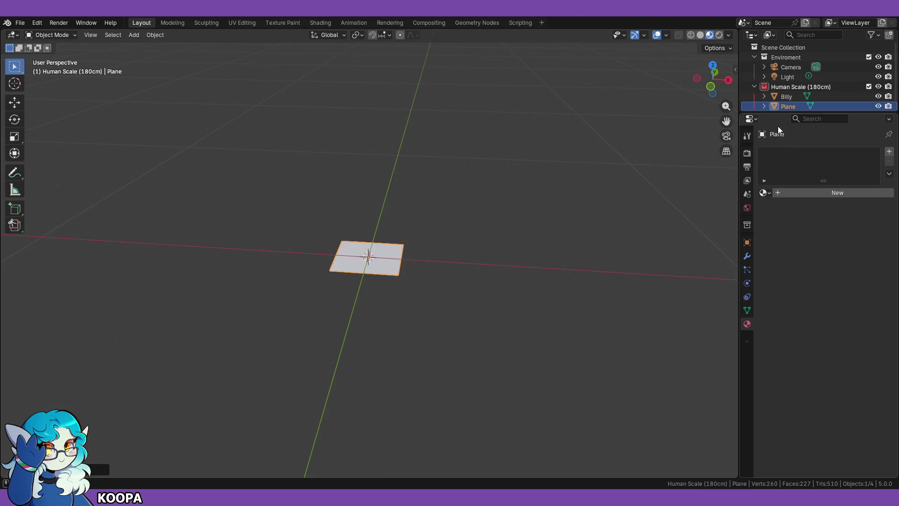
drag(781, 114, 782, 241)
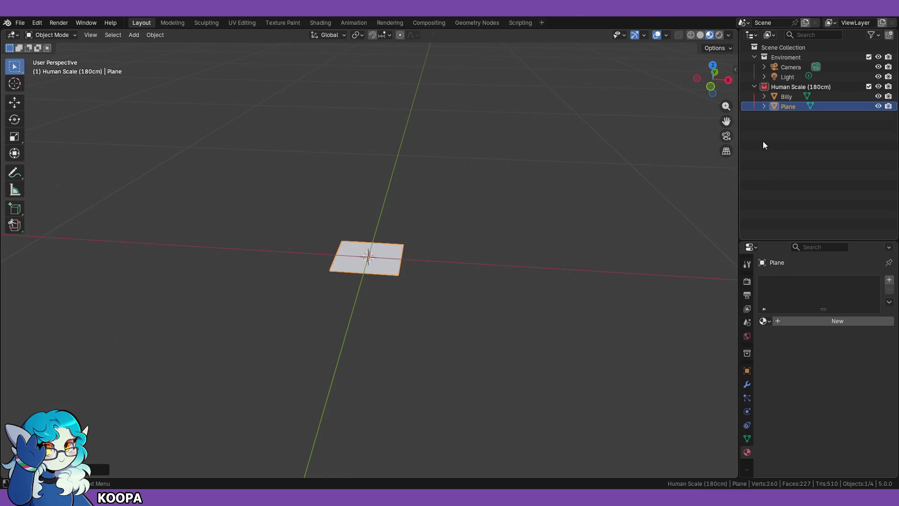
Step: Create a new collection in the Outliner and name it 'Kitchen'
right_click(778, 173)
click(751, 172)
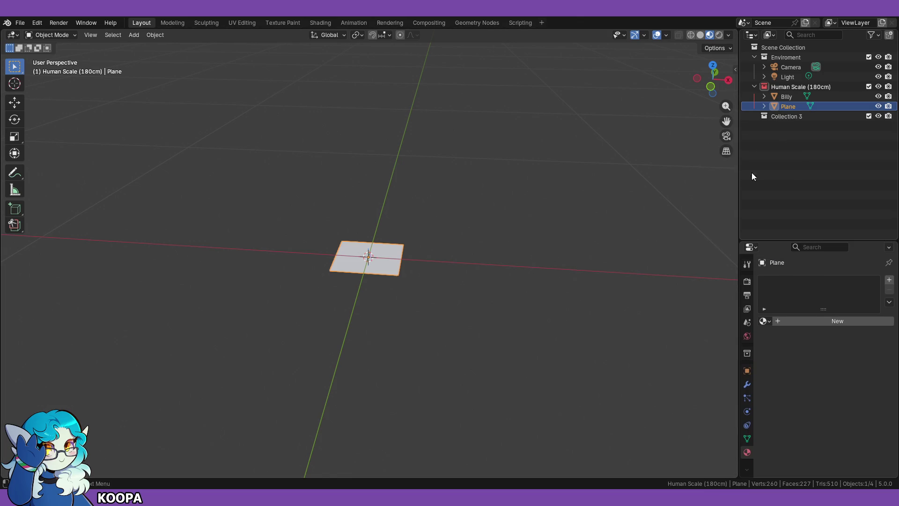
double_click(785, 116)
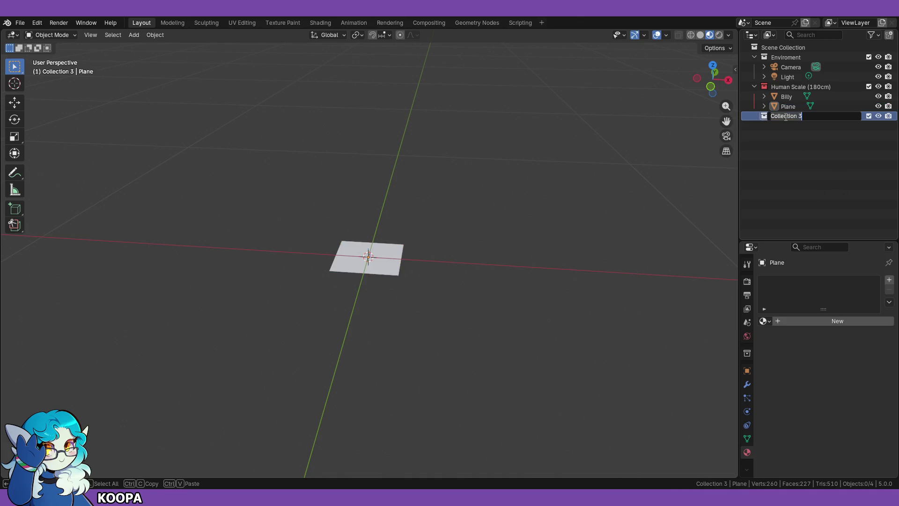
key(ctrl+a)
key(BackSpace)
text(Kitchen)
key(Return)
Step: Move the Plane into the Kitchen collection and view it front-on
drag(789, 108, 789, 118)
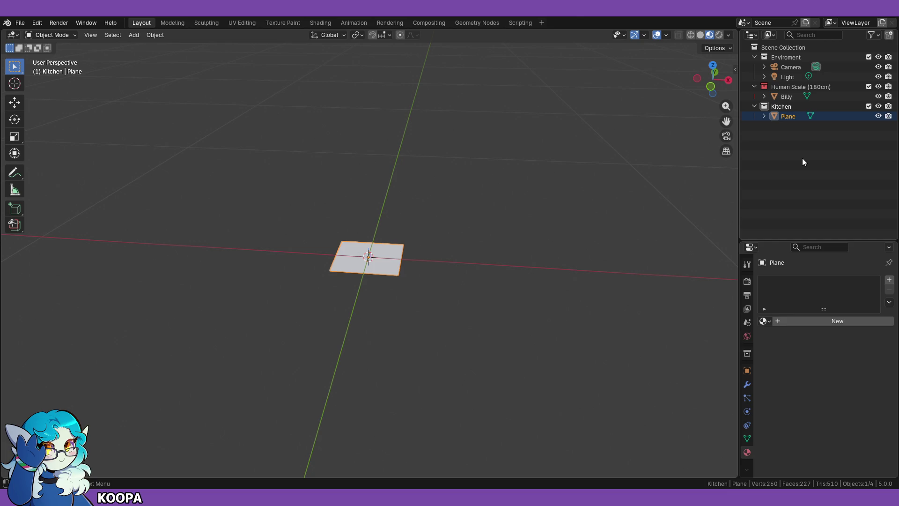
scroll(417, 216, up, 2)
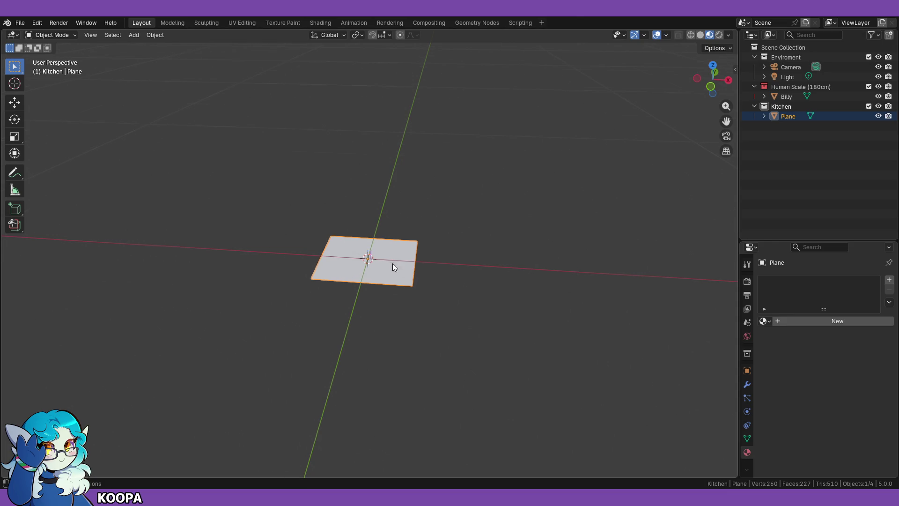
scroll(562, 241, up, 3)
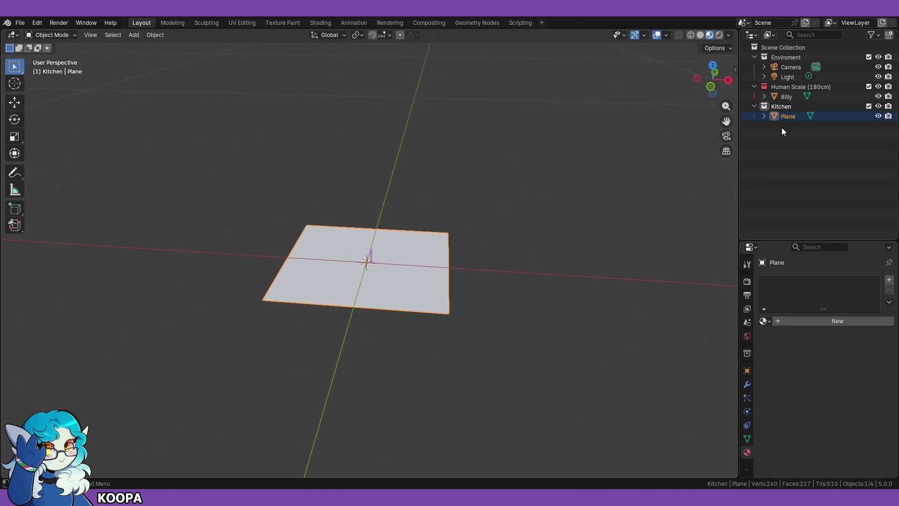
scroll(476, 274, up, 3)
mouse_move(477, 274)
middle_down()
mouse_move(499, 273)
mouse_move(472, 279)
mouse_move(528, 283)
middle_up()
scroll(485, 299, up, 3)
scroll(482, 299, down, 2)
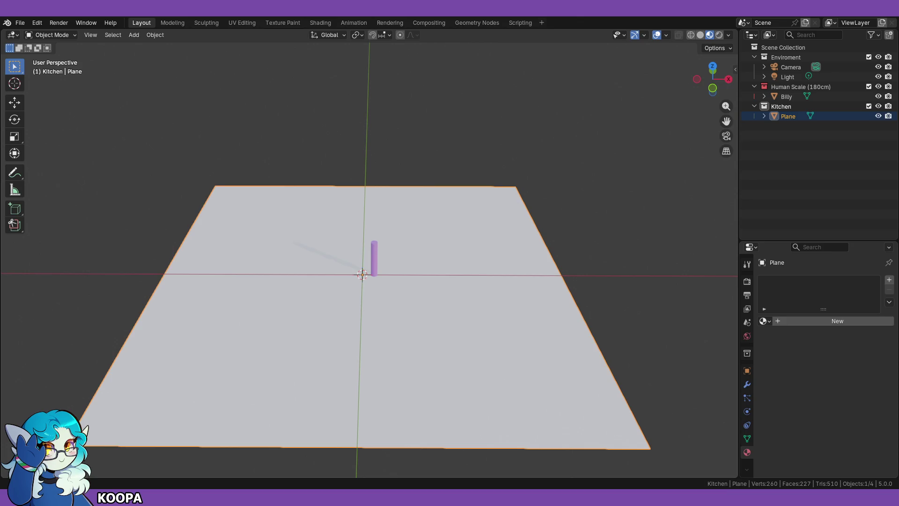
Step: Check the U-shape kitchen dimensions, then resize the floor plane in top view
key(alt+Tab)
key(KP_7)
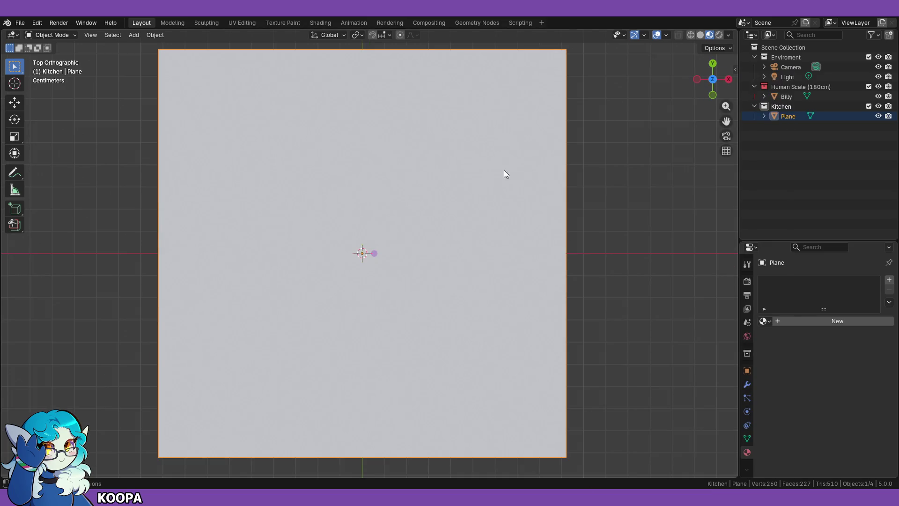
scroll(515, 234, down, 3)
scroll(513, 331, down, 3)
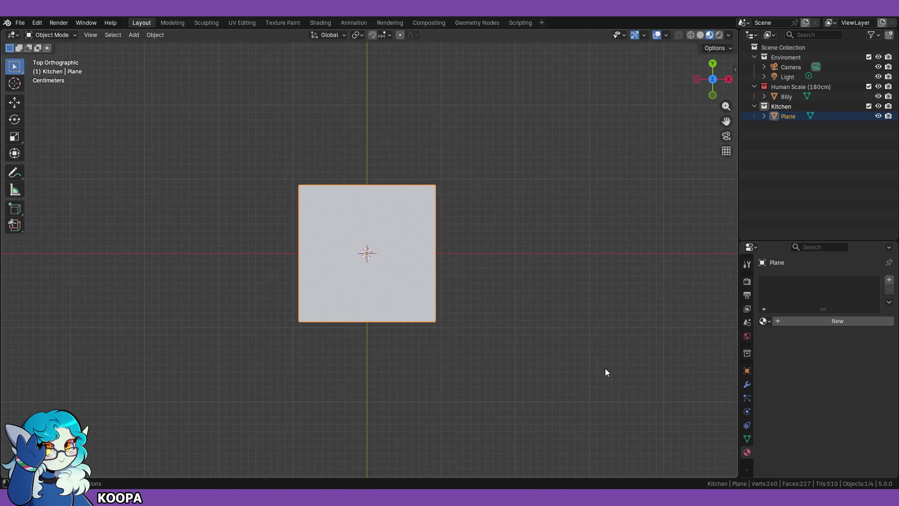
key(s)
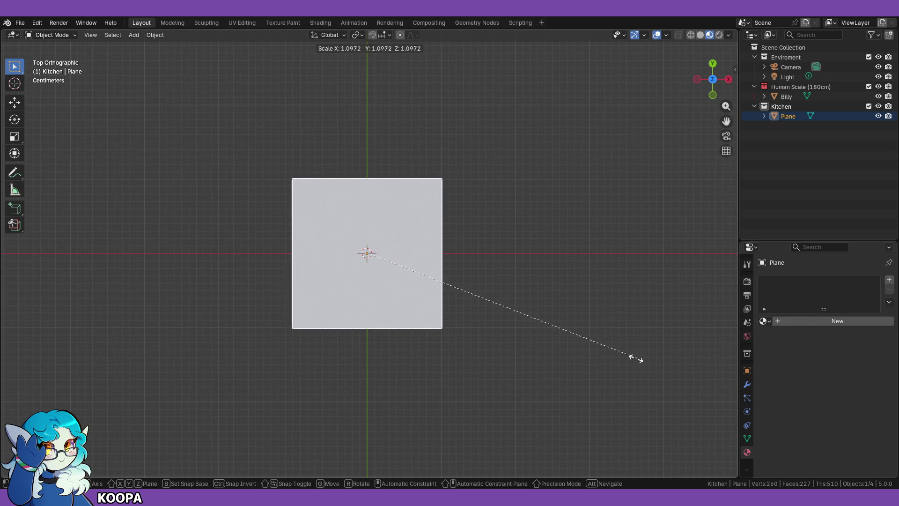
click(630, 355)
Step: Orbit and zoom to compare the plane's size with the human-scale figure
mouse_move(631, 355)
middle_down()
mouse_move(541, 365)
mouse_move(516, 325)
middle_up()
scroll(516, 327, up, 8)
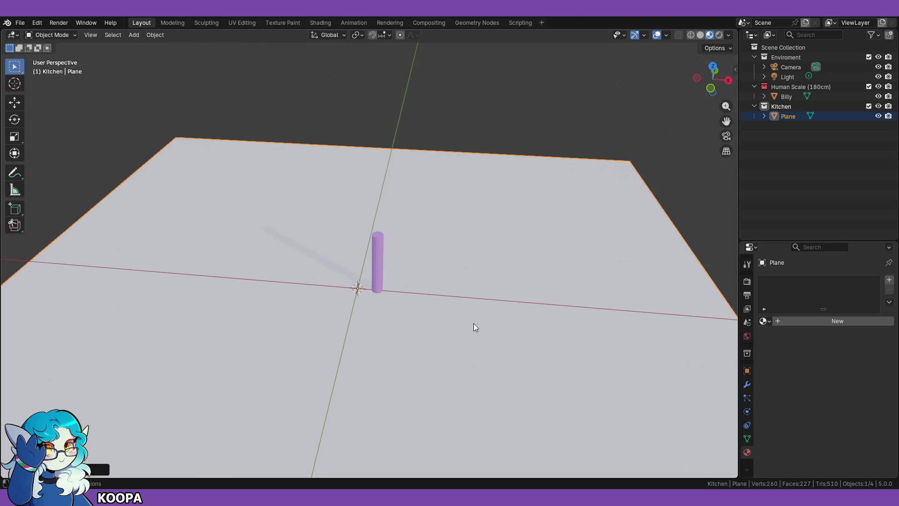
scroll(428, 337, down, 5)
mouse_move(434, 318)
middle_down()
mouse_move(444, 319)
mouse_move(436, 336)
middle_up()
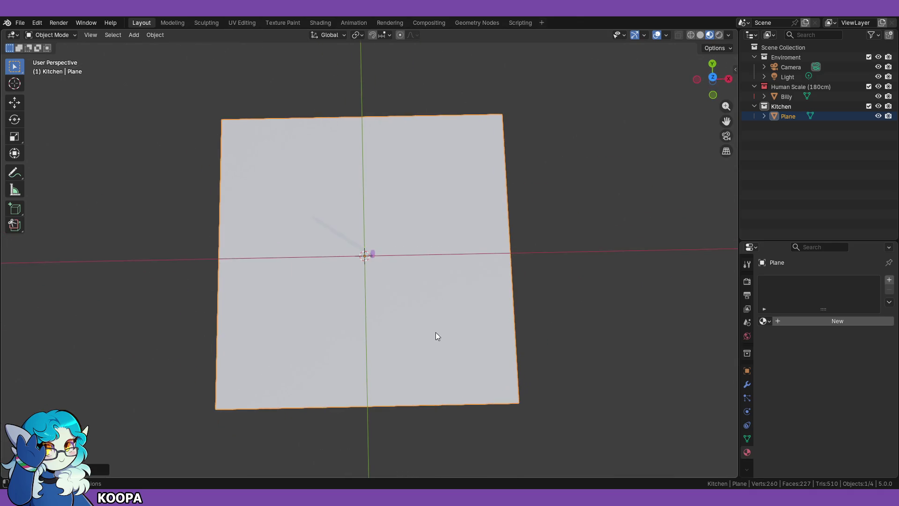
scroll(581, 337, up, 5)
mouse_move(573, 341)
middle_down()
mouse_move(544, 263)
mouse_move(549, 255)
middle_up()
scroll(550, 255, up, 4)
mouse_move(435, 327)
middle_down()
mouse_move(446, 305)
mouse_move(461, 334)
mouse_move(386, 279)
mouse_move(415, 341)
middle_up()
scroll(436, 327, up, 5)
scroll(410, 319, down, 5)
scroll(409, 329, up, 4)
scroll(556, 331, up, 5)
scroll(518, 348, down, 10)
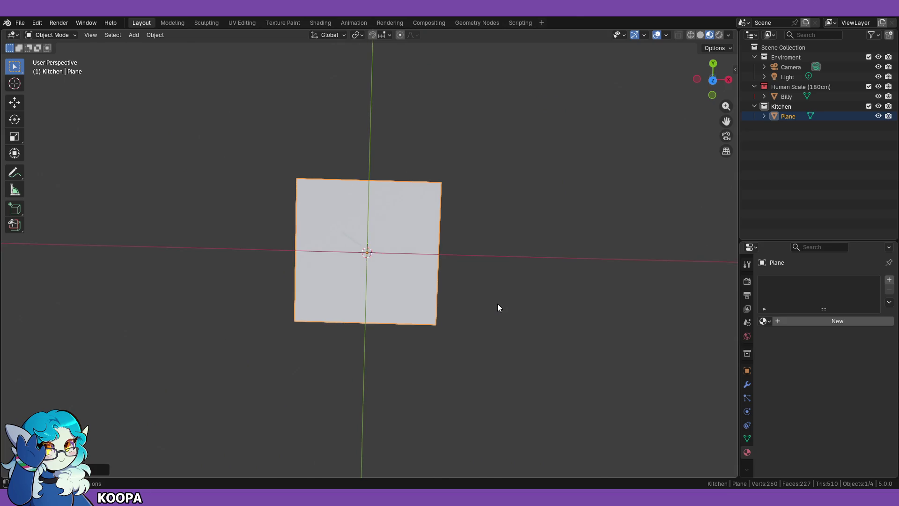
Step: Switch to an orthographic top view and show the active tool's settings
key(KP_1)
mouse_move(497, 304)
middle_down()
mouse_move(472, 220)
mouse_move(466, 287)
middle_up()
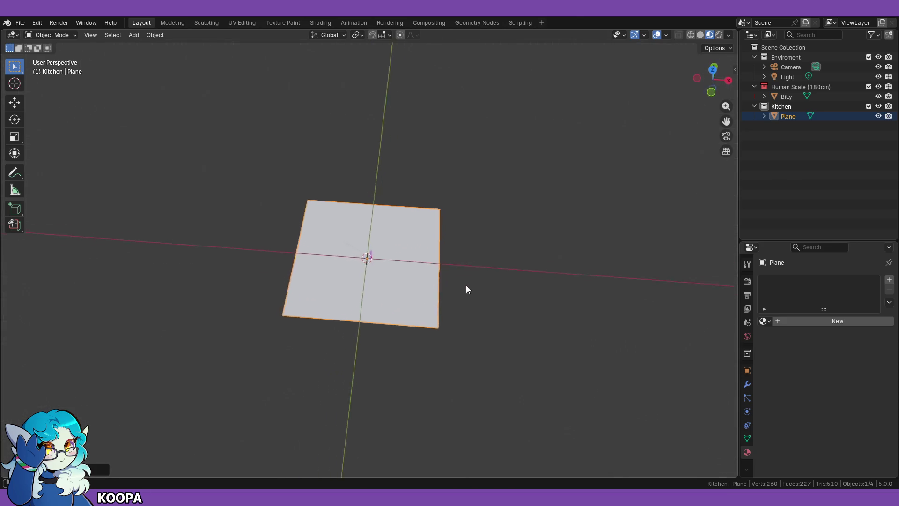
key(KP_7)
key(KP_5)
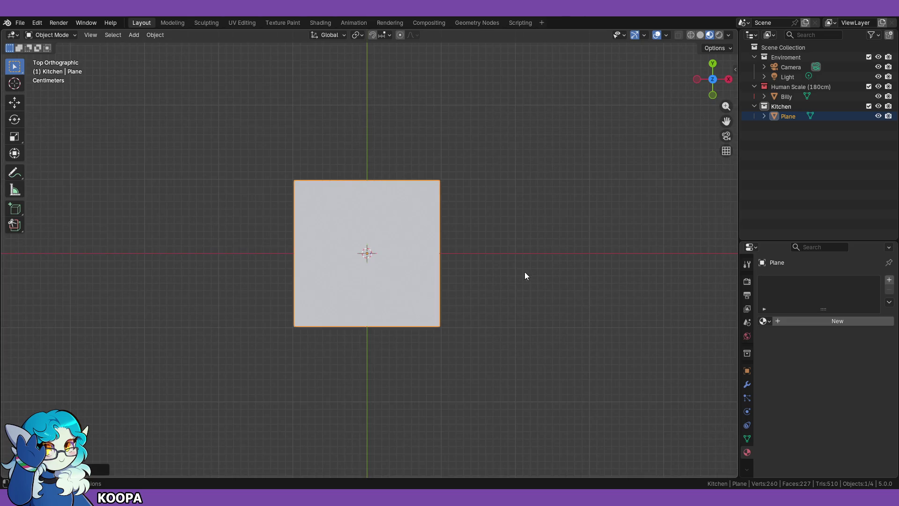
click(749, 265)
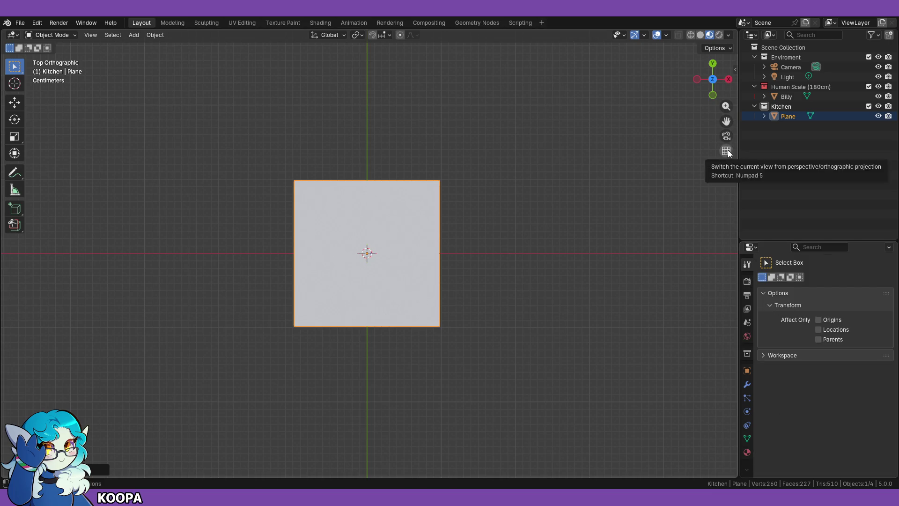
key(n)
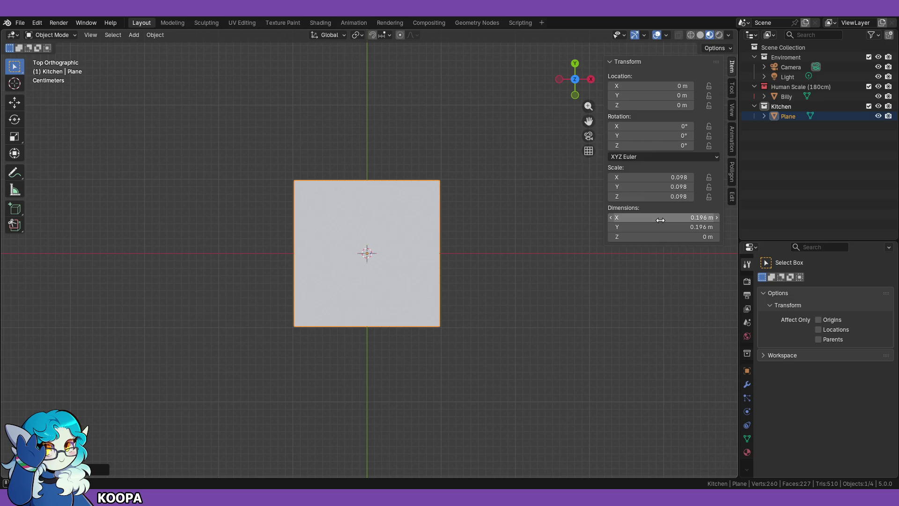
click(733, 88)
click(732, 111)
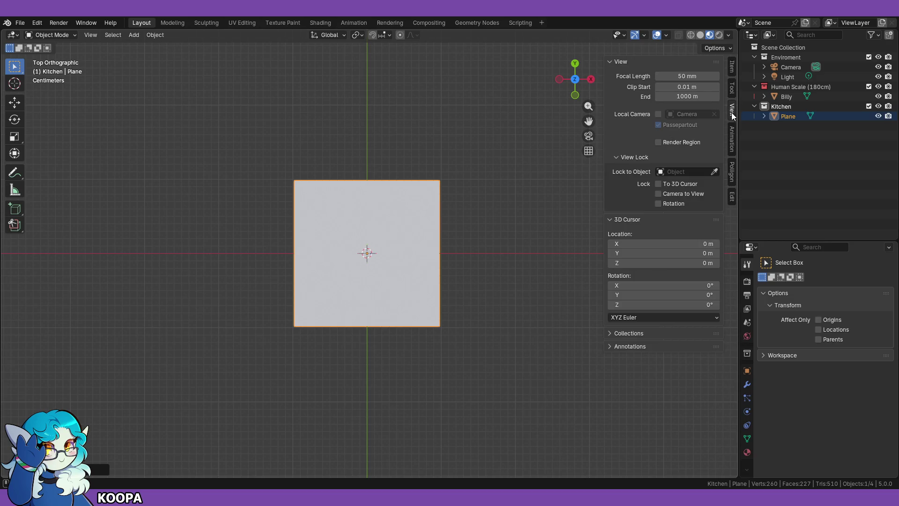
click(733, 136)
click(732, 171)
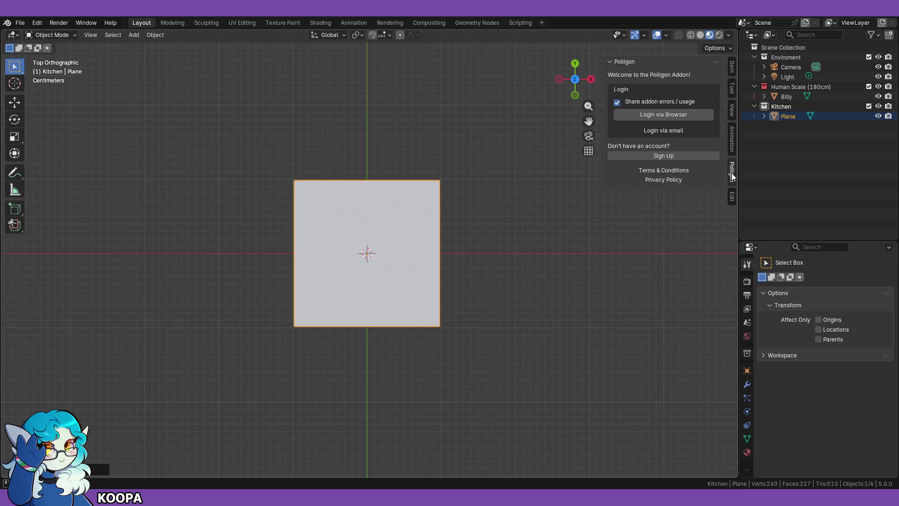
click(732, 199)
click(732, 67)
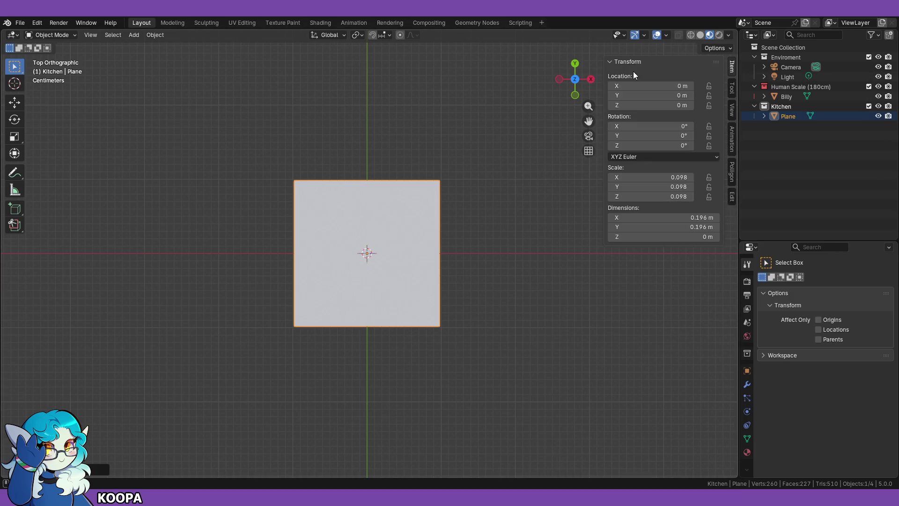
drag(604, 71, 692, 114)
Step: Enlarge the floor plane, undo, then scale it 2.69 times larger
scroll(406, 302, up, 6)
scroll(451, 288, down, 3)
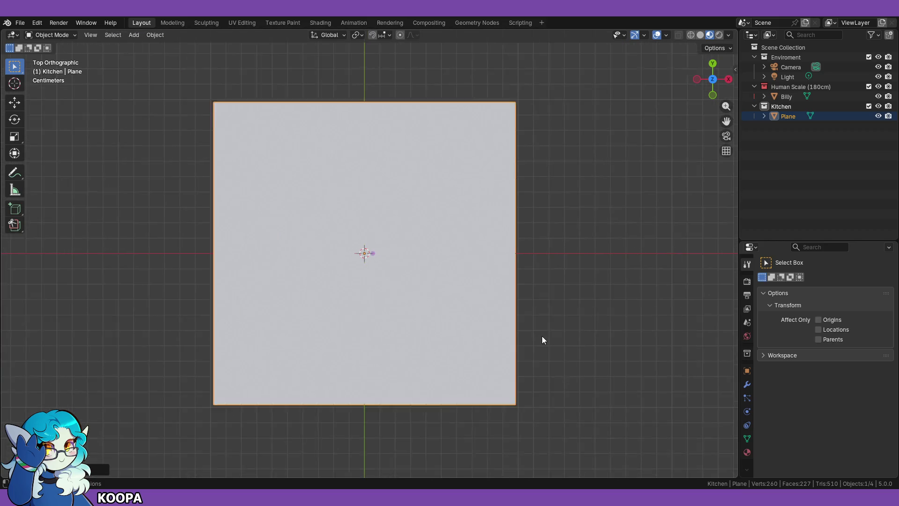
key(s)
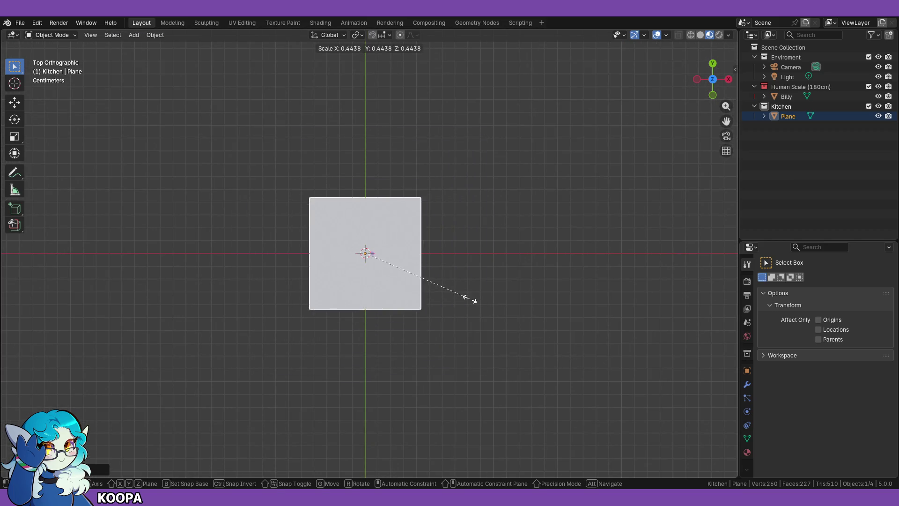
click(462, 299)
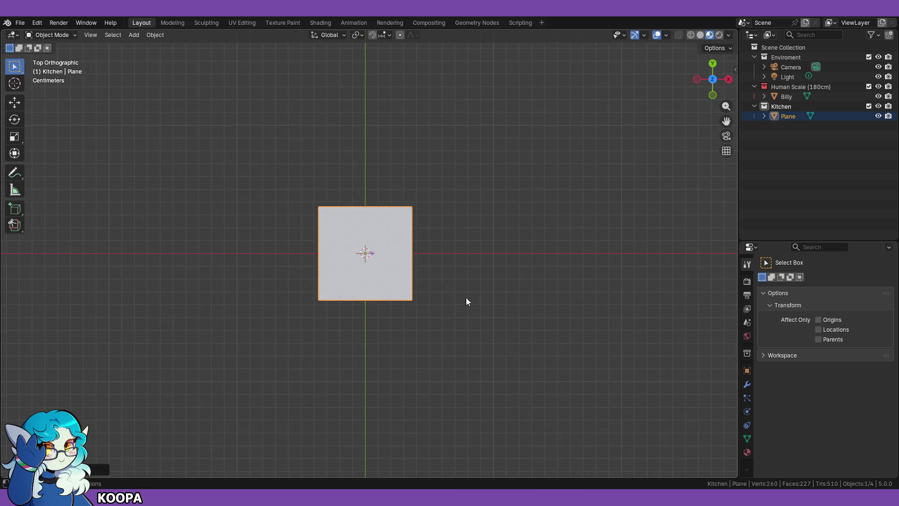
key(ctrl+z)
key(s)
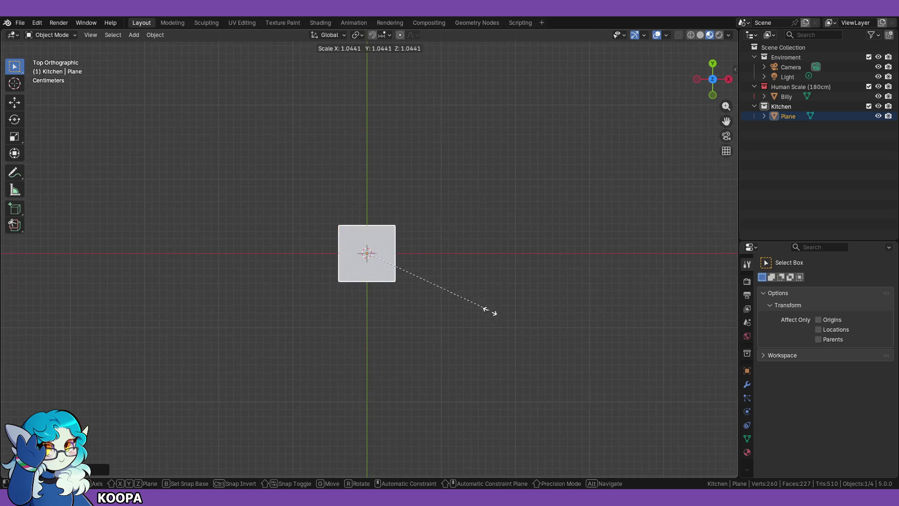
click(689, 393)
Step: Shrink the plane to a moderate size and orbit around the figure on it
scroll(587, 381, up, 5)
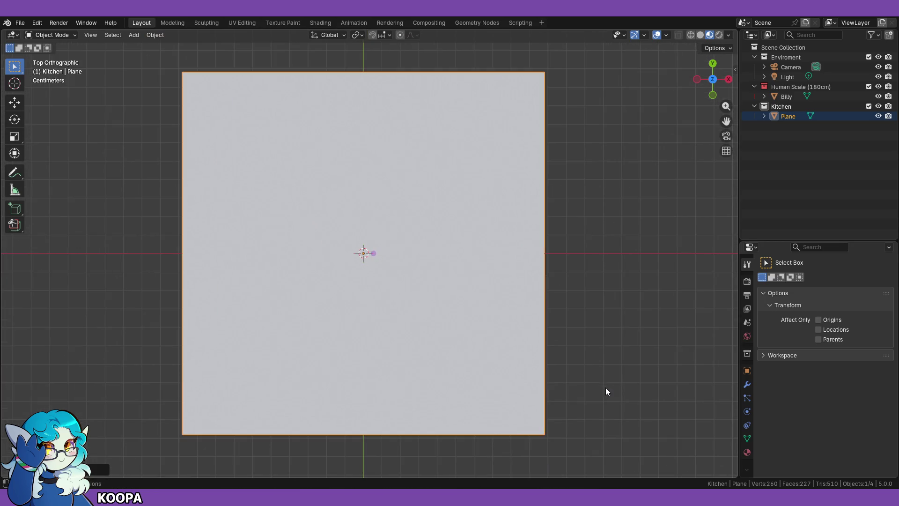
key(s)
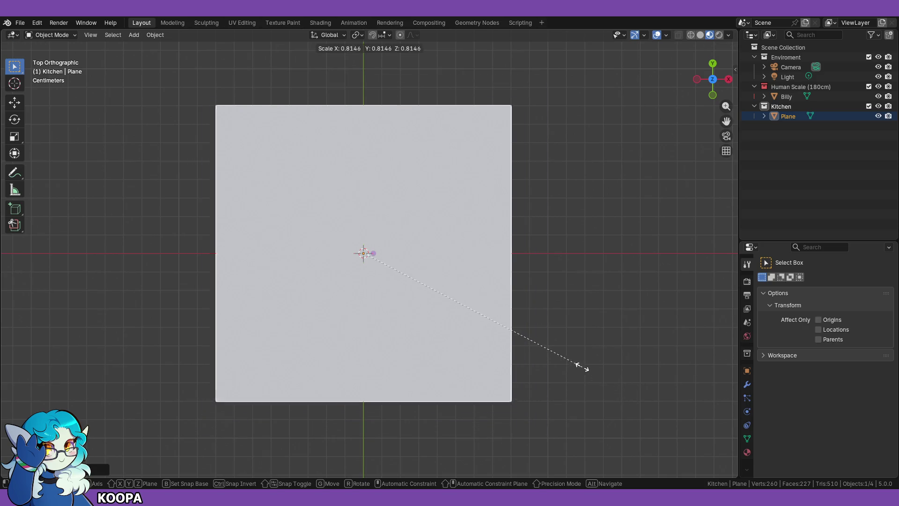
click(523, 346)
middle_drag(532, 390, 531, 302)
scroll(521, 332, up, 4)
mouse_move(521, 333)
middle_down()
mouse_move(522, 304)
mouse_move(499, 335)
mouse_move(393, 297)
mouse_move(445, 284)
middle_up()
scroll(498, 335, down, 5)
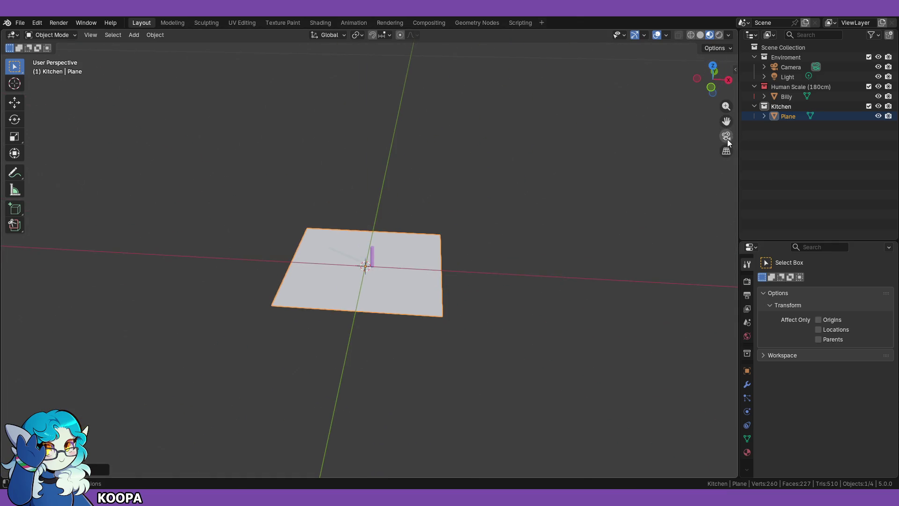
Step: Walk the scene camera closer with Walk Navigation so it frames the floor and Billy
click(727, 139)
key(shift+grave)
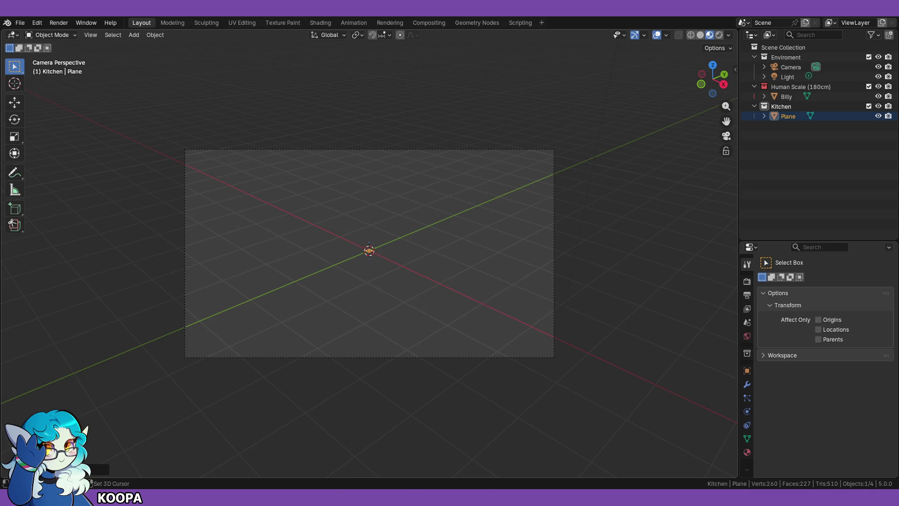
key(q)
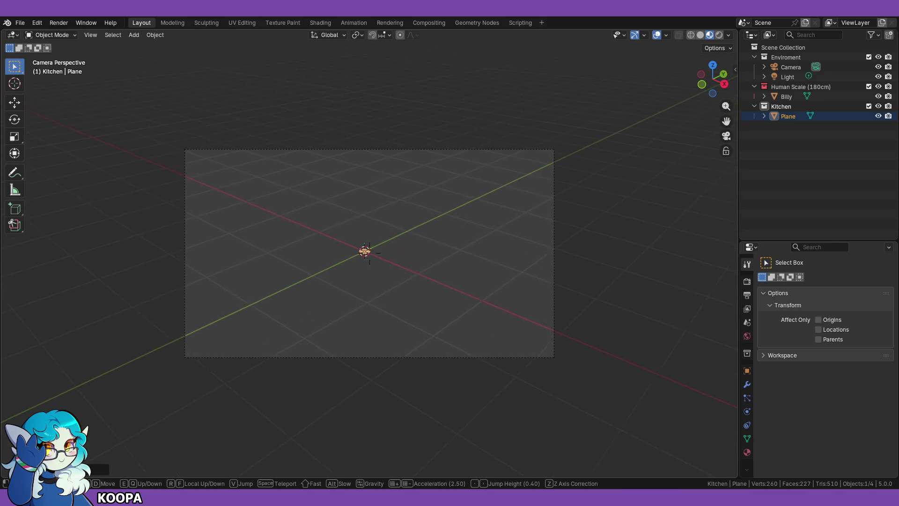
key(w)
key(w)
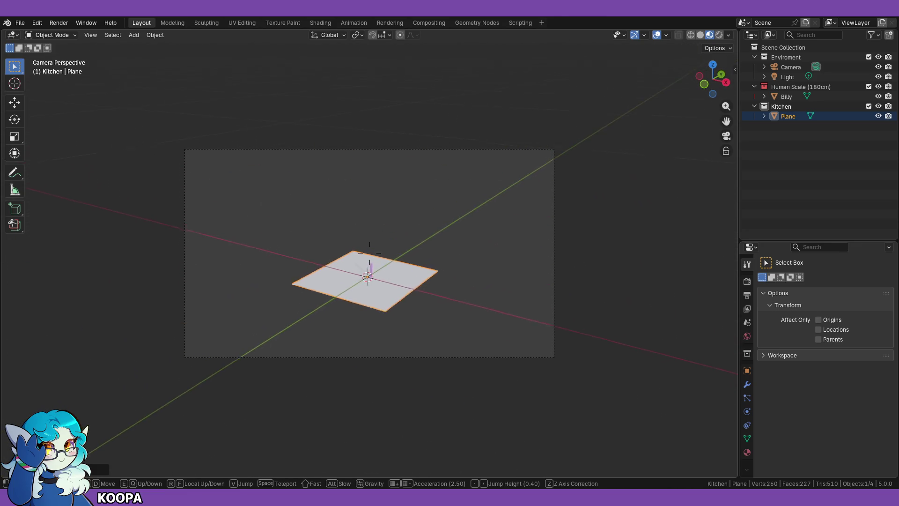
key(e)
key(s)
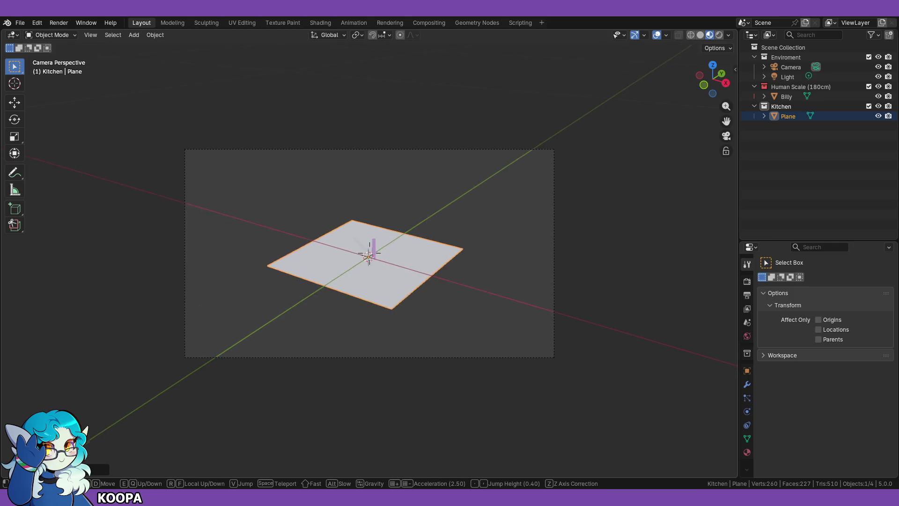
key(w)
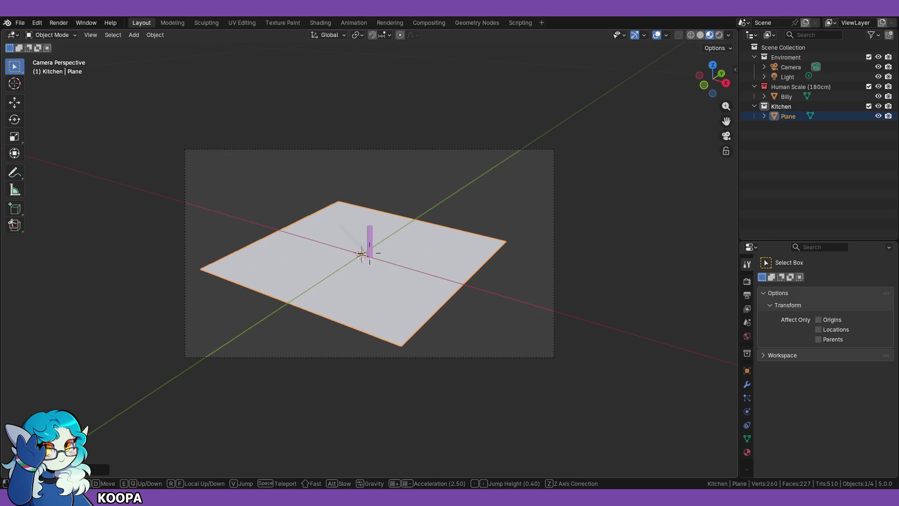
click(424, 294)
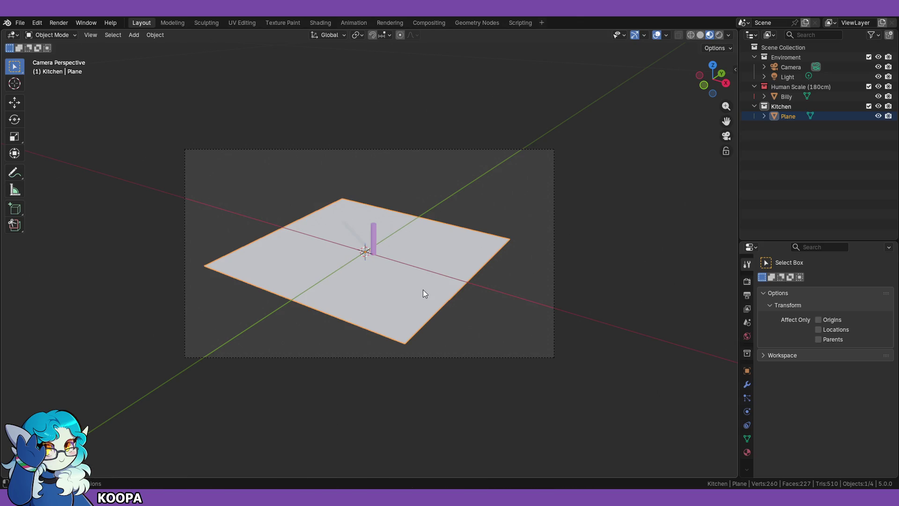
click(729, 139)
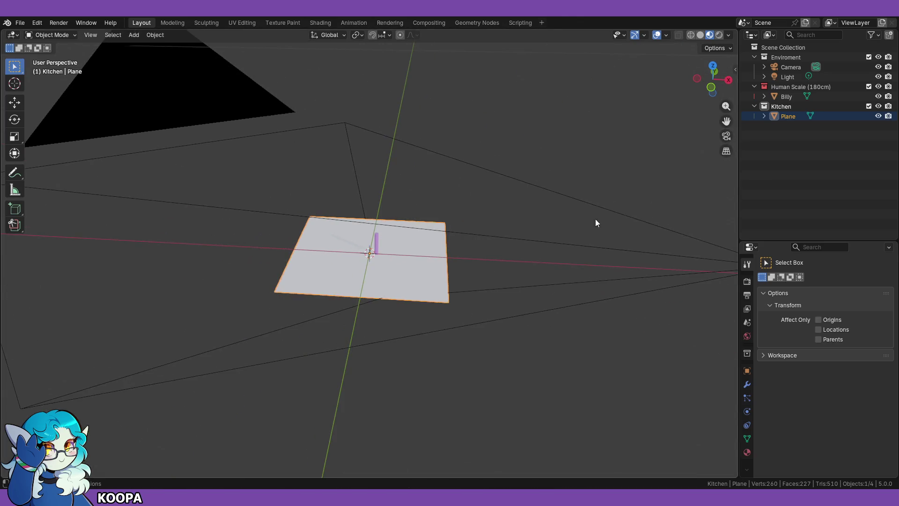
Step: Select the camera, toggle its visibility, and check the camera view
key(s)
key(Escape)
mouse_move(401, 331)
middle_down()
mouse_move(437, 351)
mouse_move(504, 326)
mouse_move(437, 345)
mouse_move(445, 301)
mouse_move(415, 296)
mouse_move(425, 295)
middle_up()
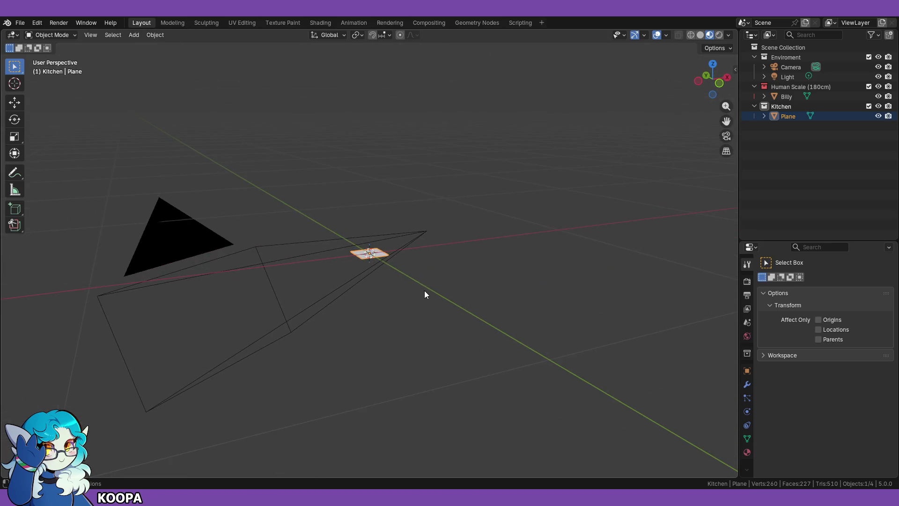
click(785, 66)
click(880, 67)
click(879, 67)
click(879, 67)
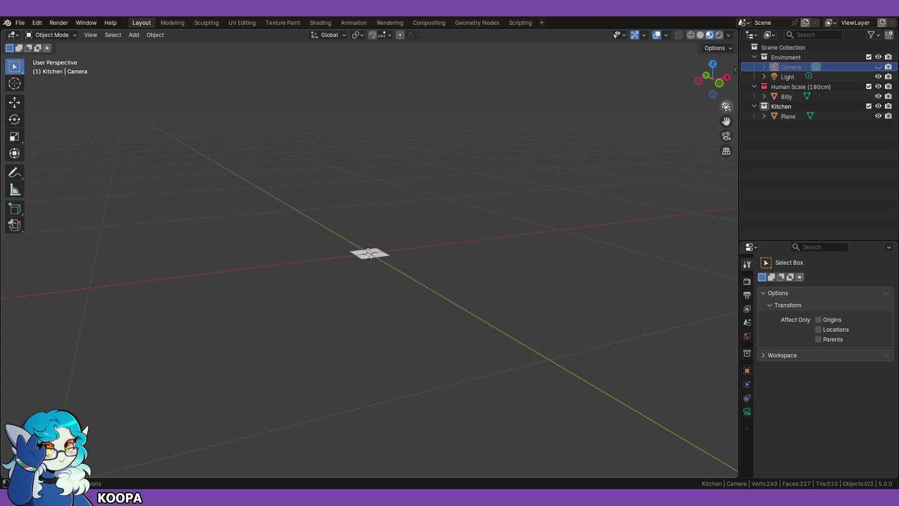
click(725, 136)
click(724, 137)
click(879, 67)
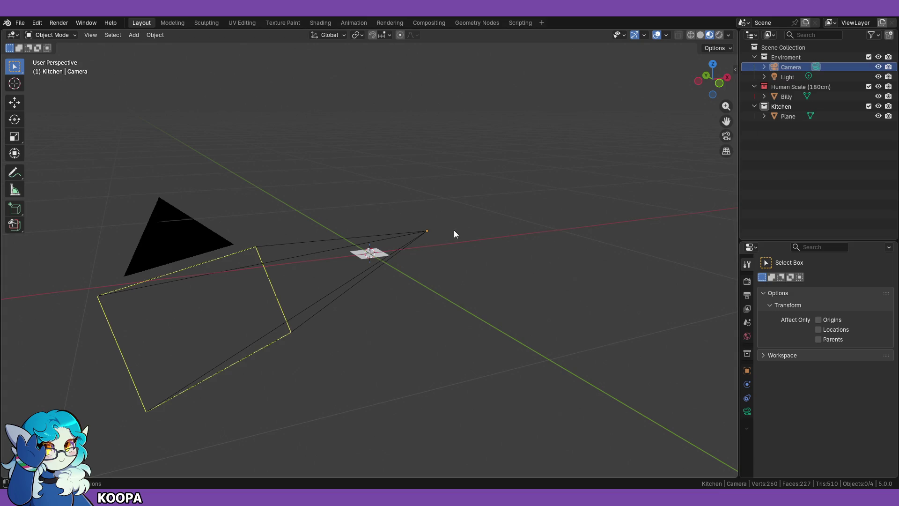
Step: Scale the camera down twice so it sits smaller beside the floor plane
click(794, 66)
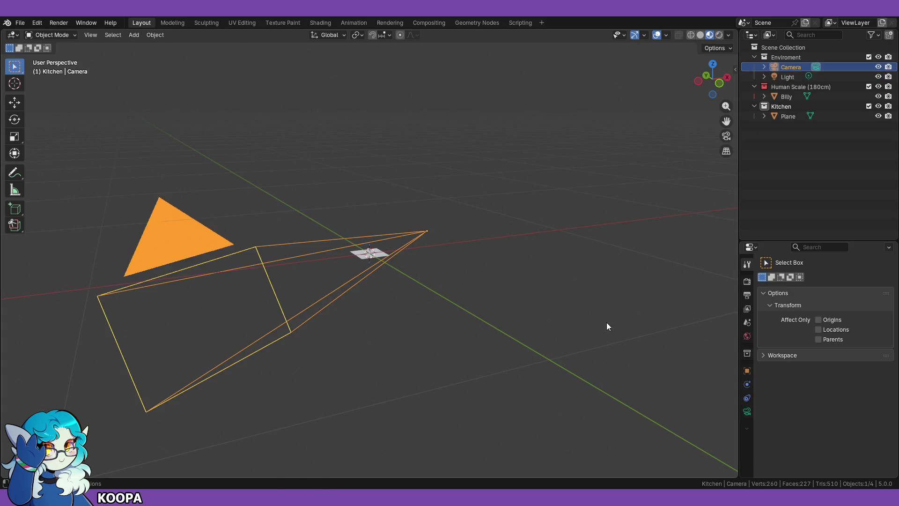
key(s)
click(452, 235)
scroll(449, 245, up, 2)
scroll(504, 283, down, 4)
key(s)
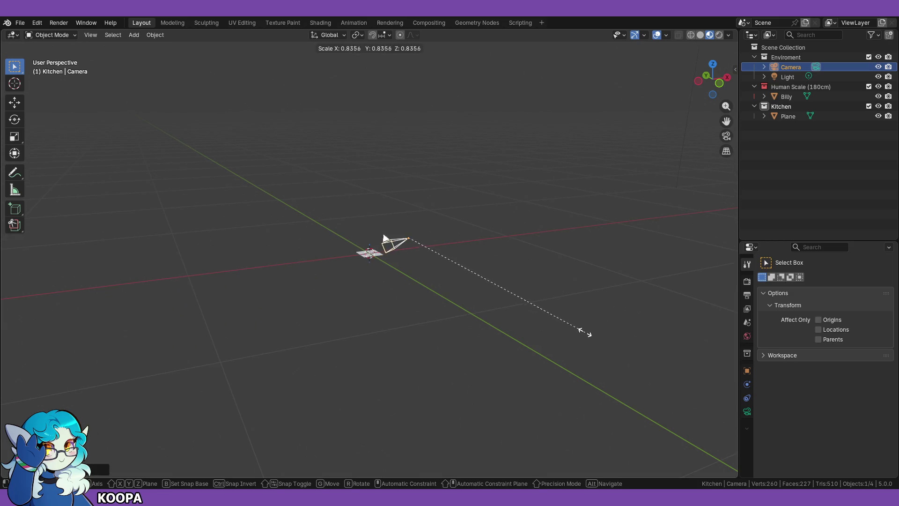
click(510, 288)
scroll(479, 309, up, 8)
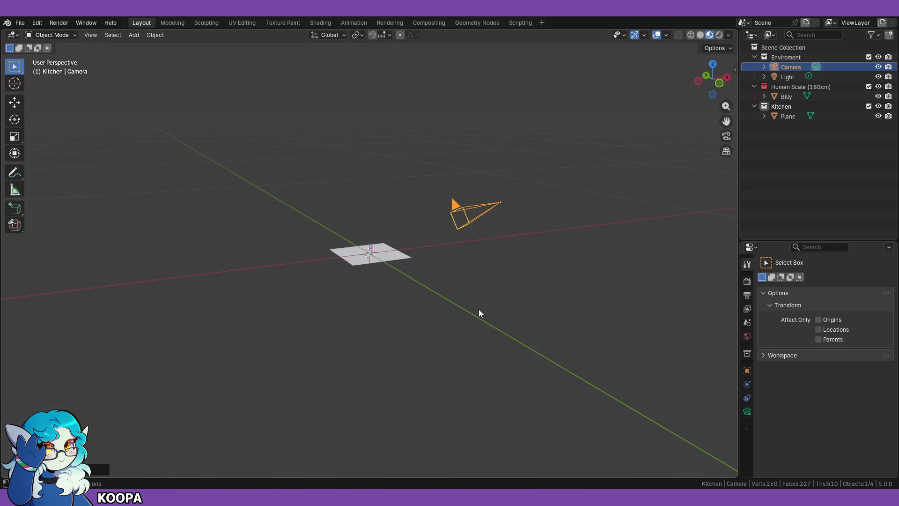
scroll(609, 346, down, 1)
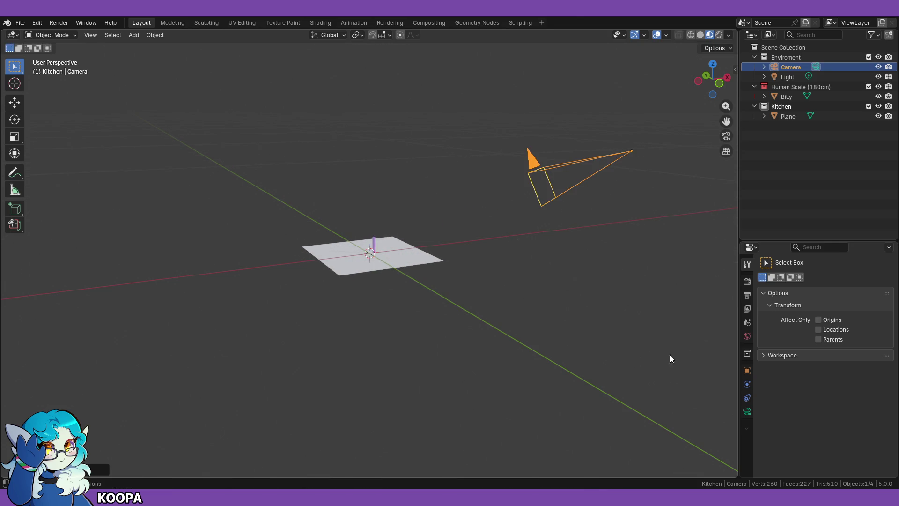
scroll(665, 359, down, 3)
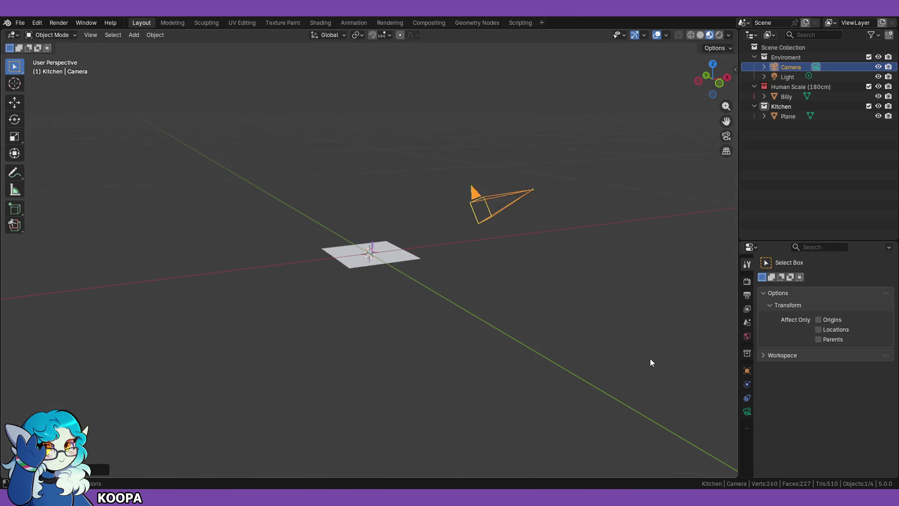
click(784, 78)
scroll(555, 277, down, 3)
Step: Lower the Light along Z and shift it left along X
mouse_move(525, 277)
middle_down()
mouse_move(521, 252)
mouse_move(485, 243)
middle_up()
key(g)
key(z)
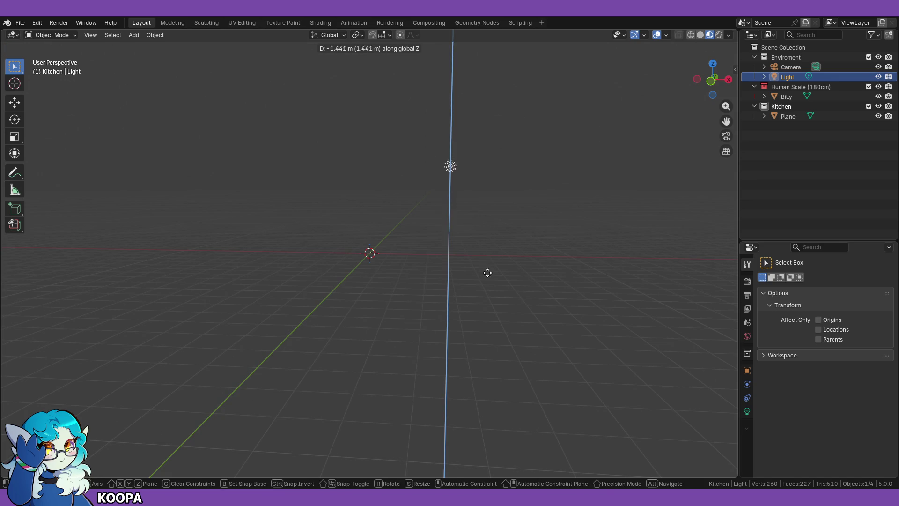
click(486, 330)
key(s)
key(Escape)
key(g)
key(x)
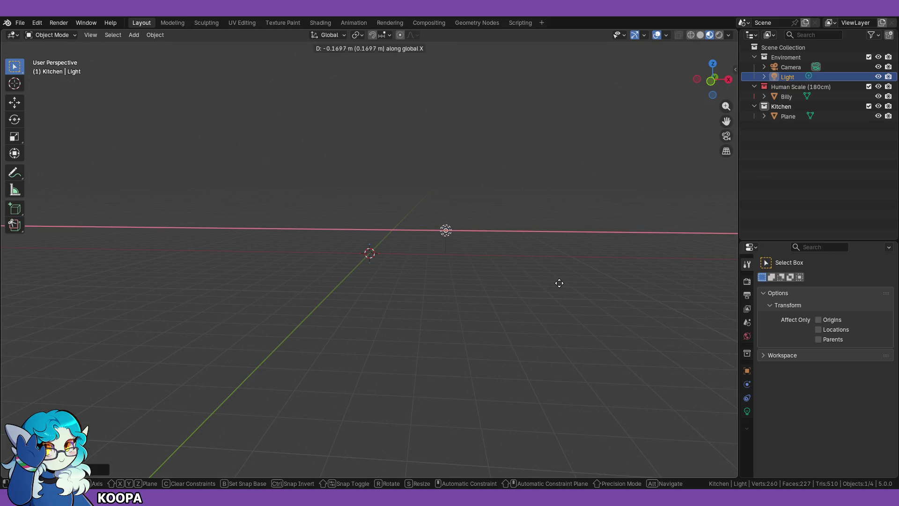
click(498, 277)
Step: Frame the Light from the front view and lower it again along Z
key(KP_1)
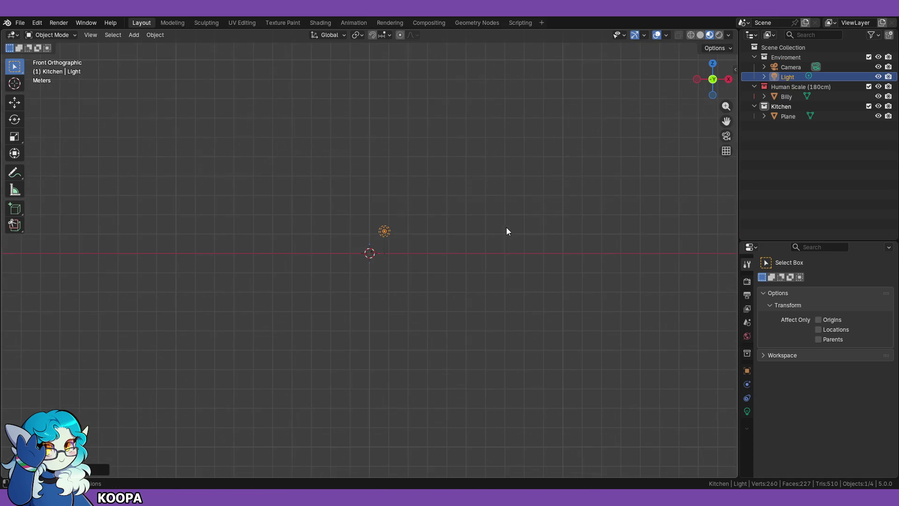
key(KP_Decimal)
mouse_move(560, 263)
middle_down()
mouse_move(436, 277)
mouse_move(429, 321)
mouse_move(449, 278)
mouse_move(409, 316)
mouse_move(437, 286)
middle_up()
key(g)
key(z)
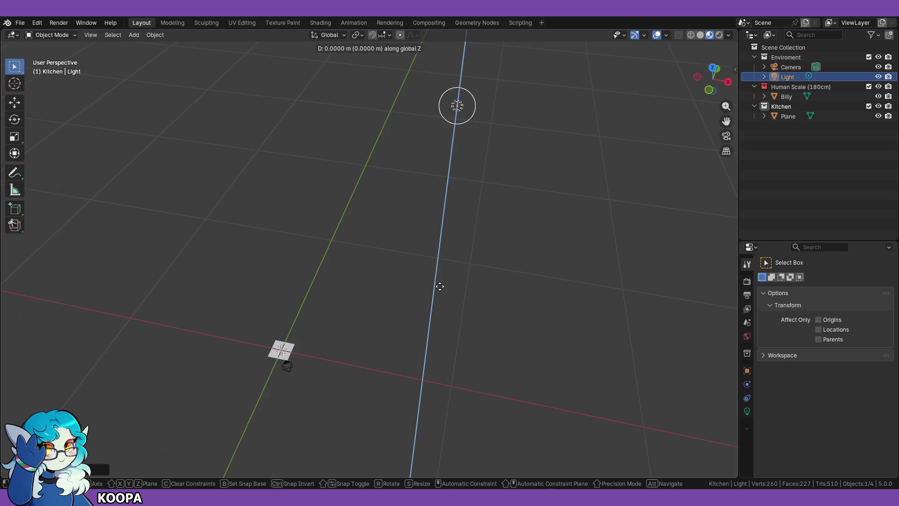
click(399, 405)
Step: Move the Light freely so it hovers nearer the floor plane
mouse_move(389, 362)
middle_down()
mouse_move(413, 302)
mouse_move(400, 317)
middle_up()
click(395, 327)
middle_drag(491, 337, 380, 367)
key(g)
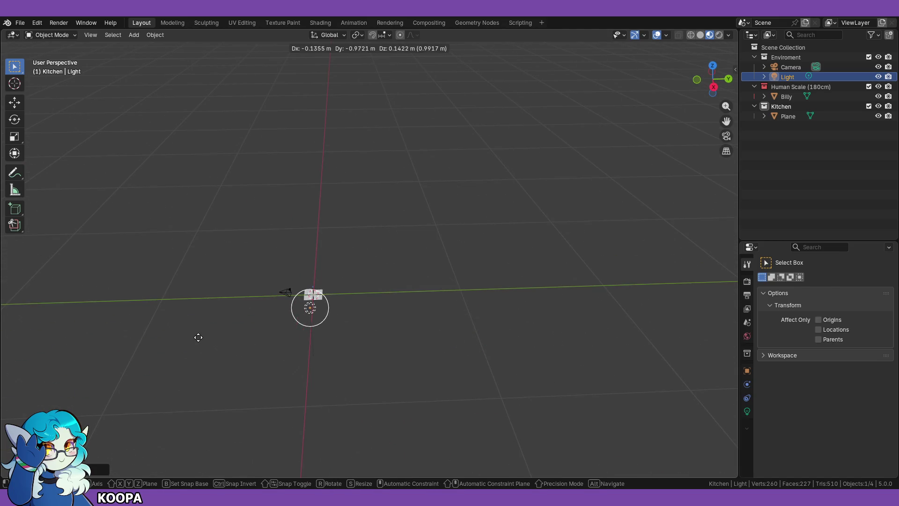
click(194, 333)
Step: Select the floor plane and reframe the view around it and the camera
mouse_move(141, 373)
middle_down()
mouse_move(249, 362)
mouse_move(328, 366)
mouse_move(309, 391)
mouse_move(348, 266)
mouse_move(398, 301)
middle_up()
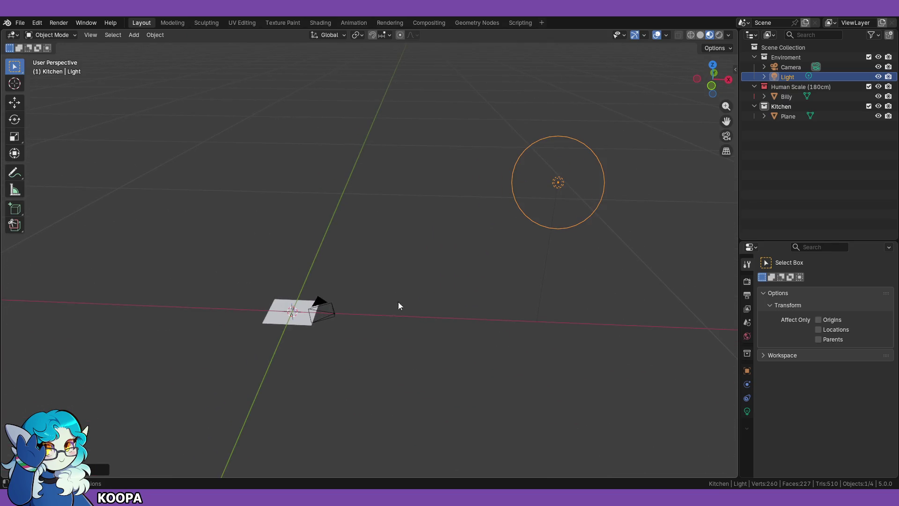
click(282, 317)
key(KP_1)
middle_drag(344, 262, 330, 313)
scroll(330, 317, up, 3)
shift+middle_drag(327, 359, 509, 198)
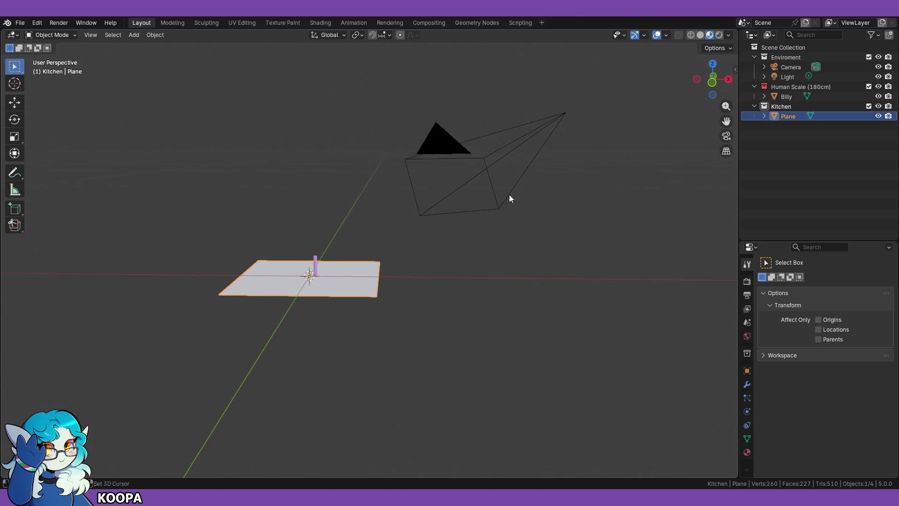
click(720, 35)
scroll(446, 297, up, 4)
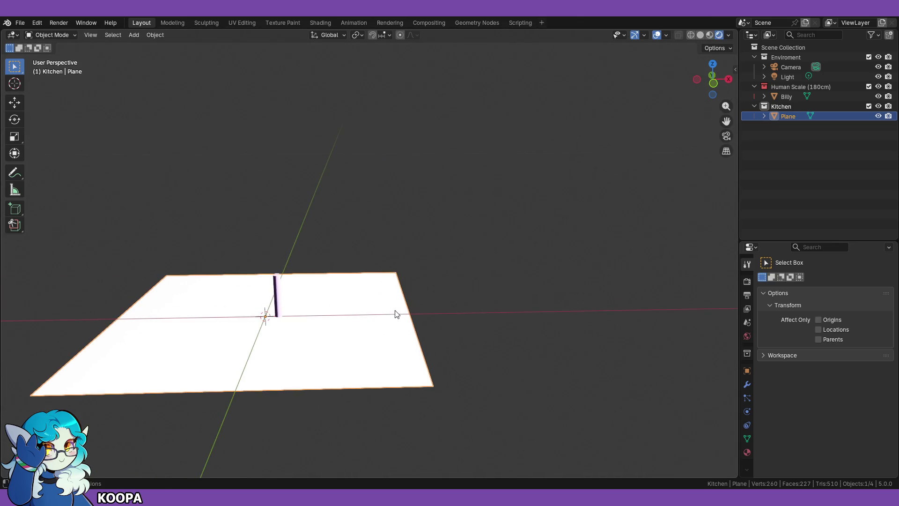
scroll(396, 314, down, 1)
mouse_move(395, 323)
middle_down()
mouse_move(454, 311)
mouse_move(383, 300)
mouse_move(443, 305)
mouse_move(408, 317)
middle_up()
scroll(443, 312, up, 3)
scroll(514, 295, down, 4)
middle_drag(514, 295, 504, 311)
click(710, 35)
click(702, 34)
scroll(501, 302, up, 5)
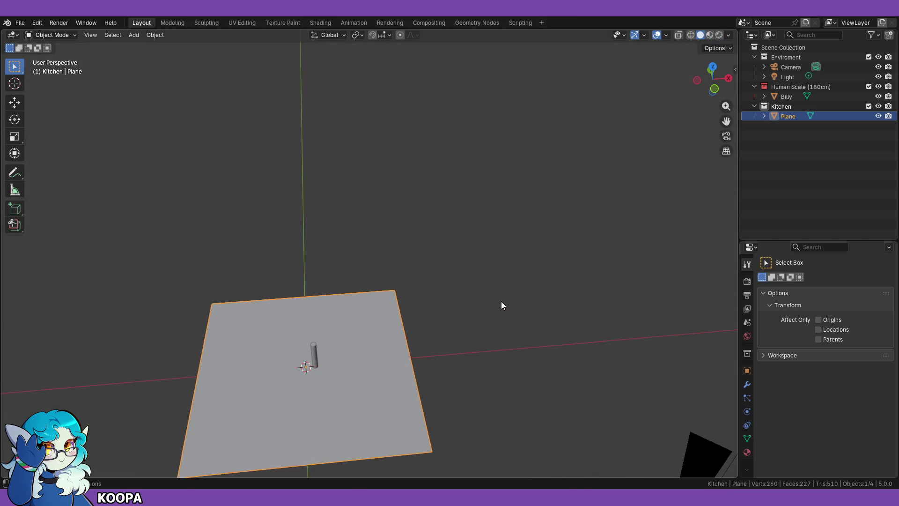
click(710, 36)
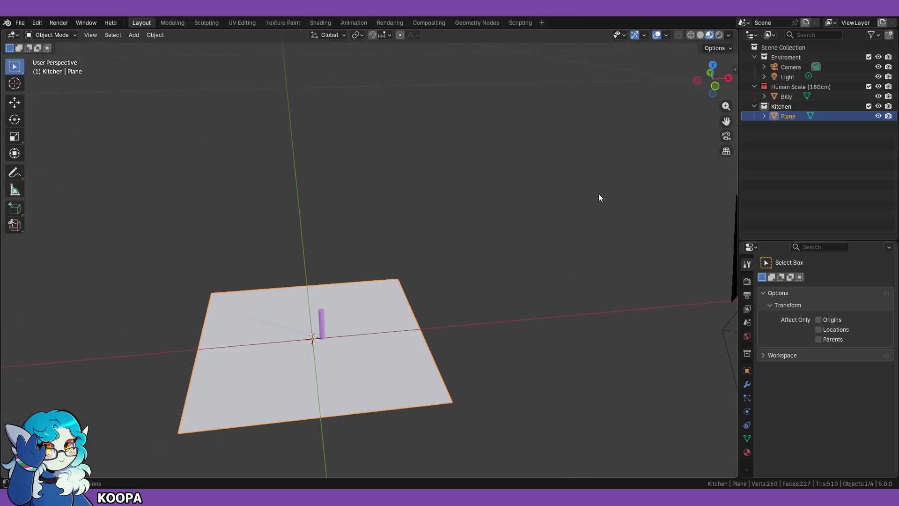
scroll(528, 309, up, 4)
scroll(524, 313, down, 6)
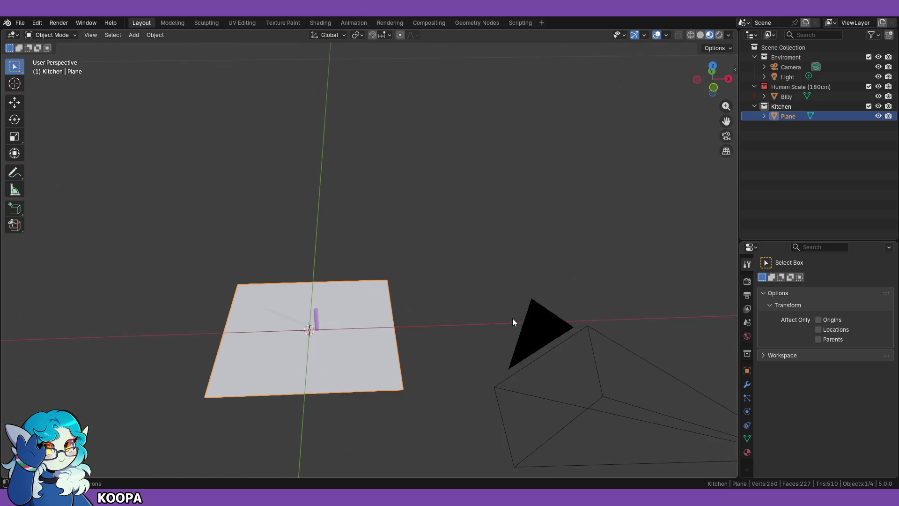
scroll(505, 310, down, 2)
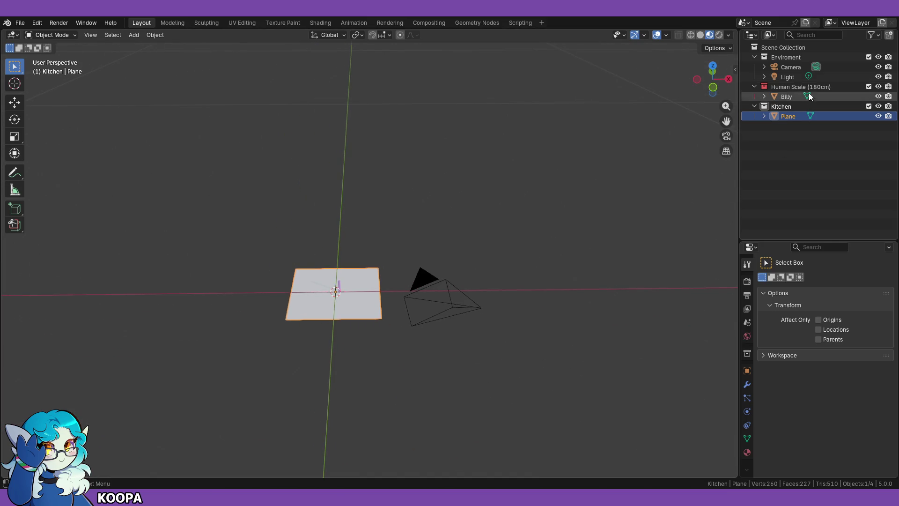
click(845, 77)
mouse_move(665, 180)
middle_down()
mouse_move(511, 266)
mouse_move(510, 255)
middle_up()
key(KP_1)
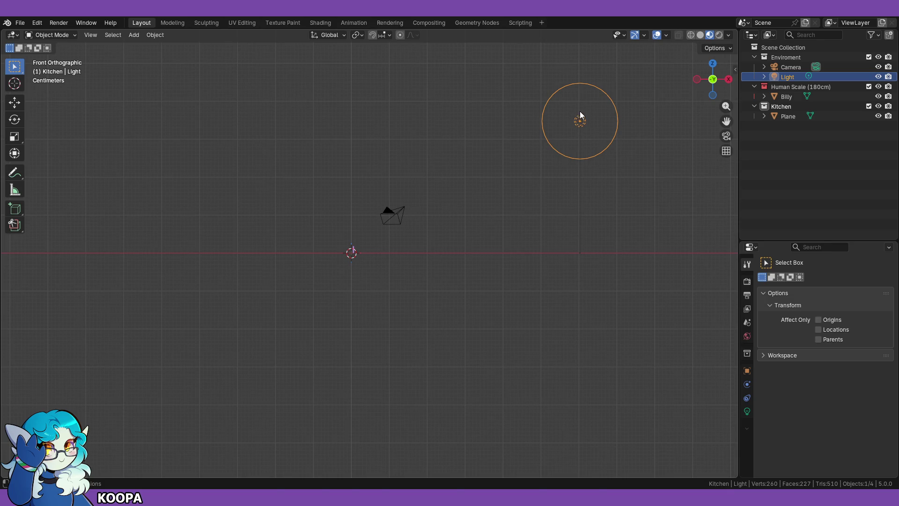
Step: Move the Light so it sits directly above the world origin
key(g)
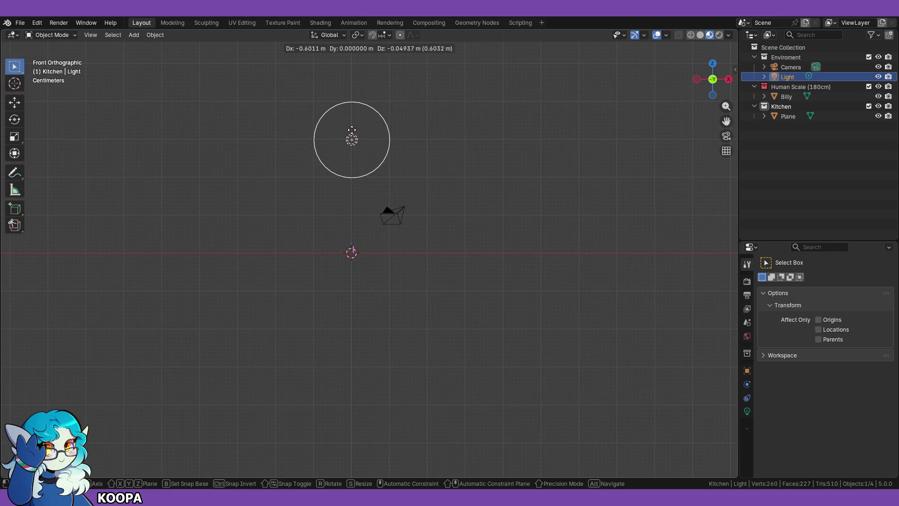
click(352, 131)
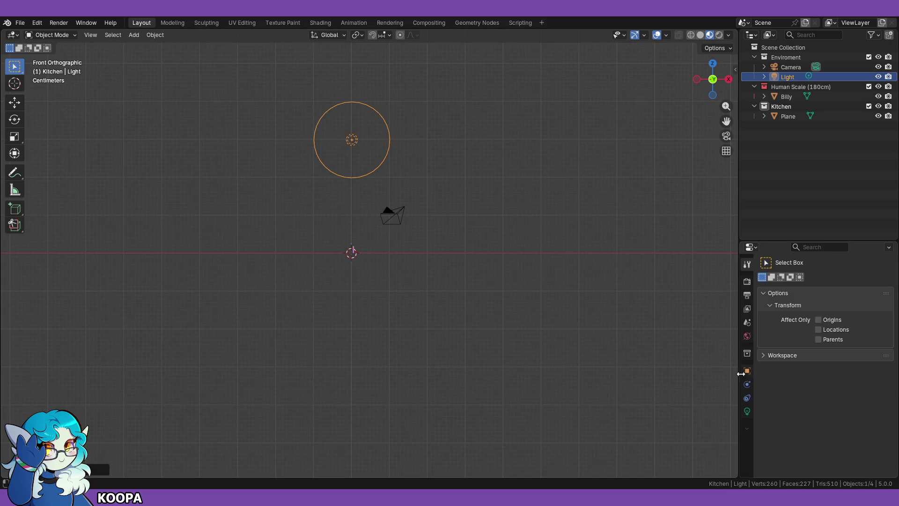
Step: Set the Light's power to 1000 and view it through the camera in Rendered shading
click(747, 412)
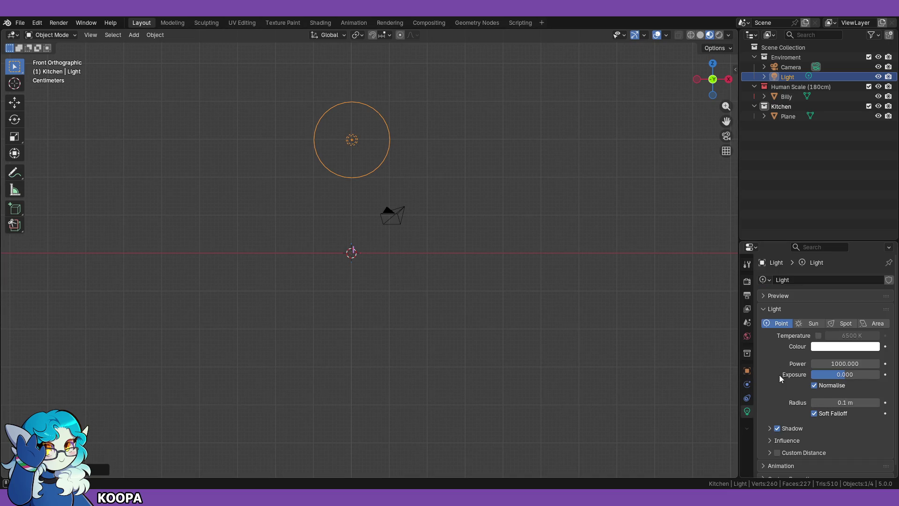
click(726, 136)
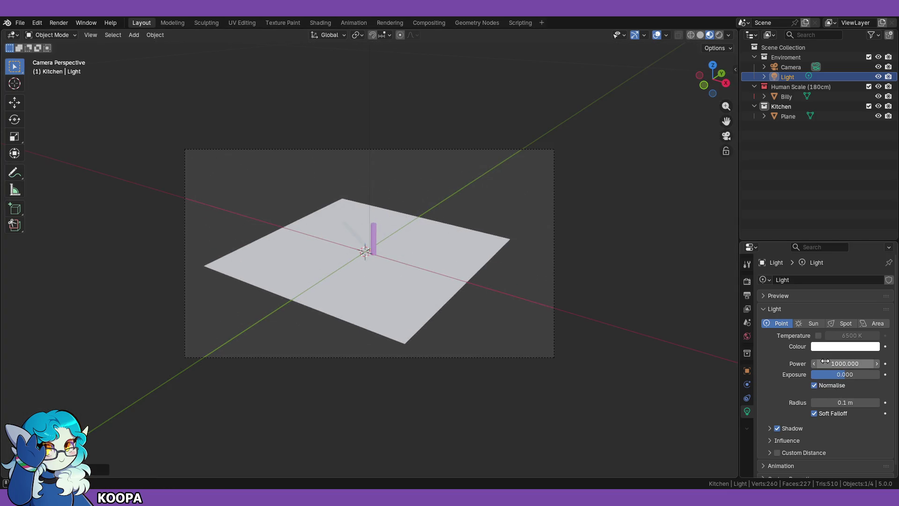
mouse_move(825, 361)
mouse_down()
mouse_move(804, 361)
mouse_move(834, 361)
mouse_move(820, 361)
mouse_up()
click(720, 34)
click(839, 361)
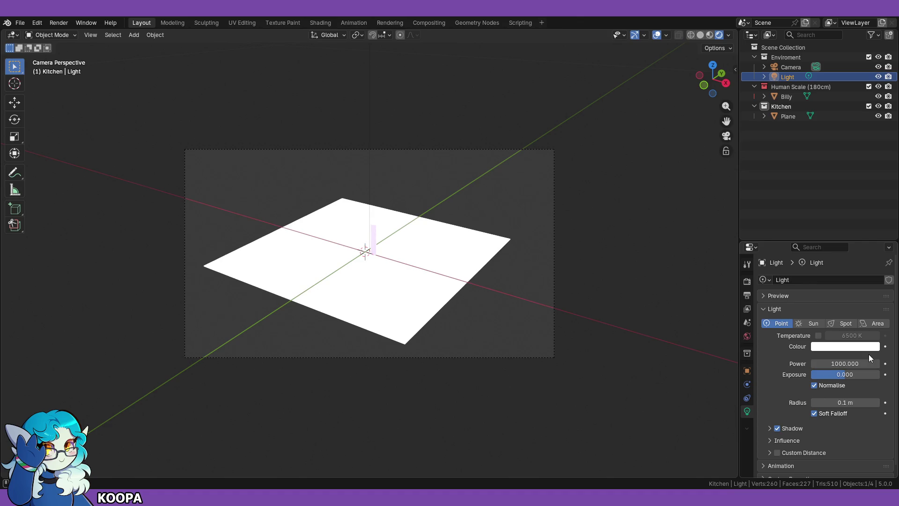
click(748, 372)
scroll(792, 394, down, 3)
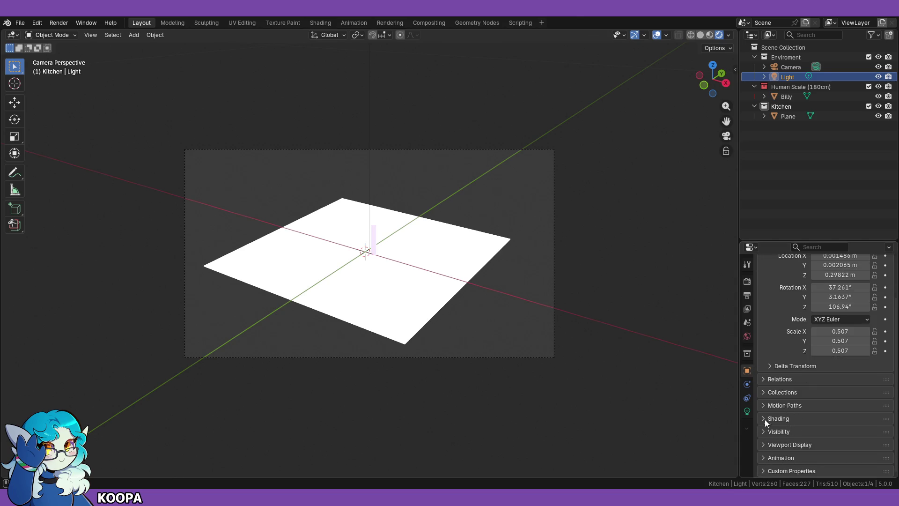
Step: Browse the World properties, expanding and collapsing its Viewport Display and Settings panels
scroll(787, 423, down, 1)
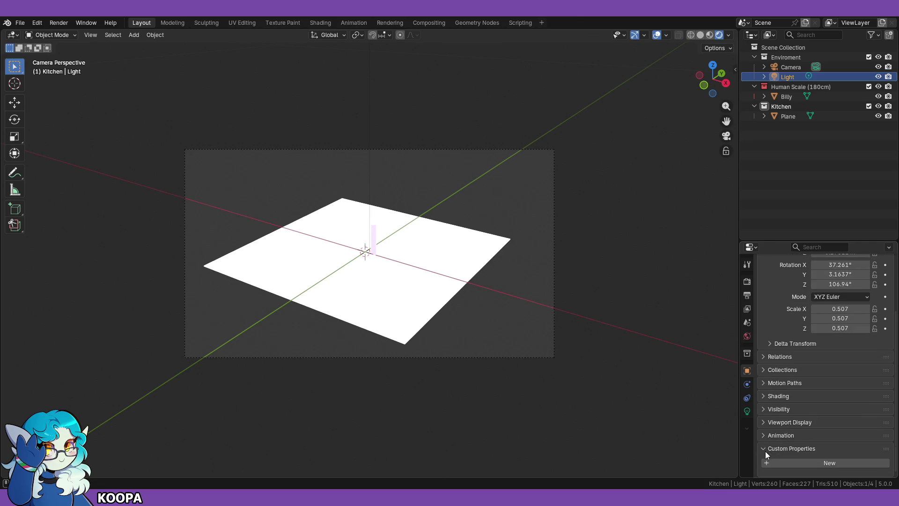
scroll(765, 452, up, 1)
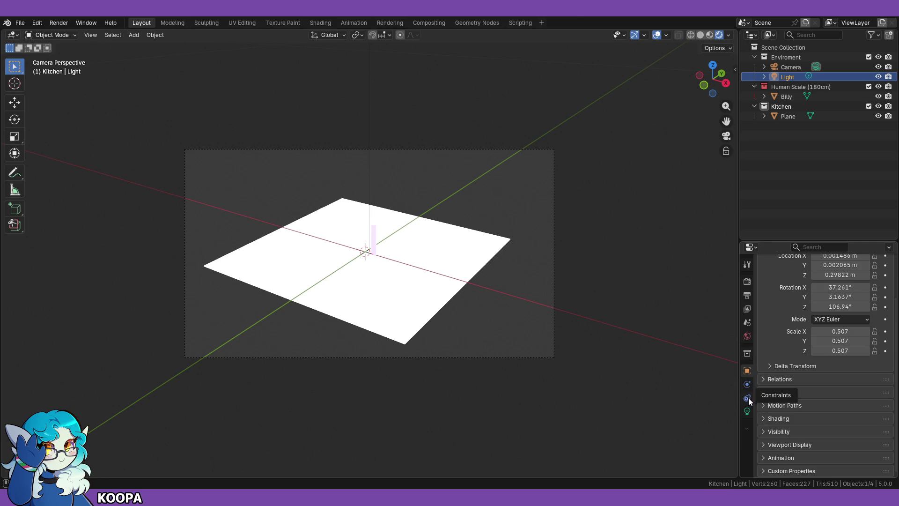
click(746, 337)
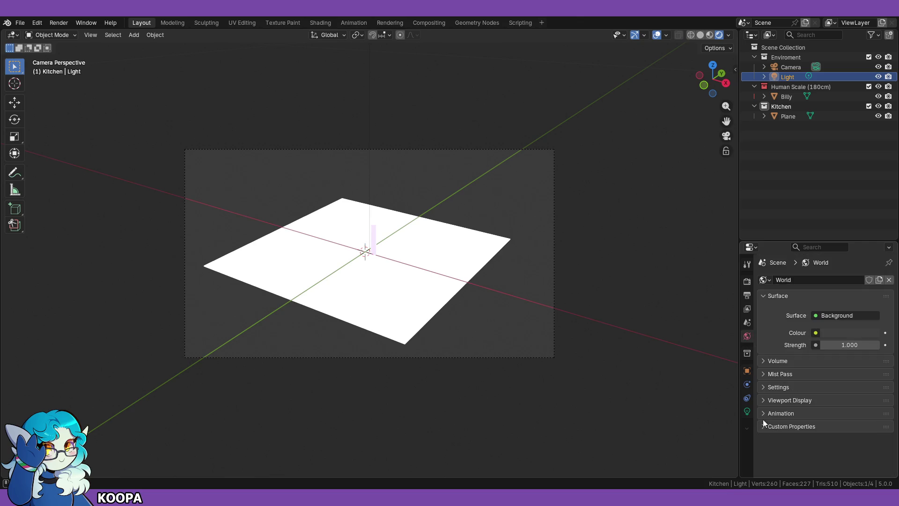
click(763, 401)
click(762, 400)
click(763, 386)
click(762, 386)
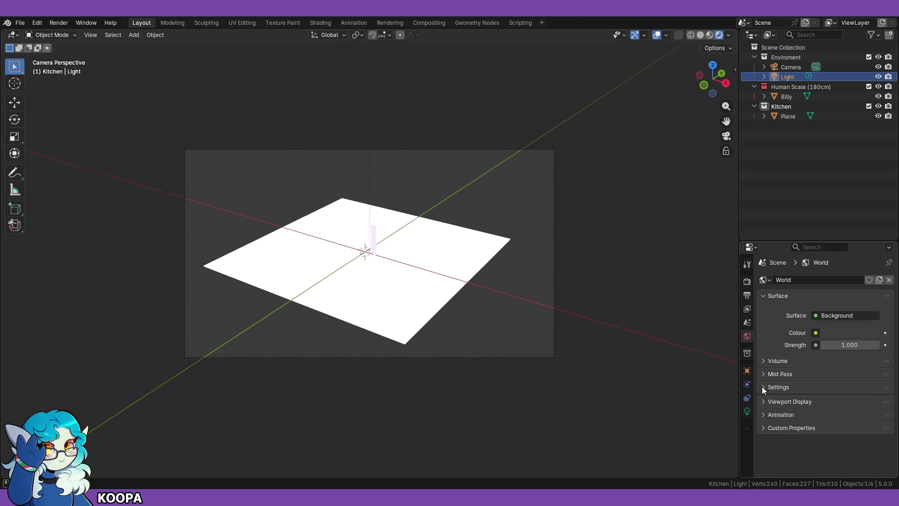
Step: Go through the Scene, View Layer and Output tabs to the Render properties, showing samples 64
click(747, 324)
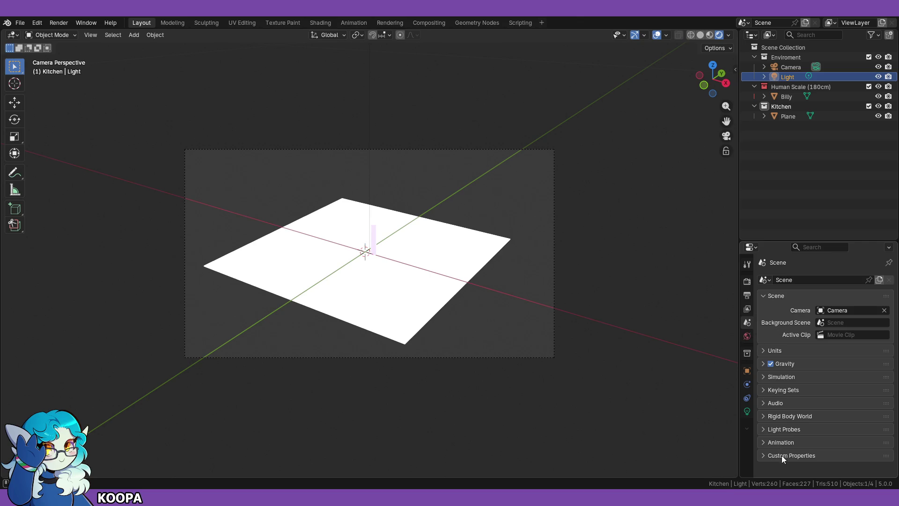
click(746, 308)
click(747, 294)
click(747, 283)
scroll(802, 445, down, 5)
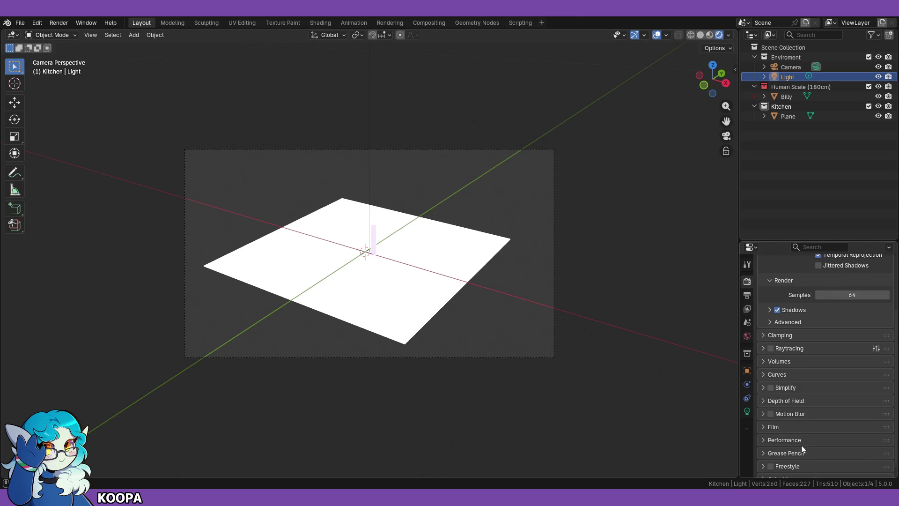
click(765, 470)
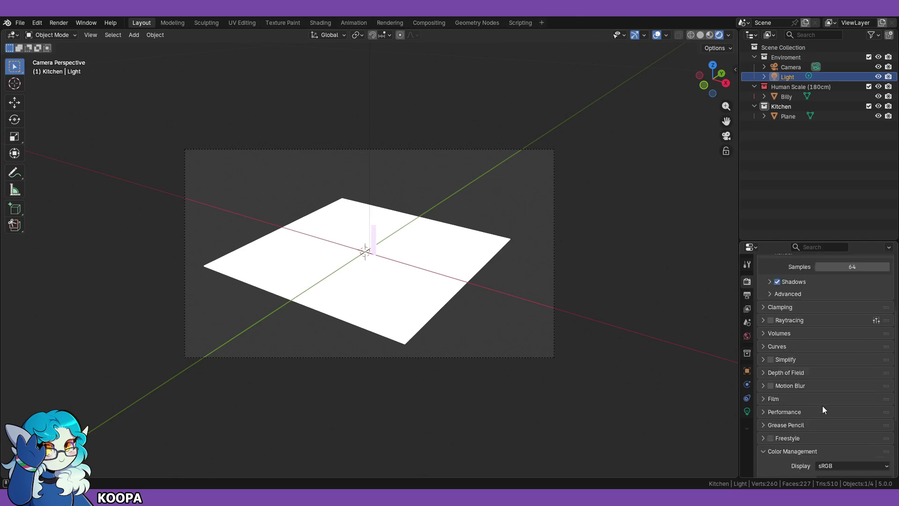
scroll(822, 406, down, 5)
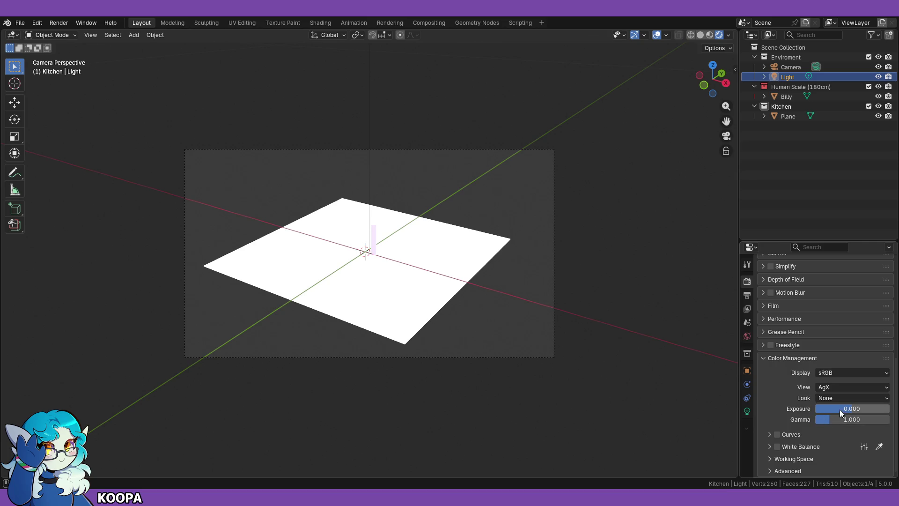
drag(845, 409, 833, 408)
click(859, 408)
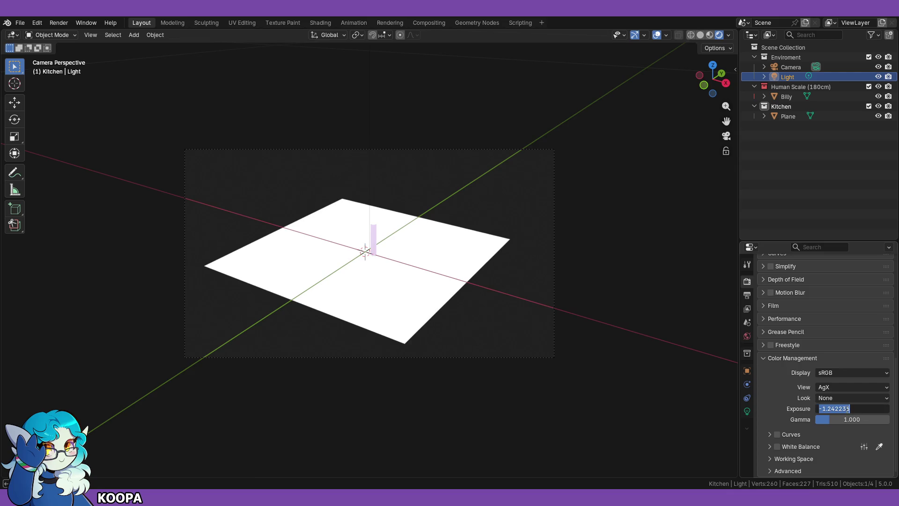
key(Return)
key(BackSpace)
mouse_move(830, 419)
mouse_down()
mouse_move(817, 420)
mouse_move(843, 409)
mouse_move(825, 420)
mouse_up()
key(BackSpace)
key(BackSpace)
key(BackSpace)
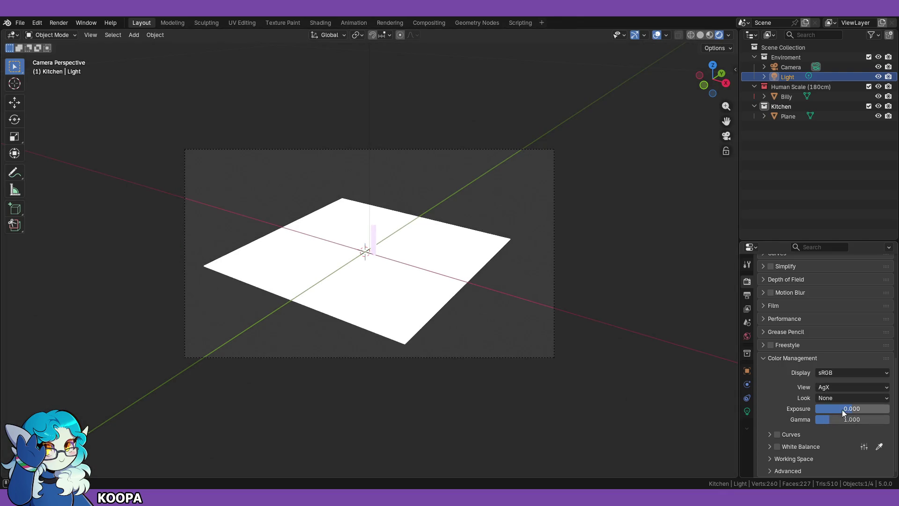
scroll(588, 358, up, 1)
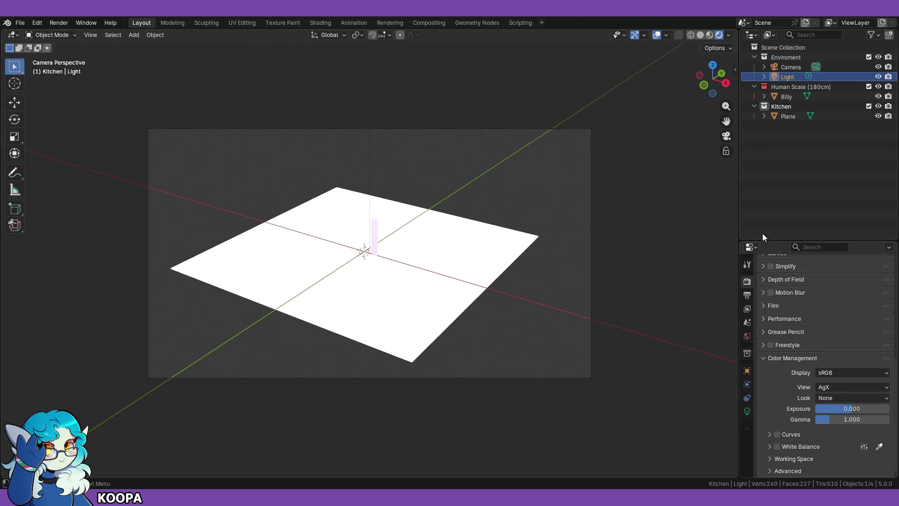
Step: Set the render engine to Cycles
scroll(803, 332, up, 7)
scroll(801, 331, up, 4)
click(845, 280)
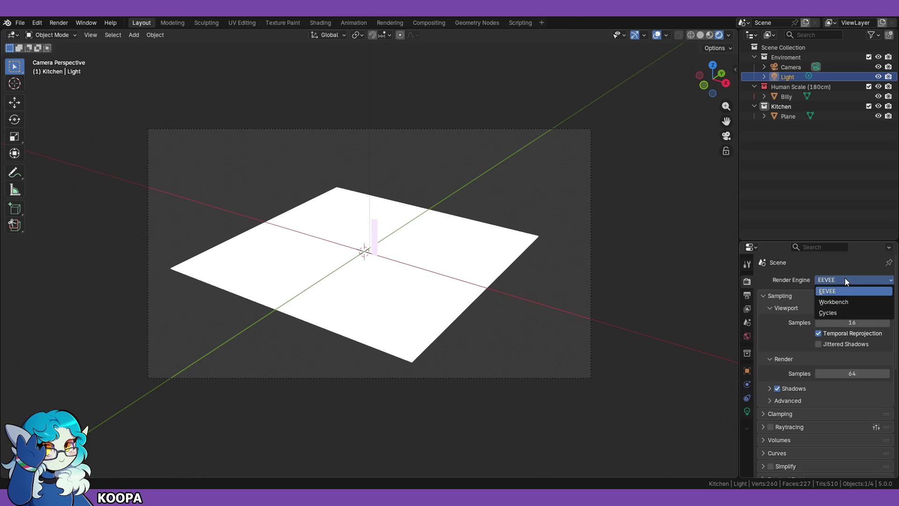
click(836, 312)
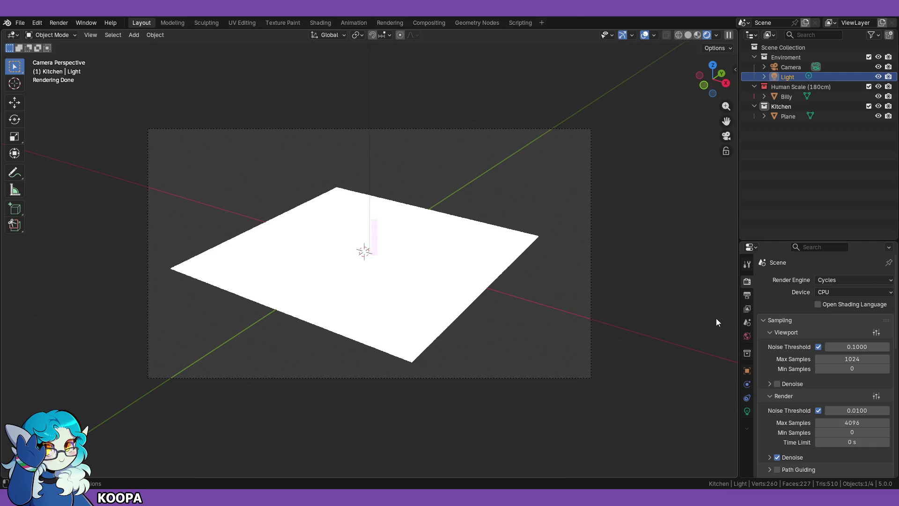
Step: Set the Cycles render device to GPU Compute
click(863, 279)
click(864, 280)
click(864, 279)
click(863, 280)
click(853, 292)
click(833, 313)
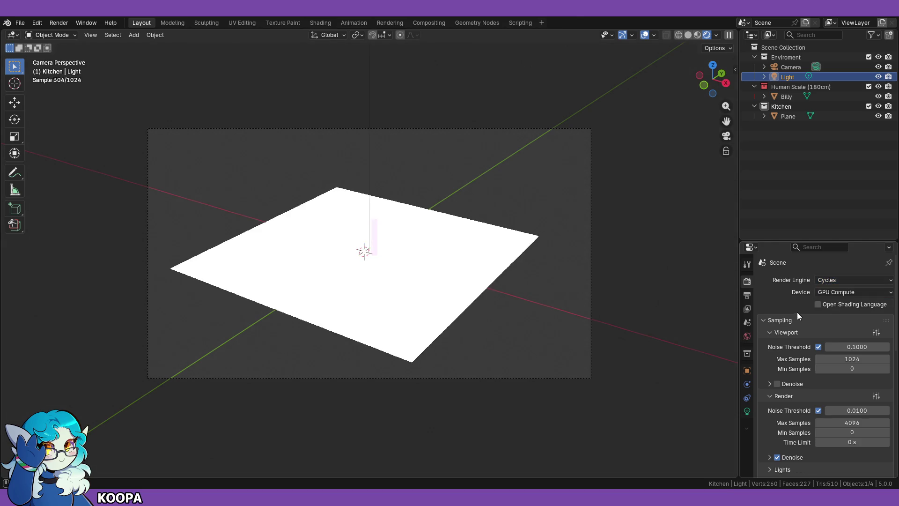
Step: Try a lower Color Management exposure, then undo it
scroll(790, 401, down, 20)
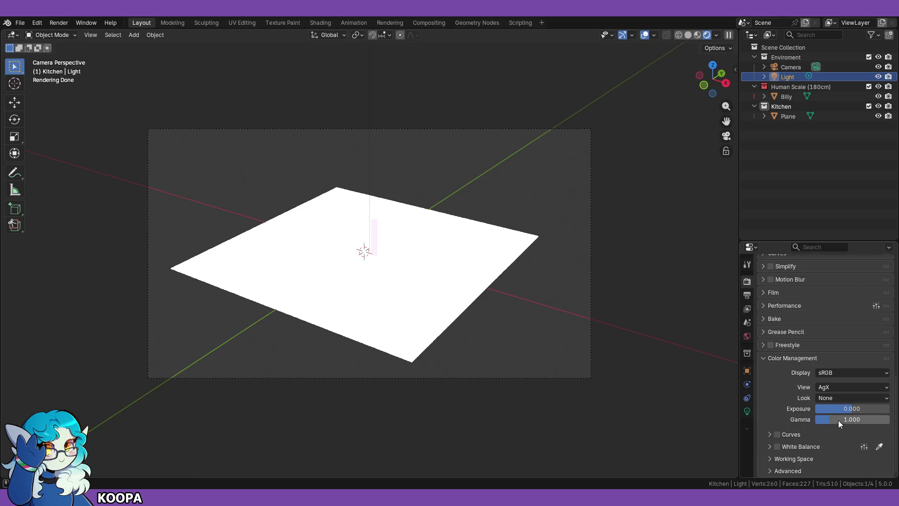
mouse_move(842, 409)
mouse_down()
mouse_move(827, 408)
mouse_move(843, 408)
mouse_up()
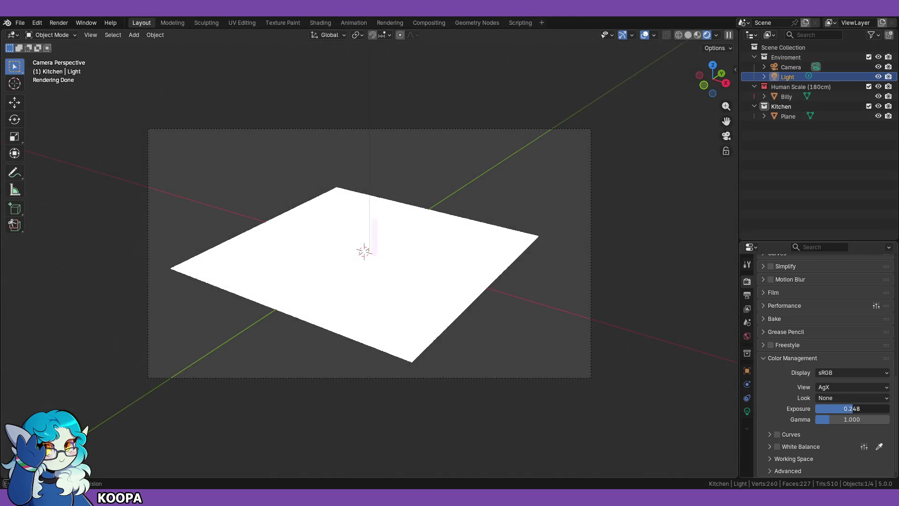
key(ctrl+z)
Step: Open the point light's settings and try lowering its power
click(747, 411)
drag(844, 354, 757, 363)
mouse_move(817, 349)
mouse_down()
mouse_move(808, 349)
mouse_move(824, 349)
mouse_up()
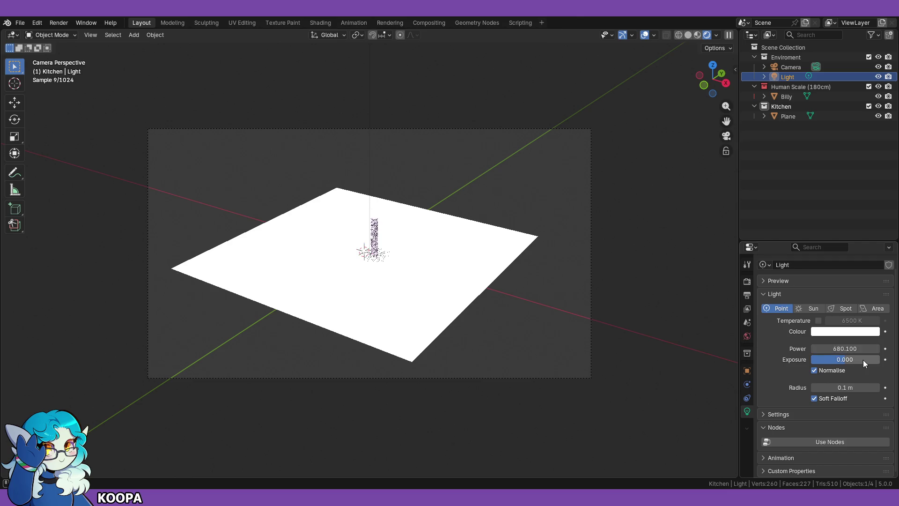
click(842, 349)
text(10)
key(Return)
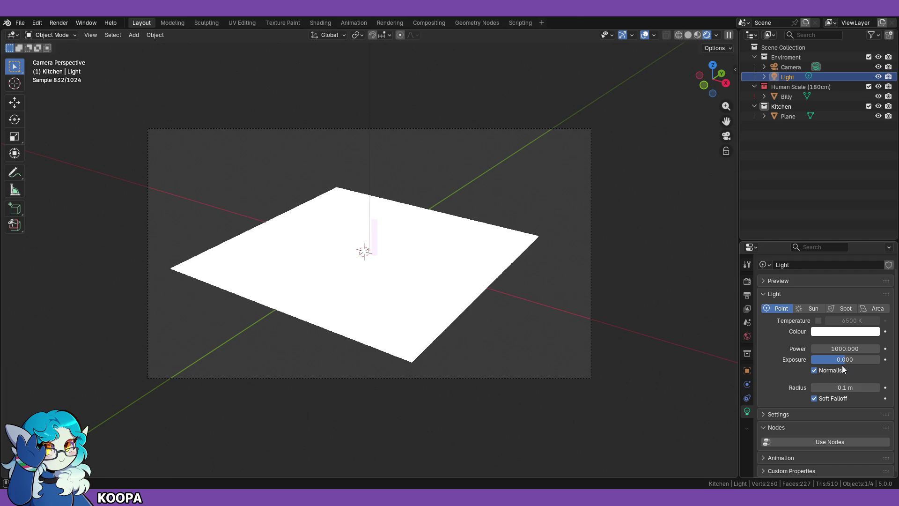
Step: Experiment with light exposure values of -5 and -32, then reset exposure to 0
mouse_move(825, 359)
mouse_down()
mouse_move(792, 359)
mouse_move(840, 359)
mouse_up()
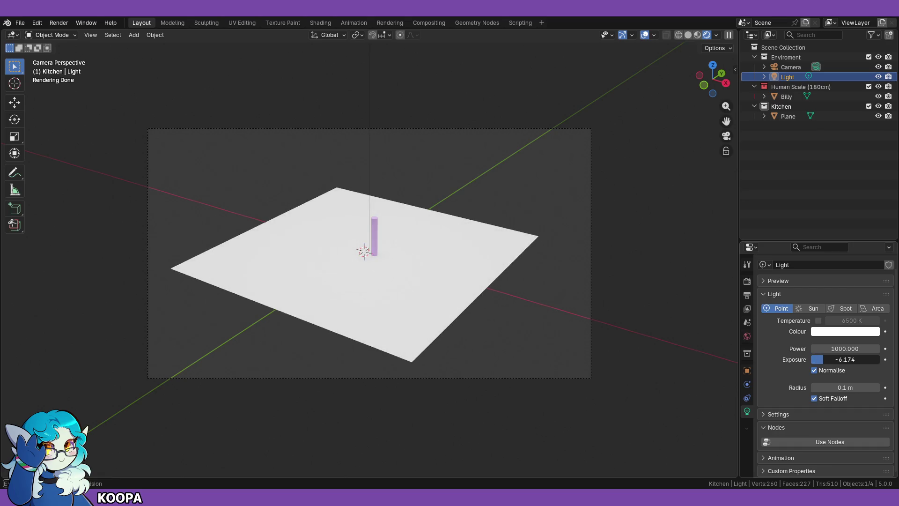
click(846, 358)
text(0)
key(Return)
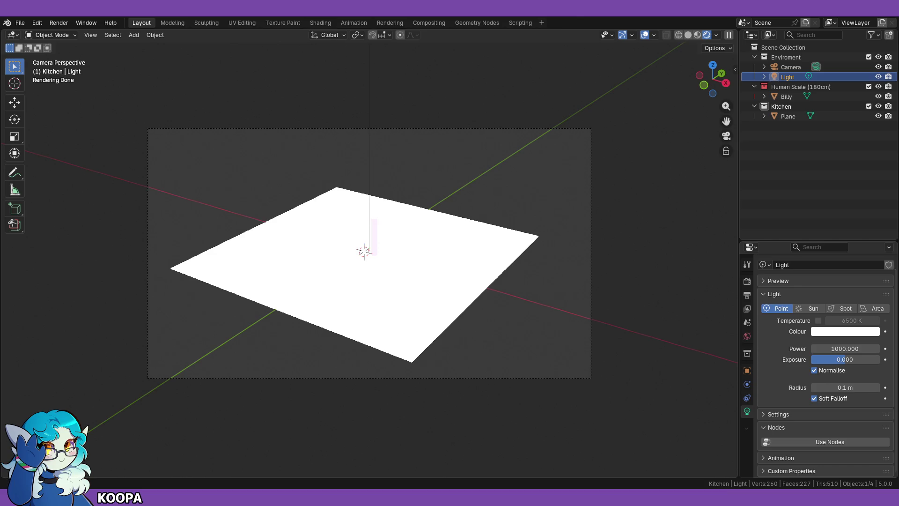
click(844, 359)
text(-5)
key(Return)
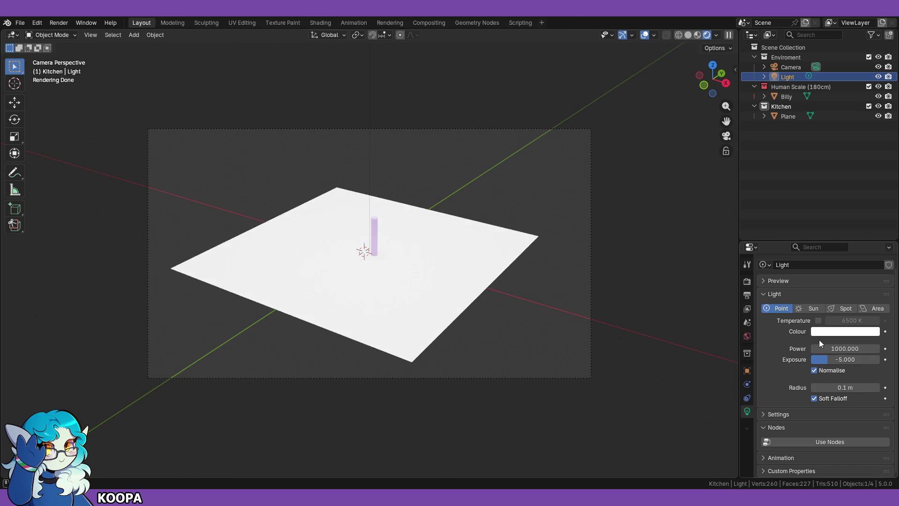
click(848, 360)
text(-32.)
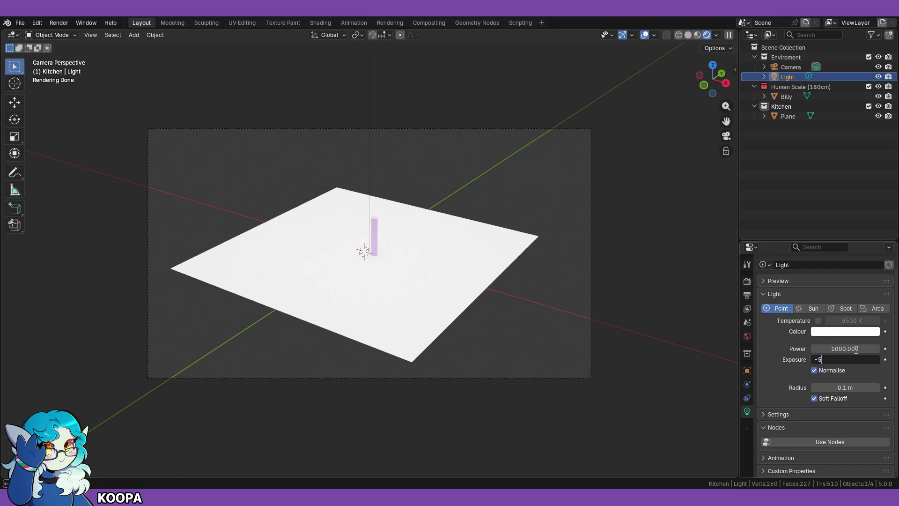
text(0)
key(Return)
click(847, 359)
text(0)
key(Return)
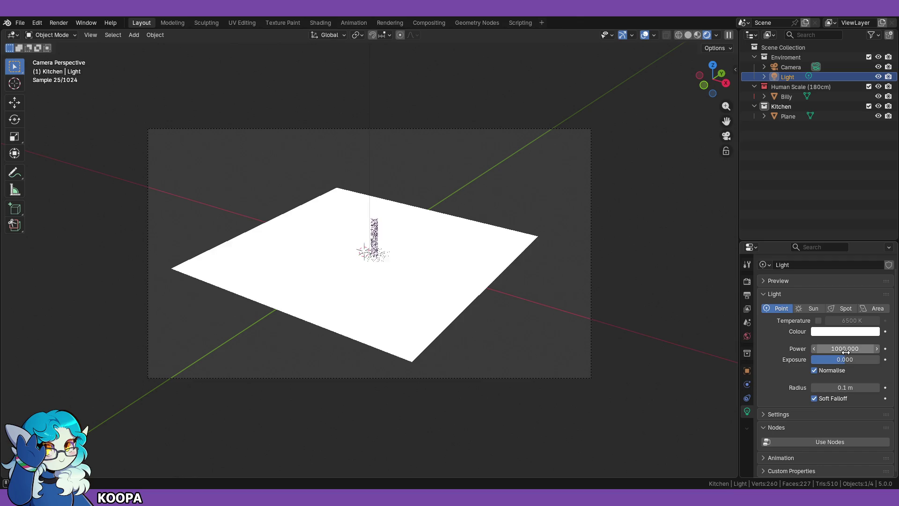
Step: Try light power values of 500, 100, 0, 50 and 10
click(852, 345)
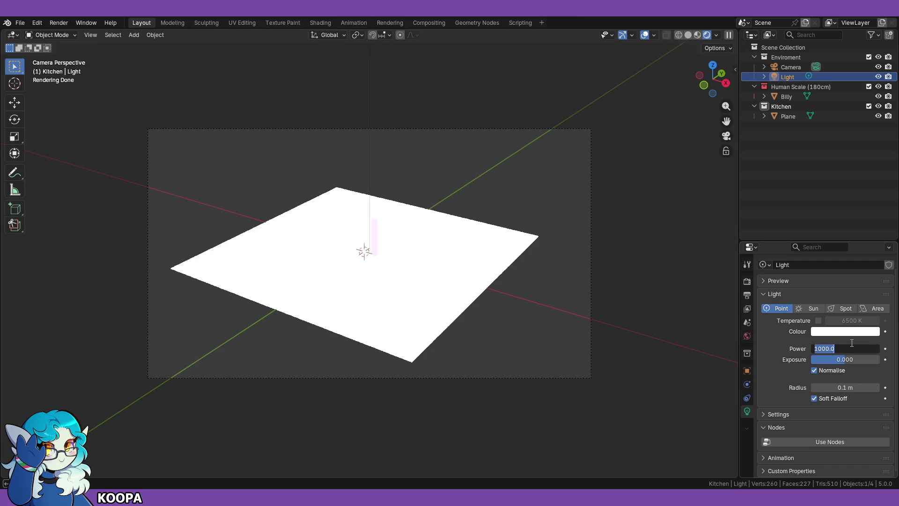
text(500)
key(Return)
click(852, 347)
text(10)
key(Return)
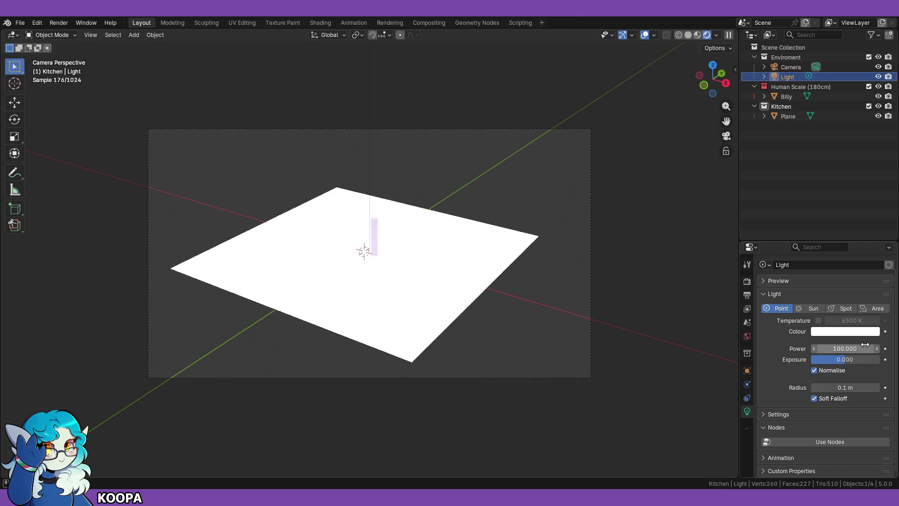
click(851, 349)
text(0)
key(Return)
click(849, 346)
text(50)
key(Return)
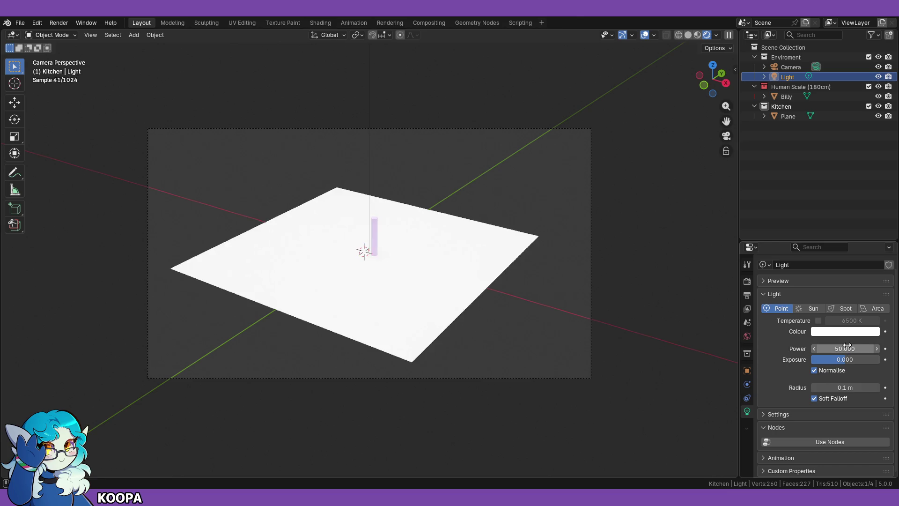
click(848, 349)
text(10)
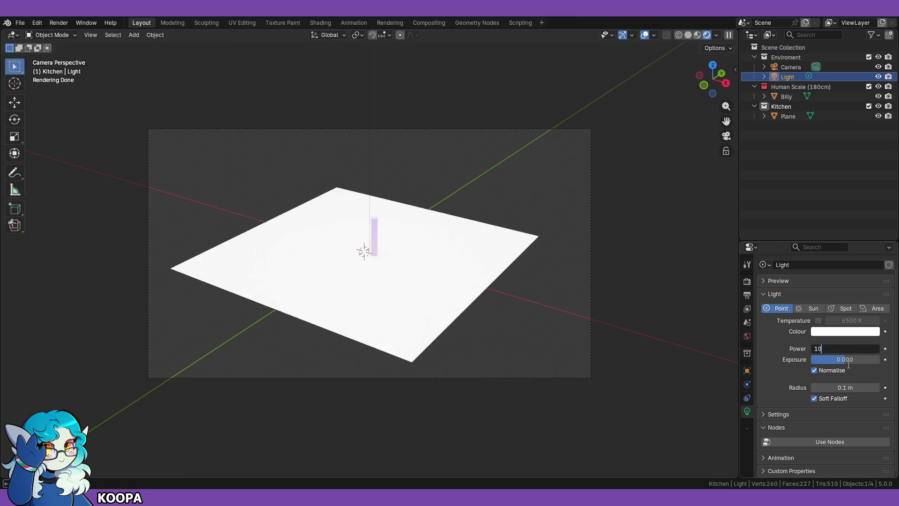
key(Return)
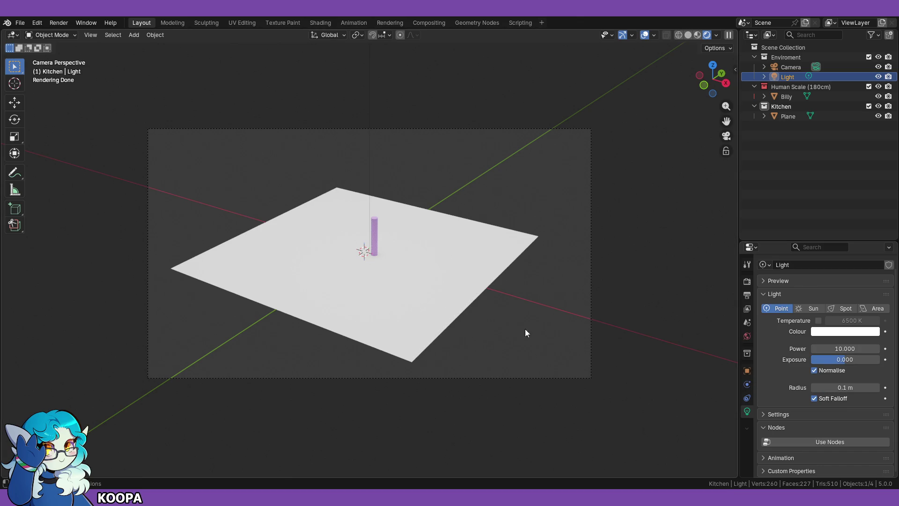
Step: Set the light's power to 5 while viewing through the camera
scroll(451, 314, up, 2)
click(725, 136)
click(726, 137)
click(845, 349)
text(5)
key(Return)
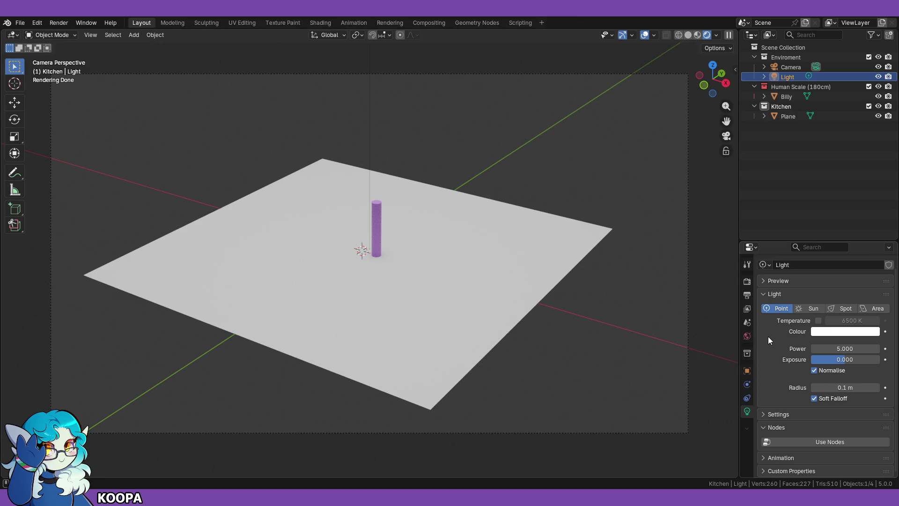
click(698, 36)
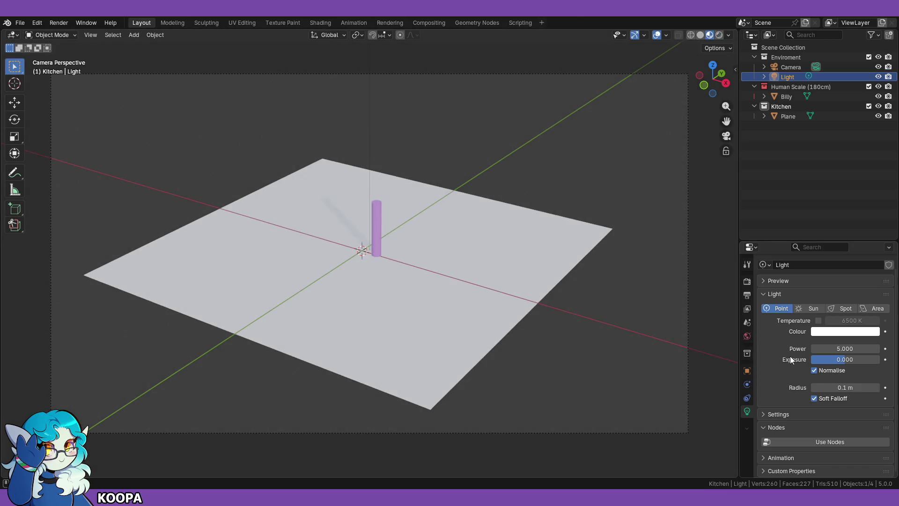
Step: Hide the Light and Camera in the viewport and leave camera view
click(879, 77)
click(879, 77)
drag(879, 77, 879, 67)
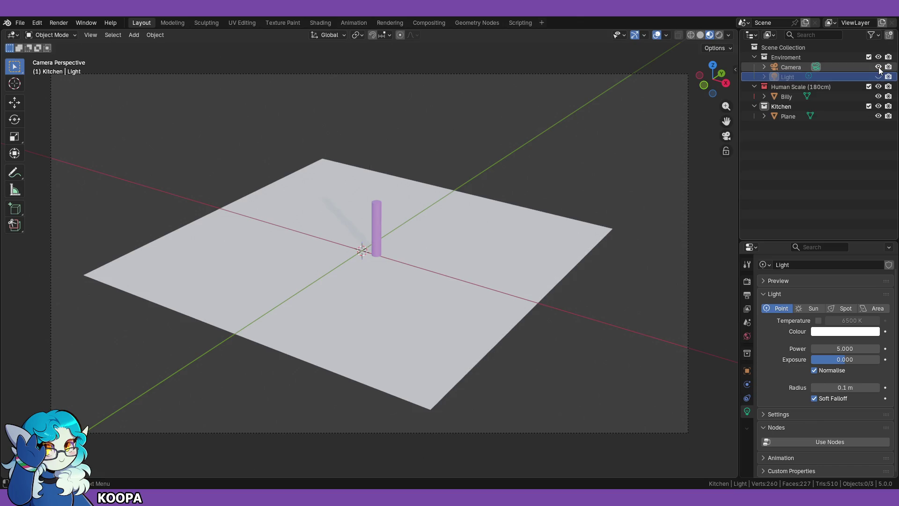
click(728, 137)
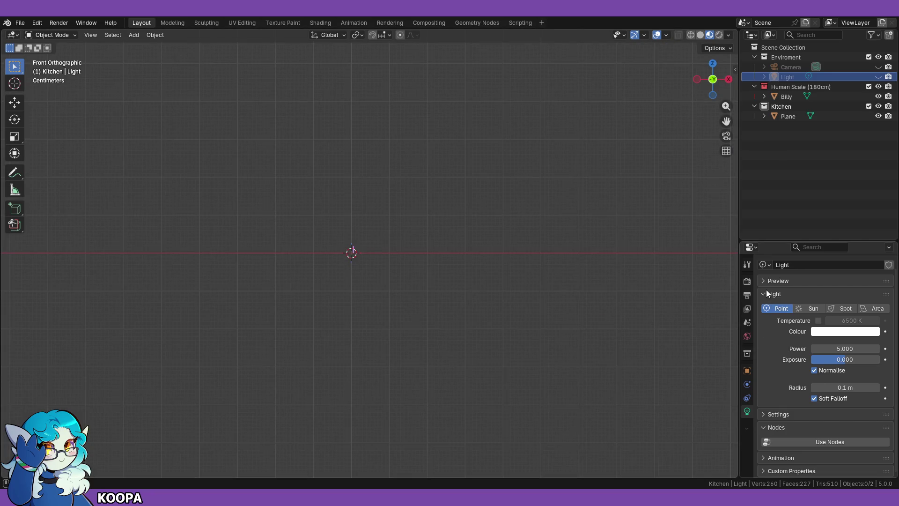
Step: Frame the floor plane and orbit until it sits level
middle_drag(490, 216, 468, 254)
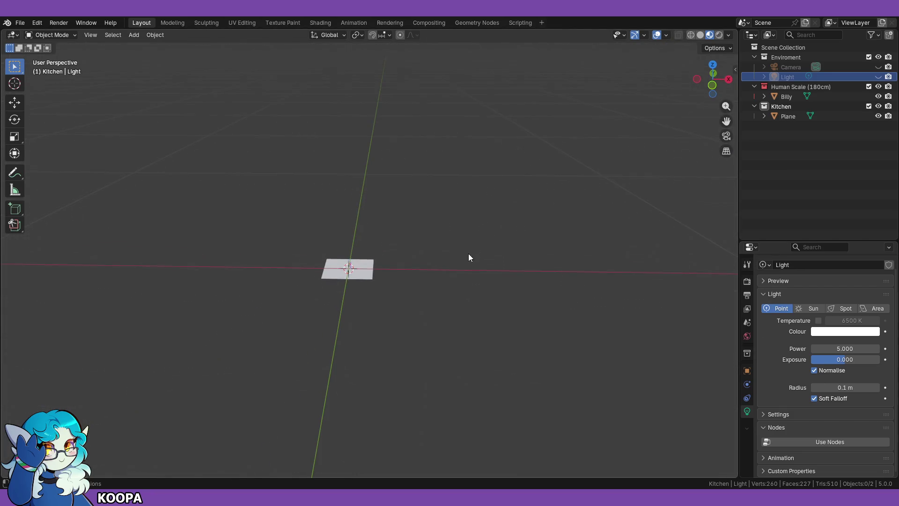
click(360, 274)
key(KP_Decimal)
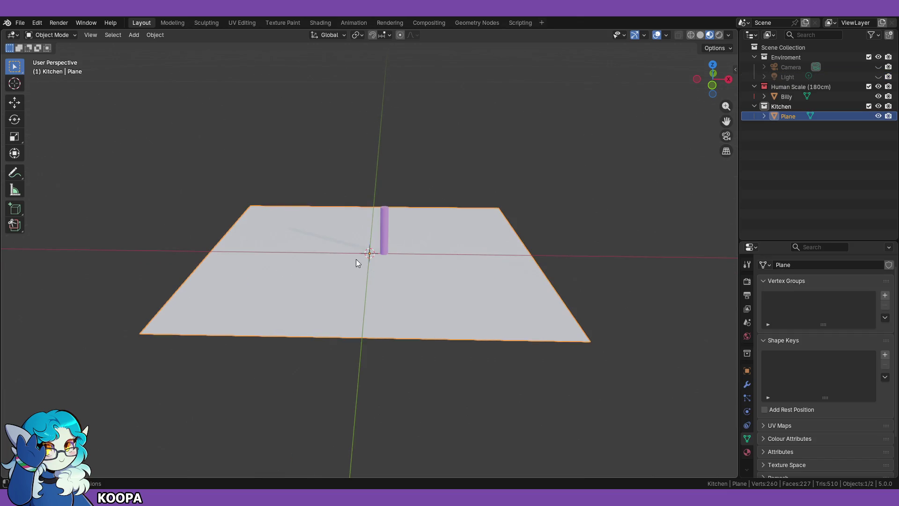
scroll(356, 260, up, 4)
click(420, 117)
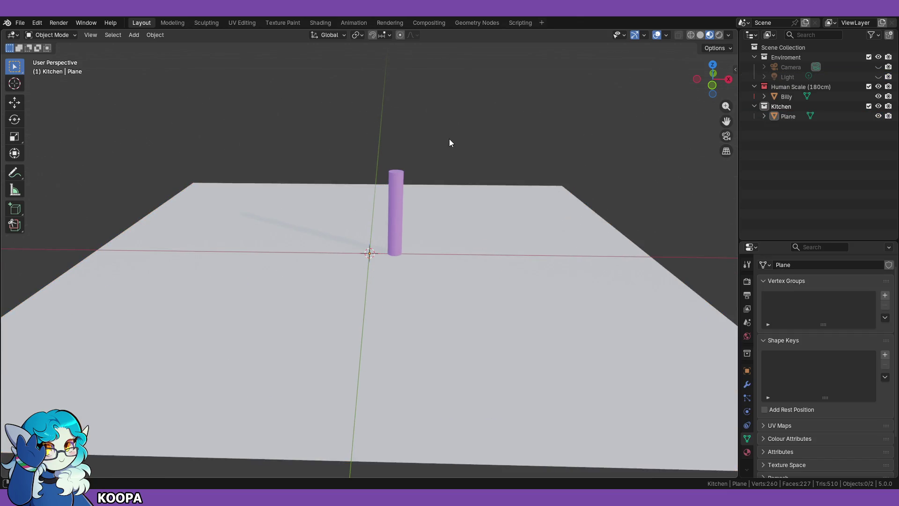
middle_drag(450, 140, 449, 153)
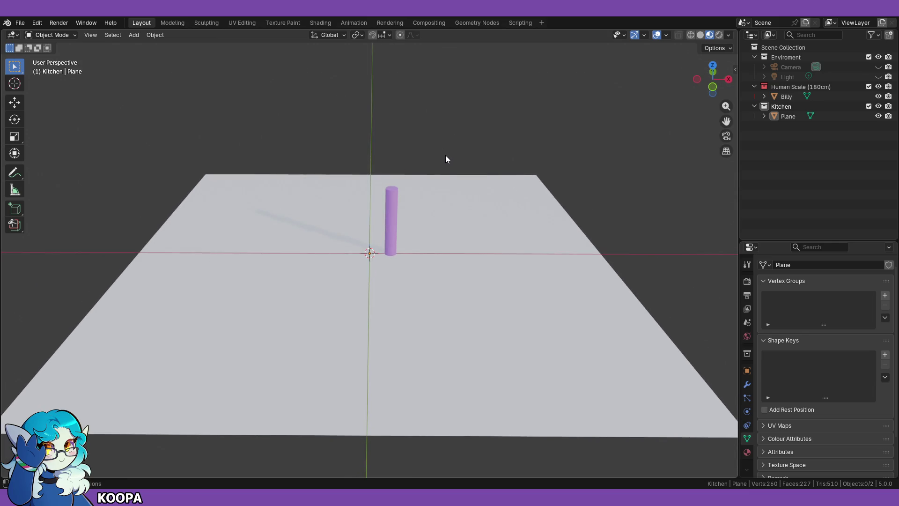
right_click(778, 108)
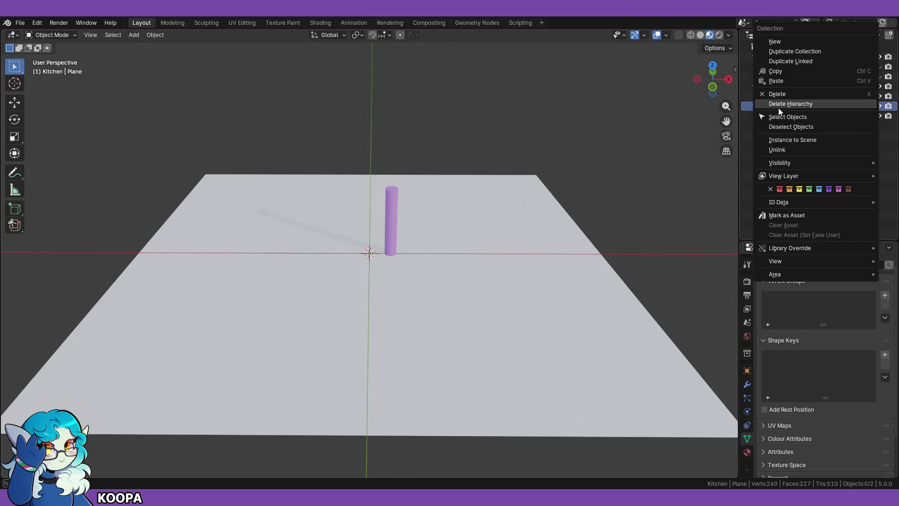
Step: Colour-tag the collections: Enviroment red, Human Scale orange, Kitchen yellow
click(790, 190)
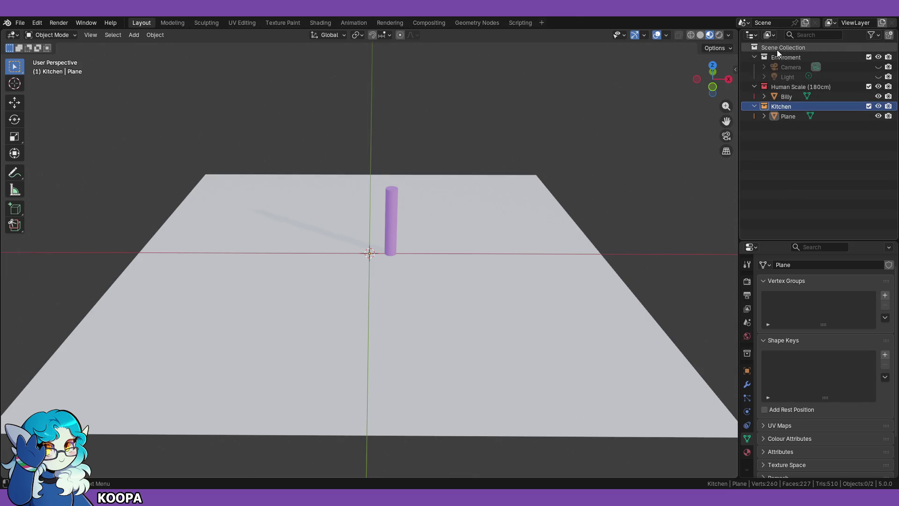
right_click(789, 58)
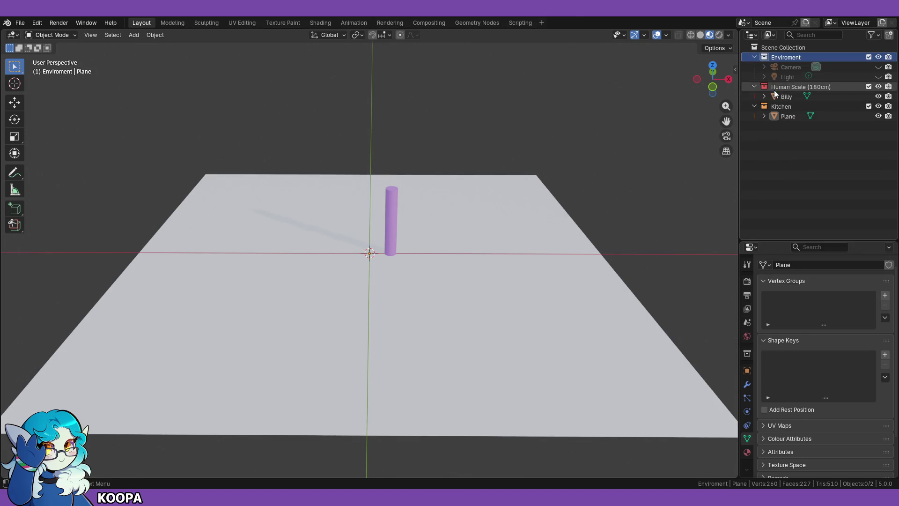
right_click(789, 57)
click(789, 190)
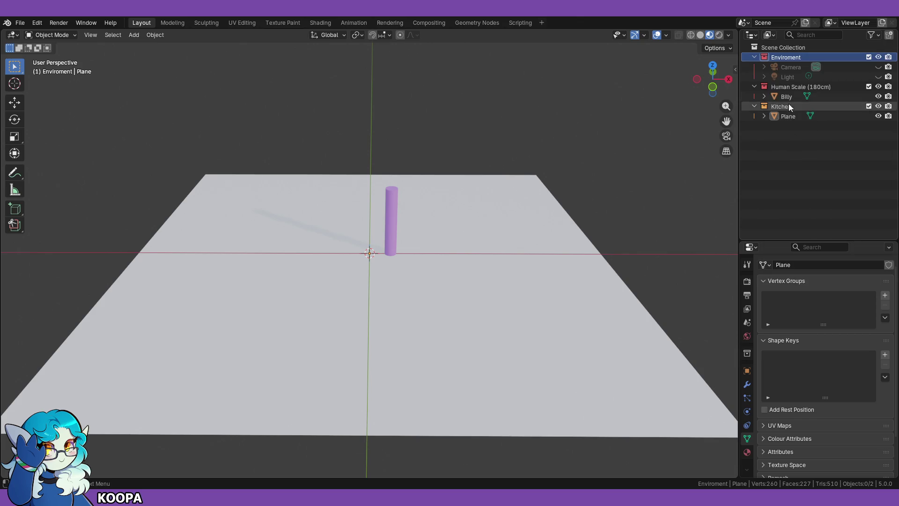
right_click(789, 86)
click(795, 190)
right_click(784, 106)
click(806, 190)
click(782, 167)
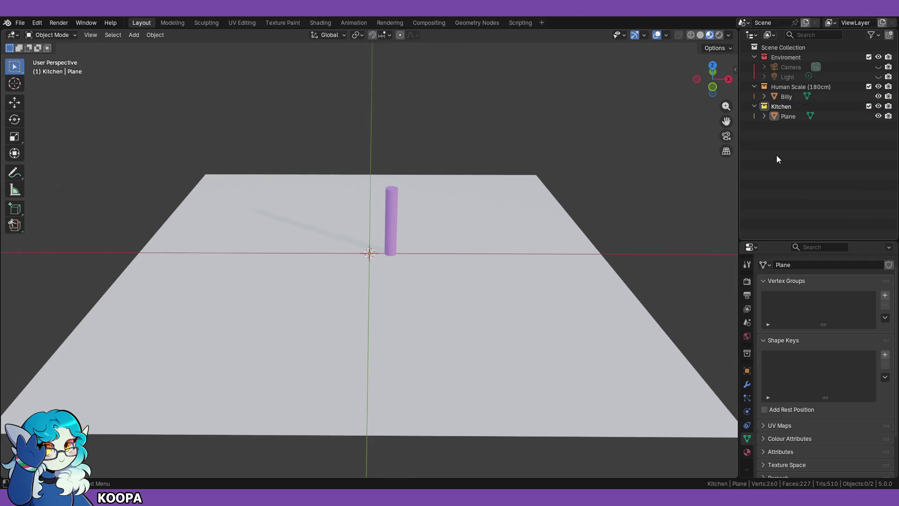
Step: Add a new top-level collection named Kitchen Decor
right_click(767, 157)
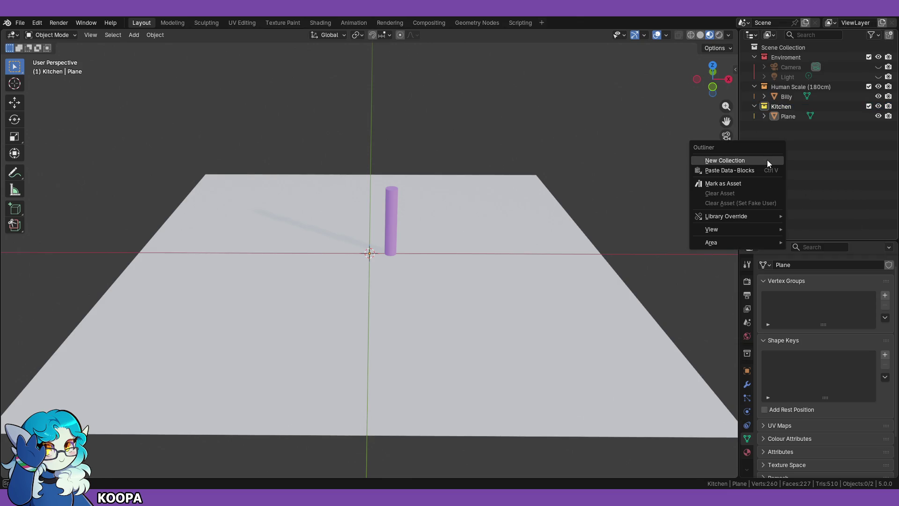
click(734, 160)
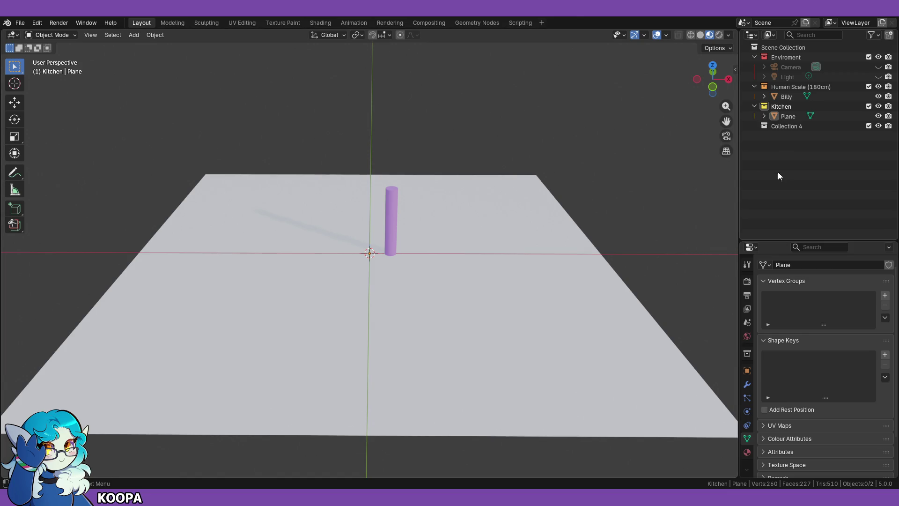
double_click(783, 127)
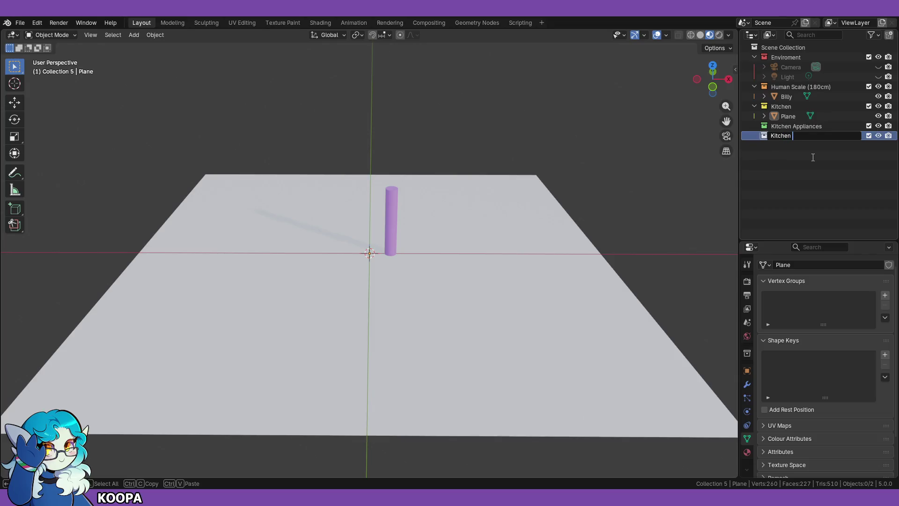
key(Return)
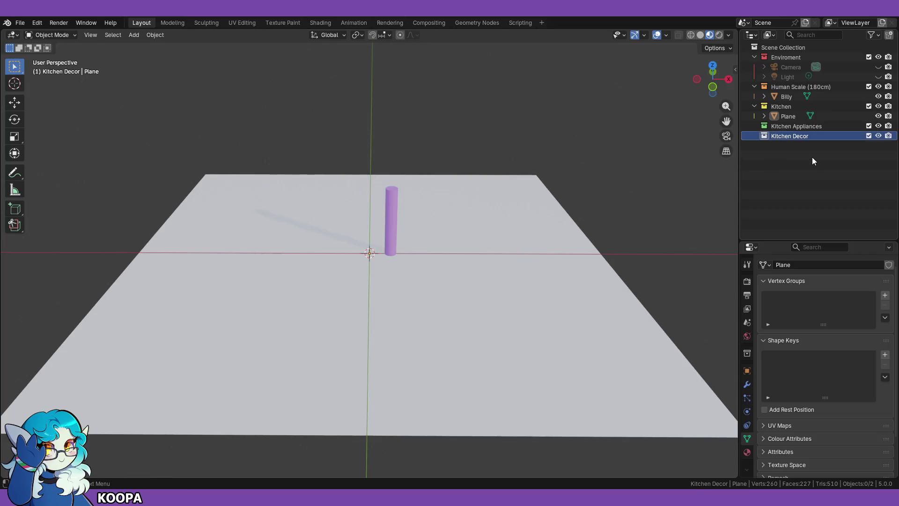
click(813, 160)
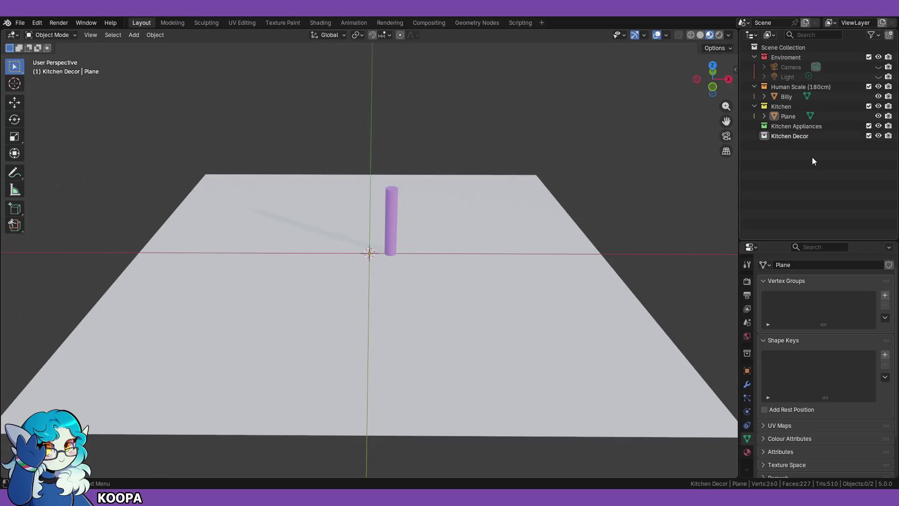
right_click(796, 137)
key(Escape)
click(804, 186)
mouse_move(464, 237)
middle_down()
mouse_move(446, 238)
mouse_move(444, 248)
middle_up()
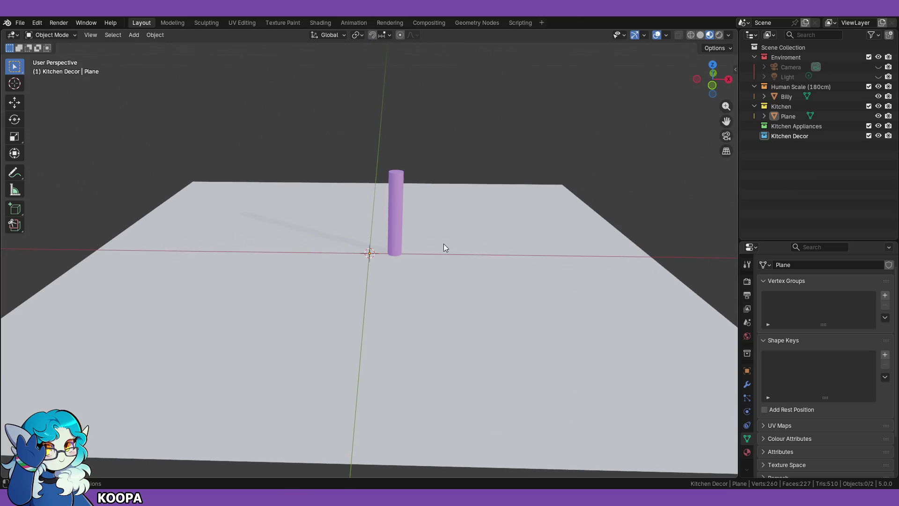
Step: Select the floor plane and extrude it straight down along Z into a solid slab
scroll(412, 219, up, 1)
click(409, 205)
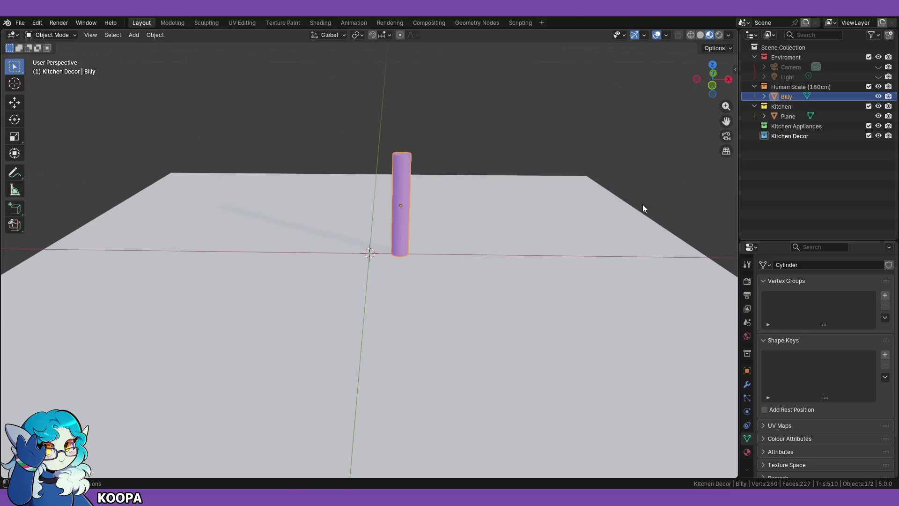
mouse_move(465, 247)
middle_down()
mouse_move(453, 218)
mouse_move(530, 220)
mouse_move(443, 262)
mouse_move(533, 225)
middle_up()
click(521, 233)
mouse_move(478, 244)
middle_down()
mouse_move(471, 249)
mouse_move(485, 237)
mouse_move(452, 287)
middle_up()
middle_drag(240, 231, 365, 257)
key(Tab)
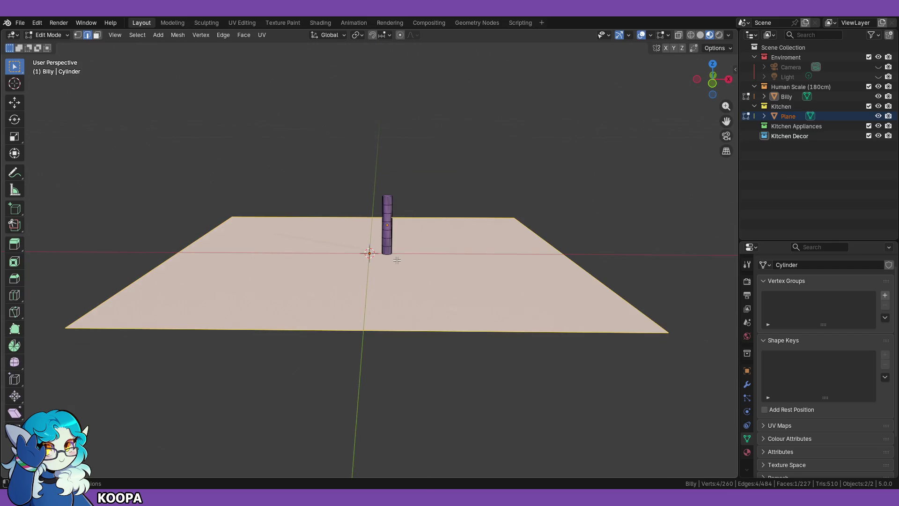
key(KP_1)
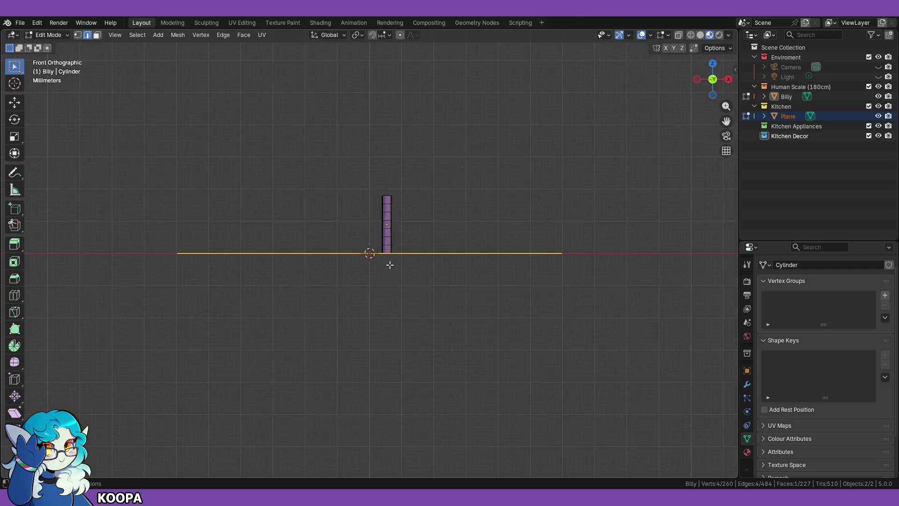
key(e)
key(z)
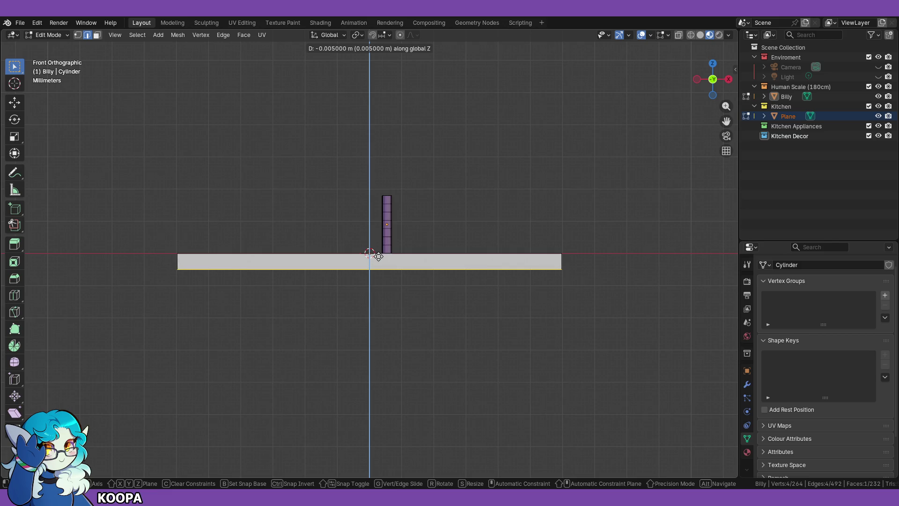
click(378, 257)
Step: Deselect the mesh, make the floor plane active and return to Object Mode
mouse_move(392, 275)
middle_down()
mouse_move(412, 300)
mouse_move(375, 327)
mouse_move(418, 330)
middle_up()
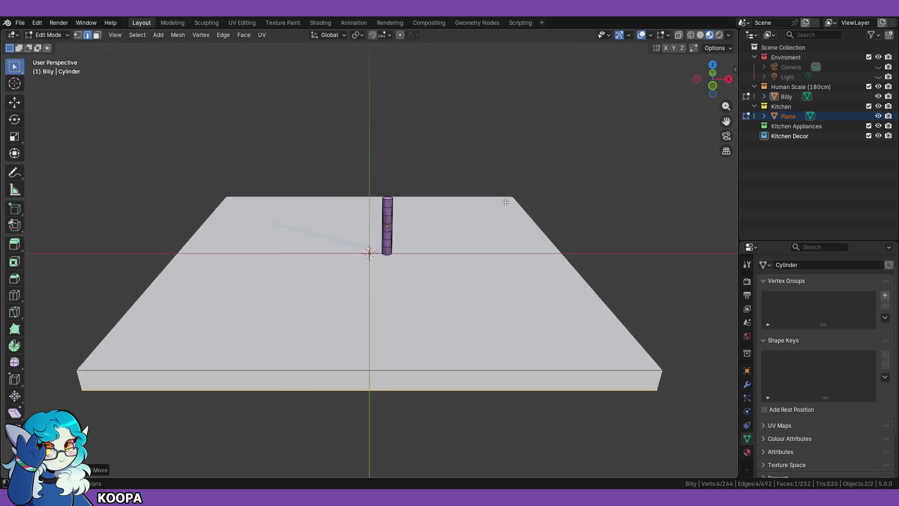
key(a)
click(590, 185)
click(787, 117)
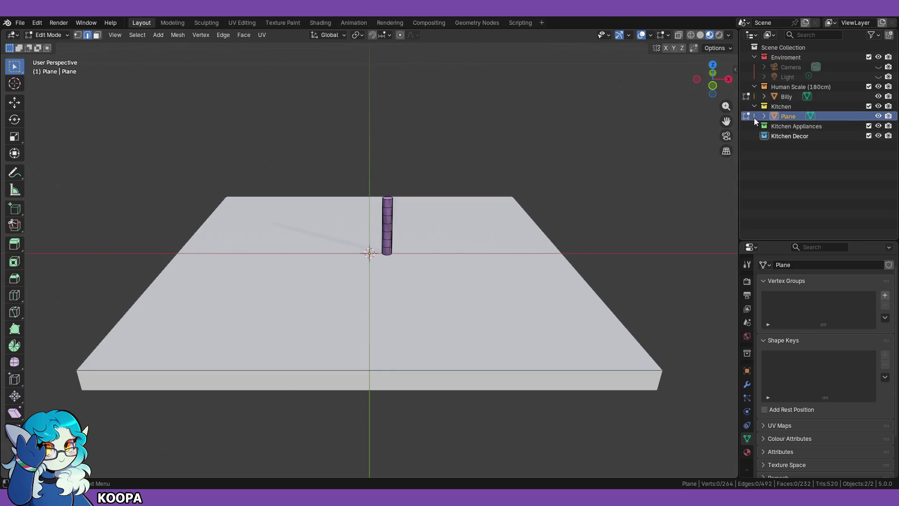
middle_drag(505, 197, 444, 178)
click(55, 35)
click(56, 46)
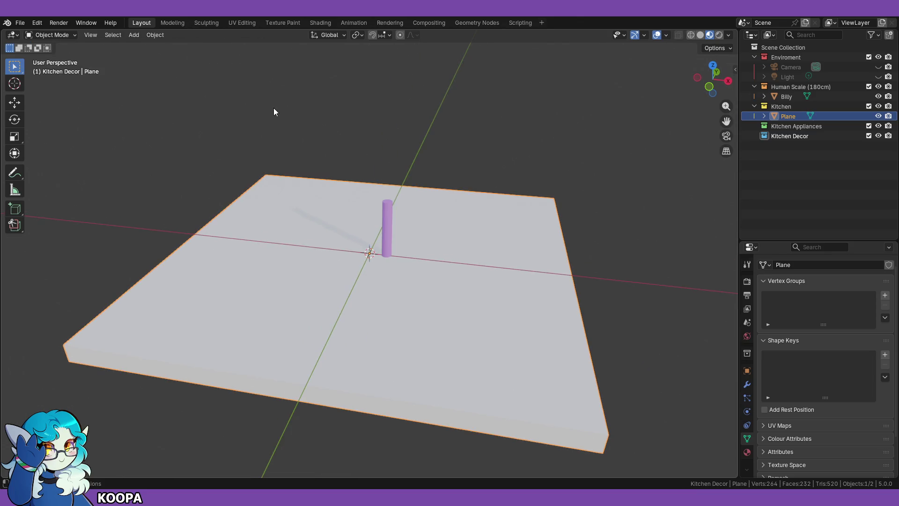
Step: Put the slab into Edit Mode, select all its geometry, and try copy-paste
click(58, 35)
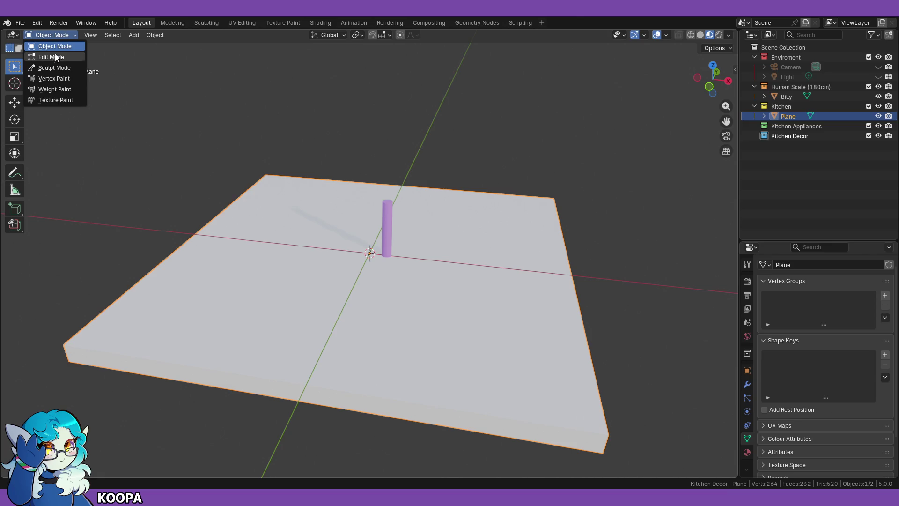
click(55, 57)
key(a)
middle_drag(378, 169, 442, 161)
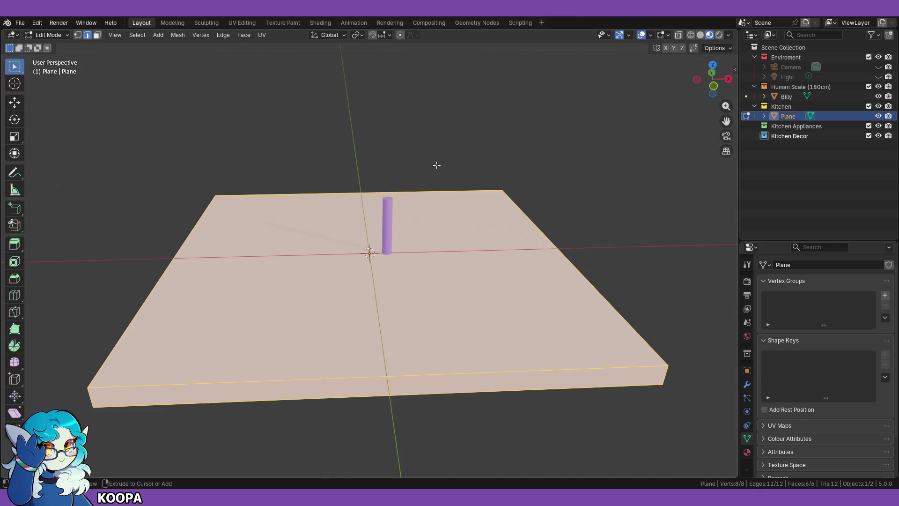
key(ctrl+c)
middle_drag(426, 162, 417, 148)
scroll(421, 153, down, 1)
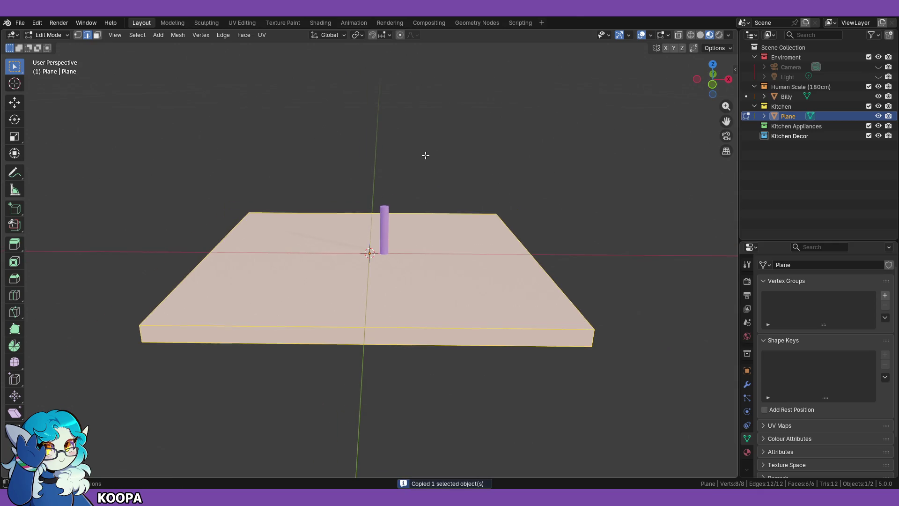
key(ctrl+v)
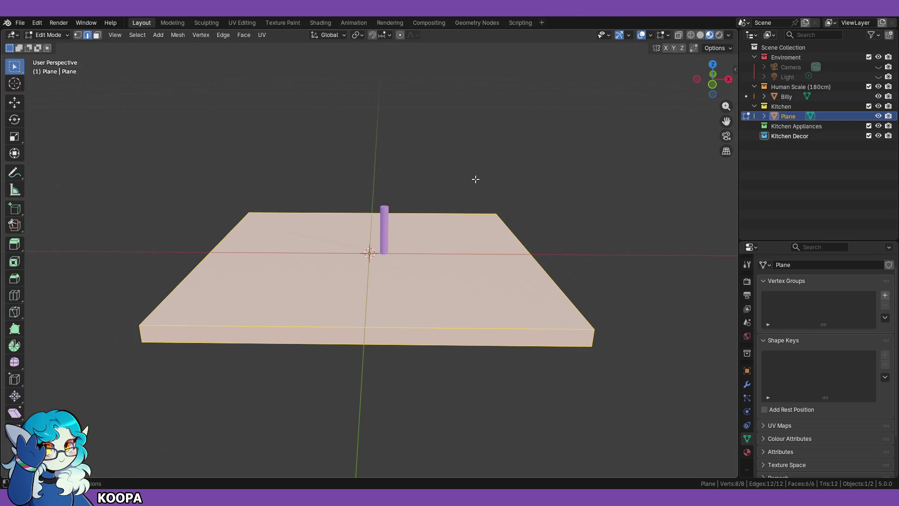
Step: Duplicate the slab geometry in place, abandoning a cancelled 90° rotation attempt
key(shift+d)
key(Escape)
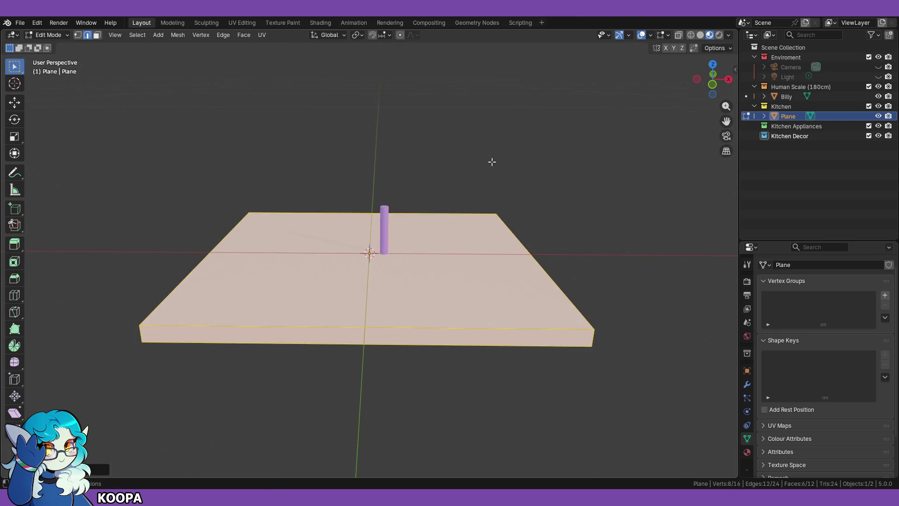
key(r)
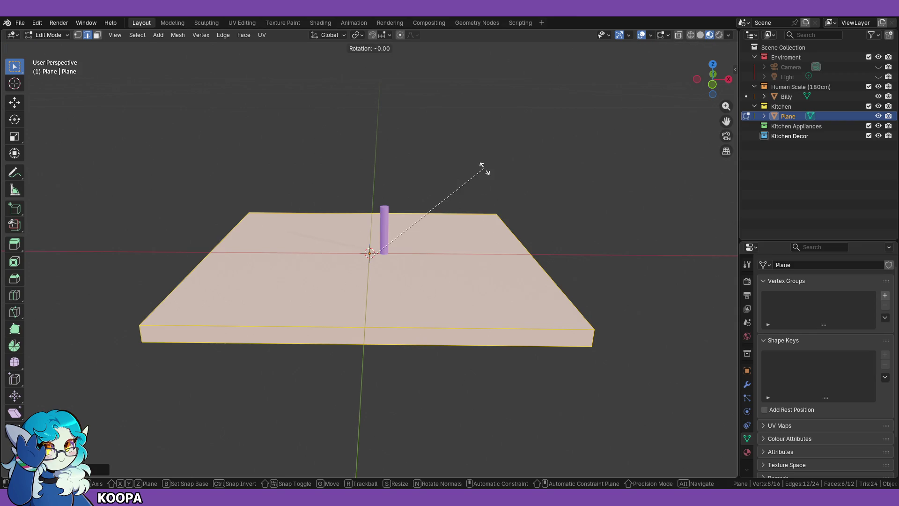
text(90)
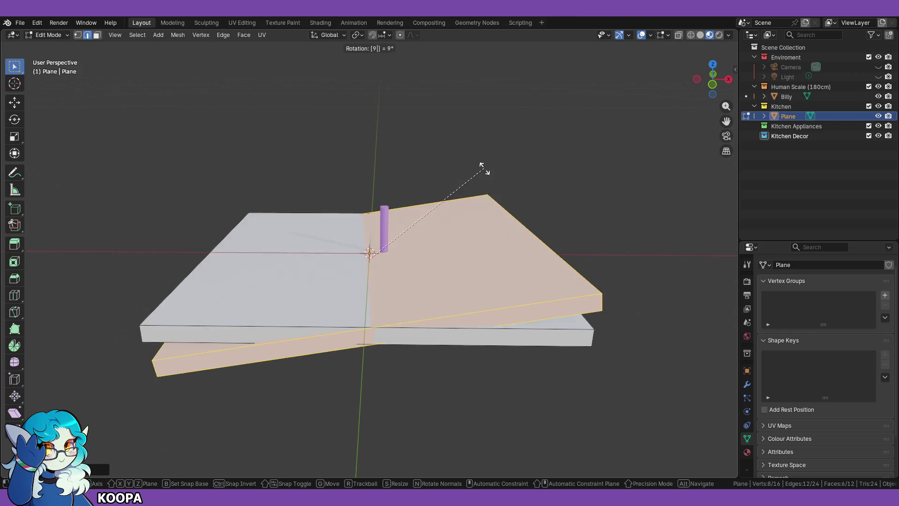
key(BackSpace)
key(Escape)
key(ctrl+z)
key(ctrl+z)
key(ctrl+shift+z)
key(g)
key(Escape)
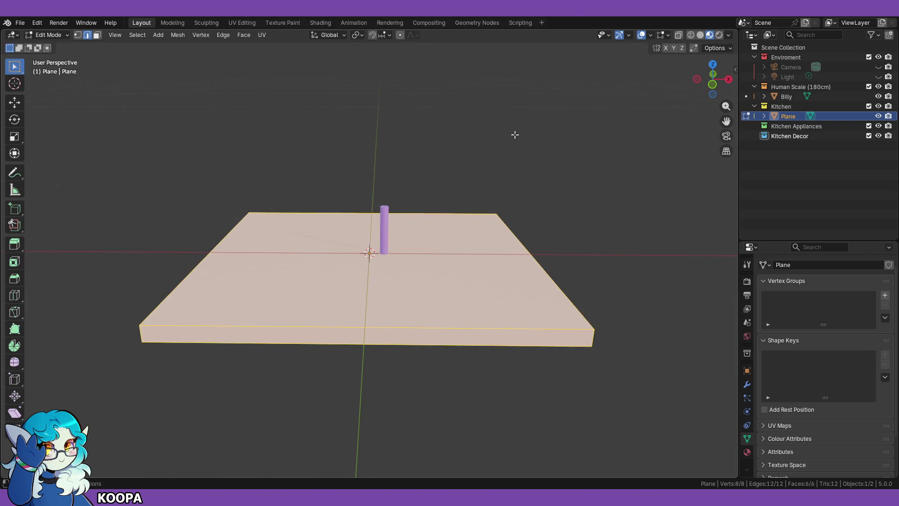
key(shift+d)
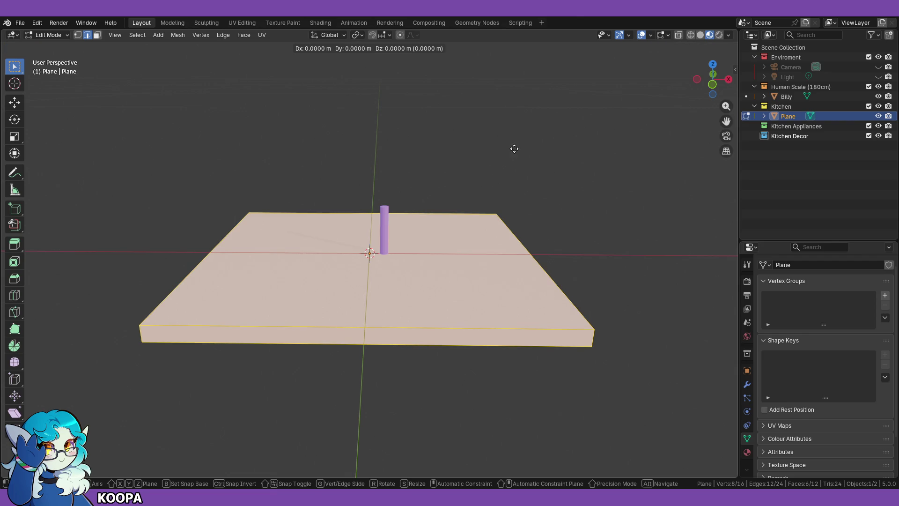
Step: Redo the slab duplicate and raise the copy straight up above the floor
click(496, 67)
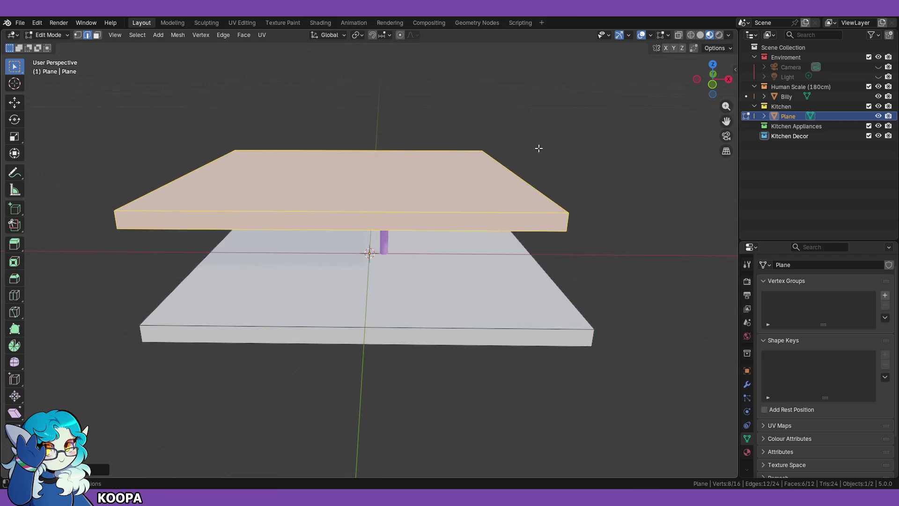
key(KP_1)
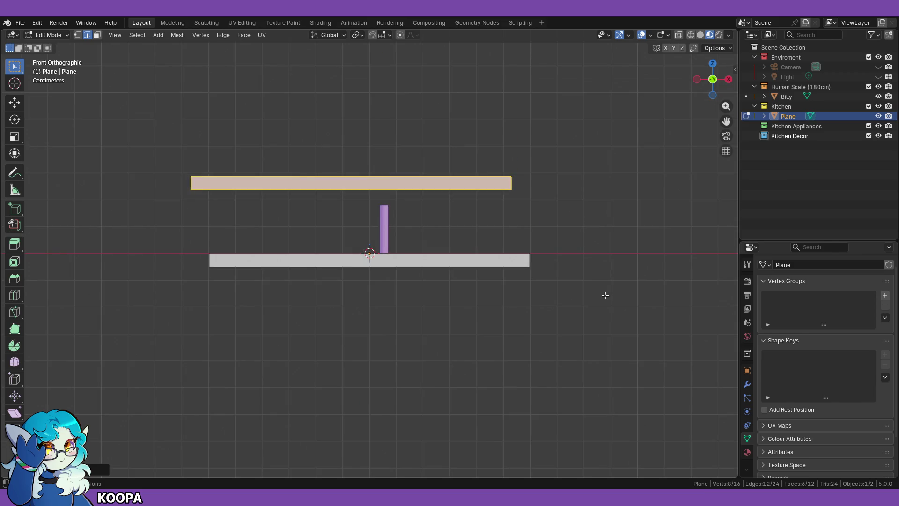
key(ctrl+z)
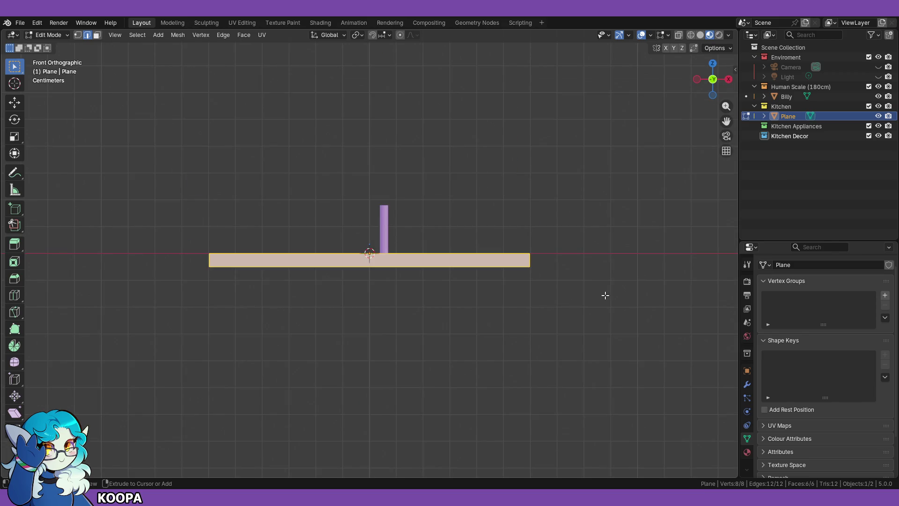
key(g)
key(Escape)
key(shift+d)
key(z)
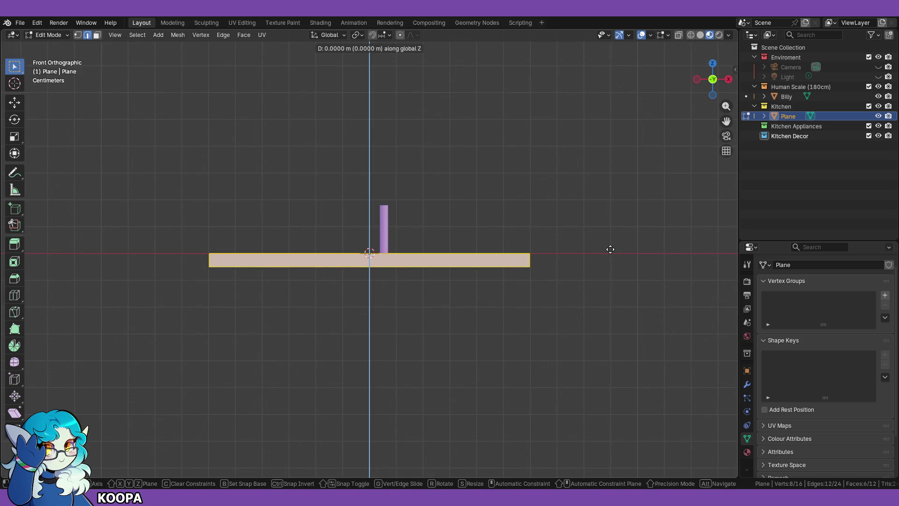
click(600, 183)
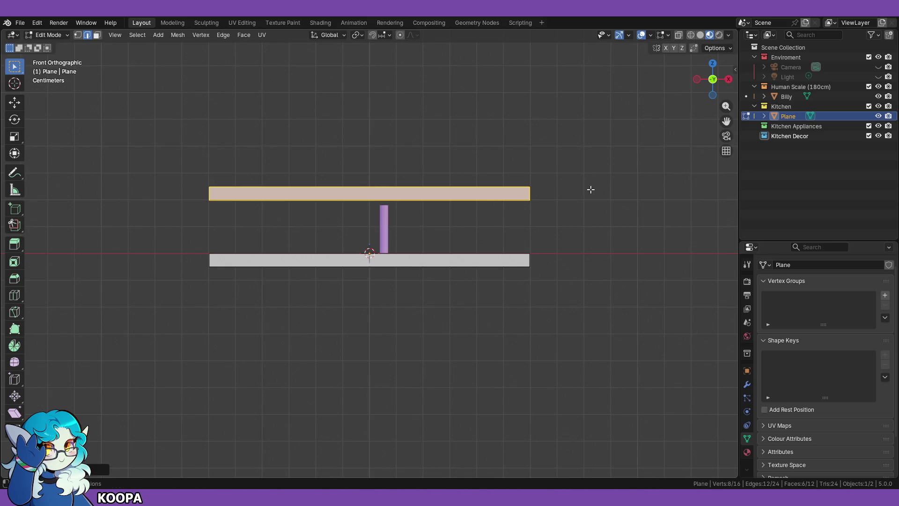
Step: Rotate the raised copy 90° about Z, then 90° about X to stand it upright
key(r)
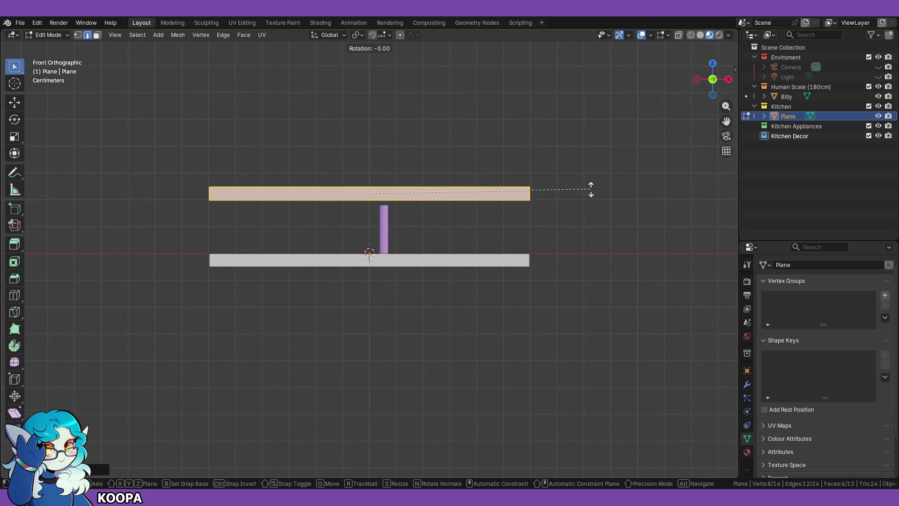
text(z)
text(90)
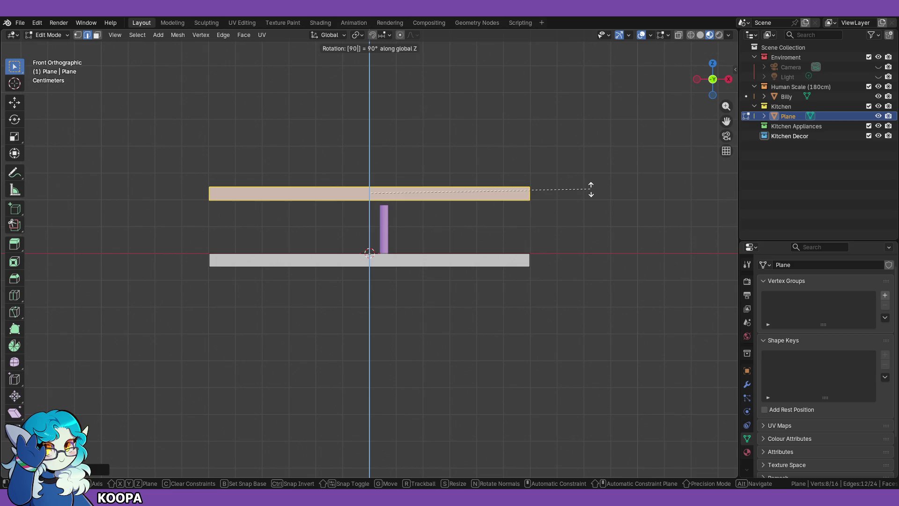
key(Return)
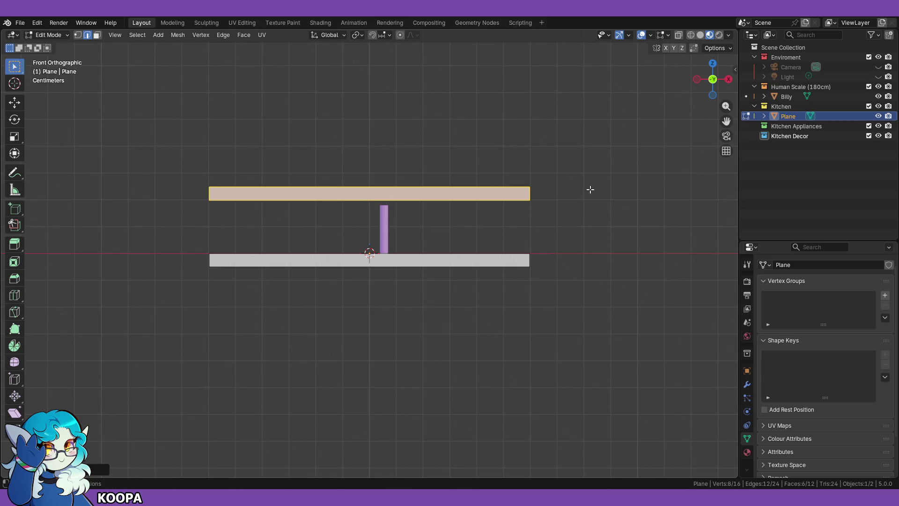
text(rx90)
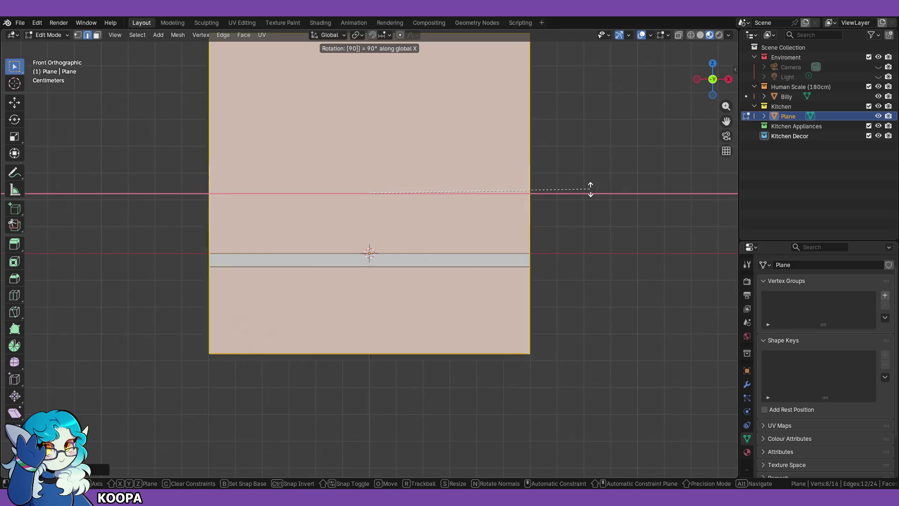
key(Return)
scroll(591, 193, down, 1)
mouse_move(594, 197)
middle_down()
mouse_move(523, 242)
mouse_move(466, 253)
mouse_move(486, 245)
mouse_move(485, 231)
middle_up()
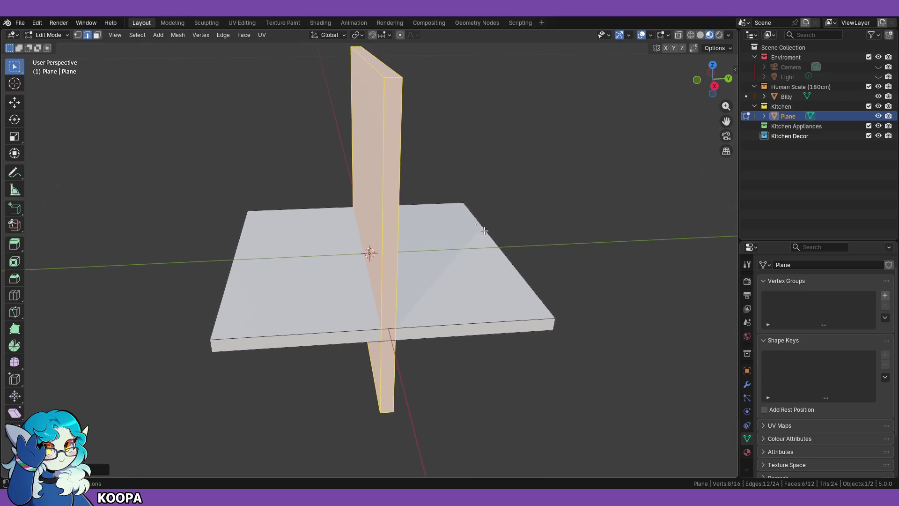
Step: Slide the upright panel along Y to the floor's far edge and adjust its height
click(15, 102)
mouse_move(409, 205)
mouse_down()
mouse_move(281, 221)
mouse_move(564, 218)
mouse_move(526, 217)
mouse_move(553, 220)
mouse_up()
scroll(444, 367, up, 3)
mouse_move(443, 367)
middle_down()
mouse_move(323, 350)
mouse_move(329, 345)
middle_up()
drag(436, 173, 437, 171)
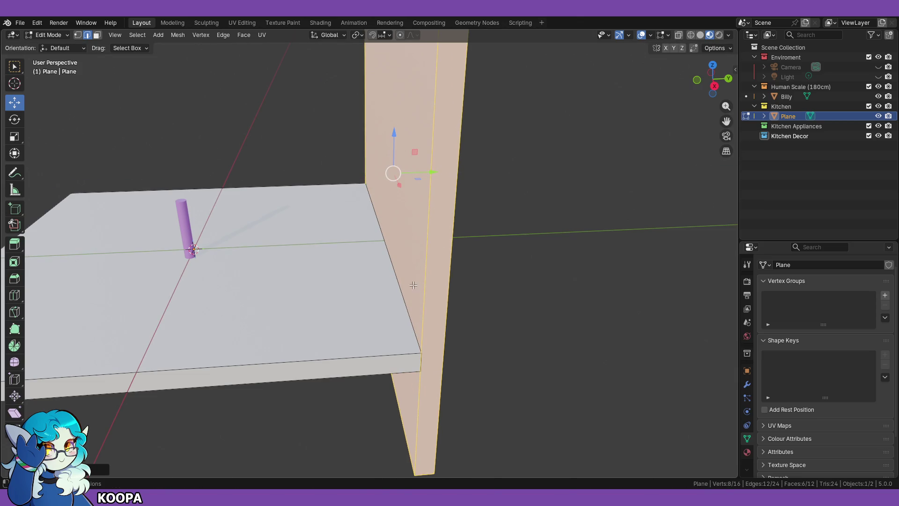
scroll(466, 300, down, 3)
middle_drag(466, 299, 461, 327)
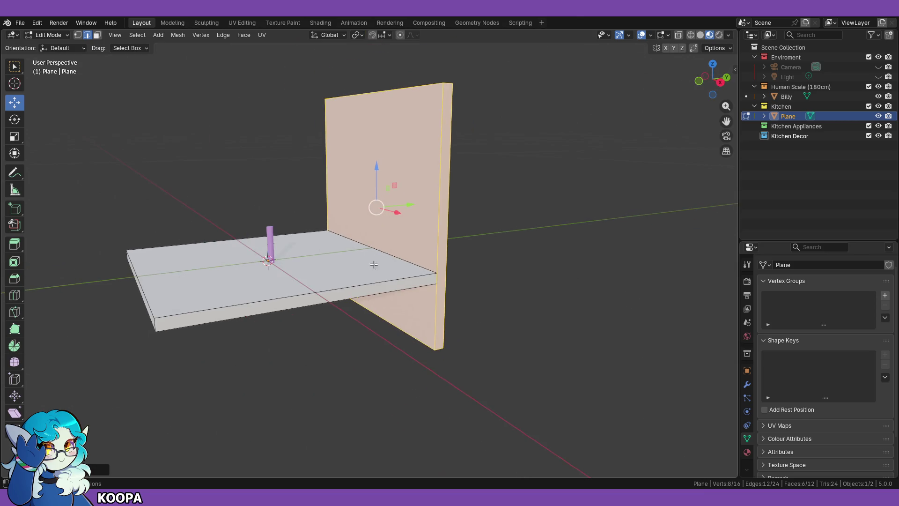
drag(378, 168, 372, 104)
Step: Check the wall placement from front and right views, then return to Object Mode
click(486, 265)
mouse_move(486, 265)
middle_down()
mouse_move(515, 335)
mouse_move(481, 357)
middle_up()
scroll(479, 316, up, 5)
mouse_move(479, 316)
middle_down()
mouse_move(484, 301)
mouse_move(470, 311)
mouse_move(485, 310)
middle_up()
middle_drag(491, 251, 499, 231)
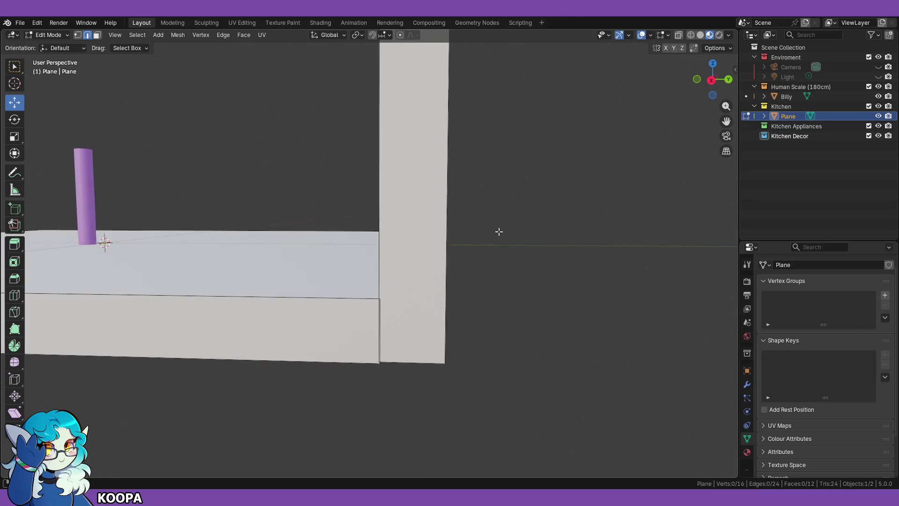
key(KP_1)
key(KP_3)
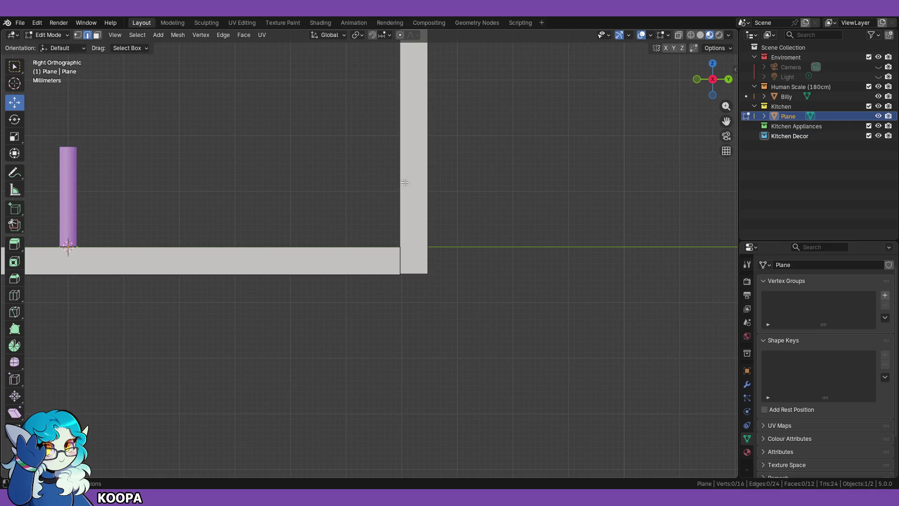
click(47, 34)
click(47, 45)
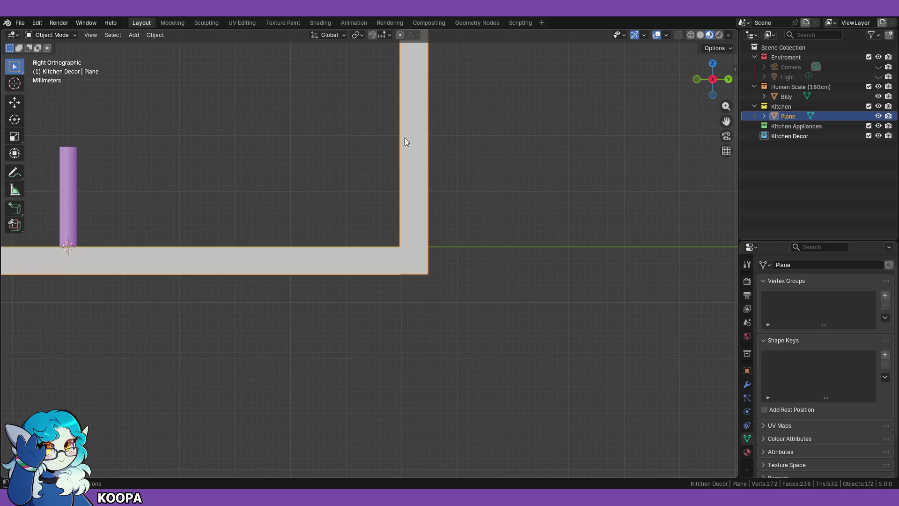
Step: Reselect the Plane object and toggle it into Edit Mode and back
click(534, 145)
click(411, 148)
mouse_move(523, 183)
middle_down()
mouse_move(510, 187)
mouse_move(518, 196)
mouse_move(484, 246)
middle_up()
scroll(483, 241, down, 3)
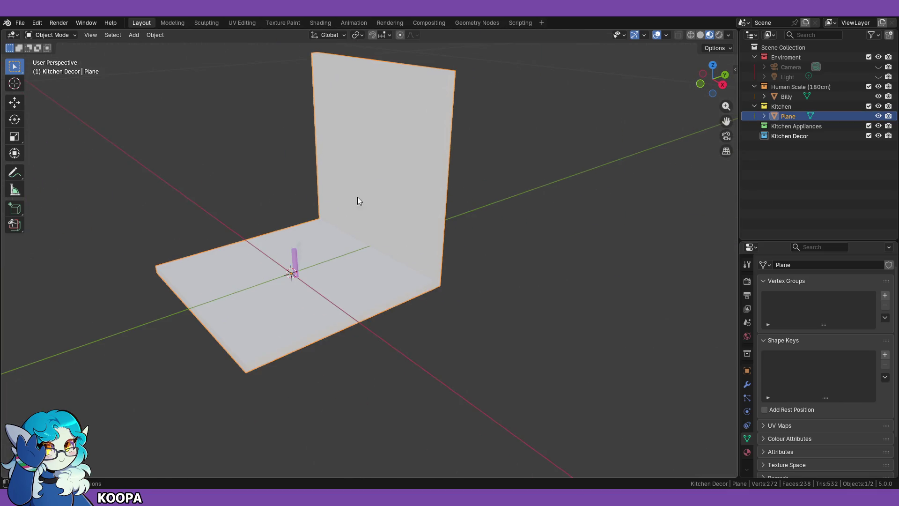
click(58, 32)
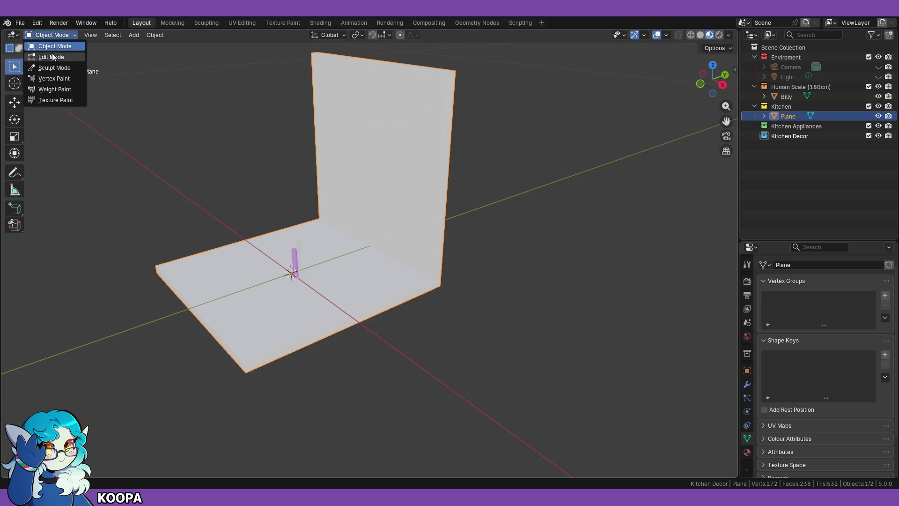
click(51, 55)
click(60, 35)
click(46, 46)
Step: Review the Set Origin options, then re-enter Edit Mode with face selection
right_click(398, 214)
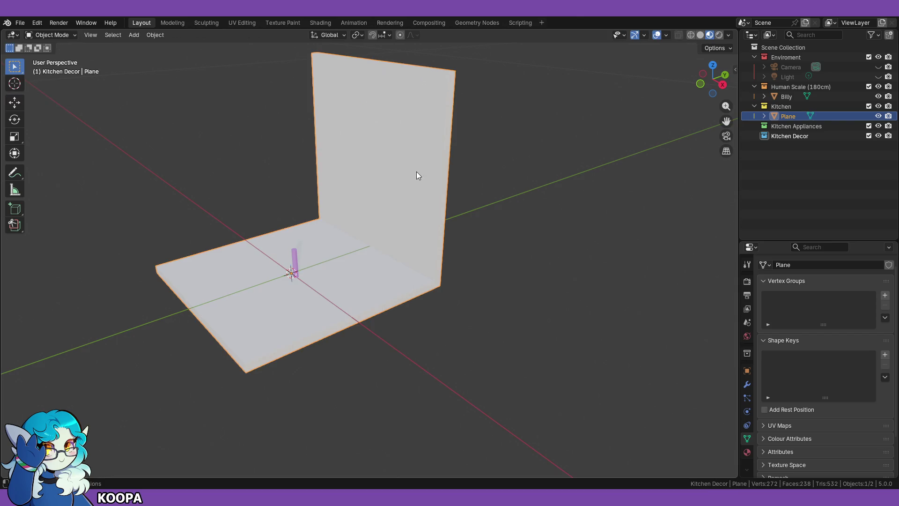
click(59, 38)
click(61, 56)
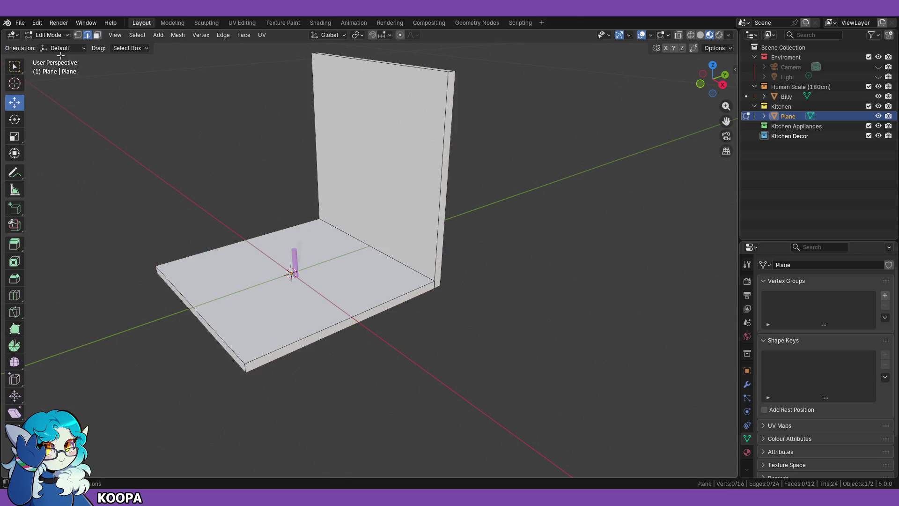
click(97, 34)
Step: Try separating the whole mesh, cancelling the Separate menu and a failed parenting
click(364, 140)
key(a)
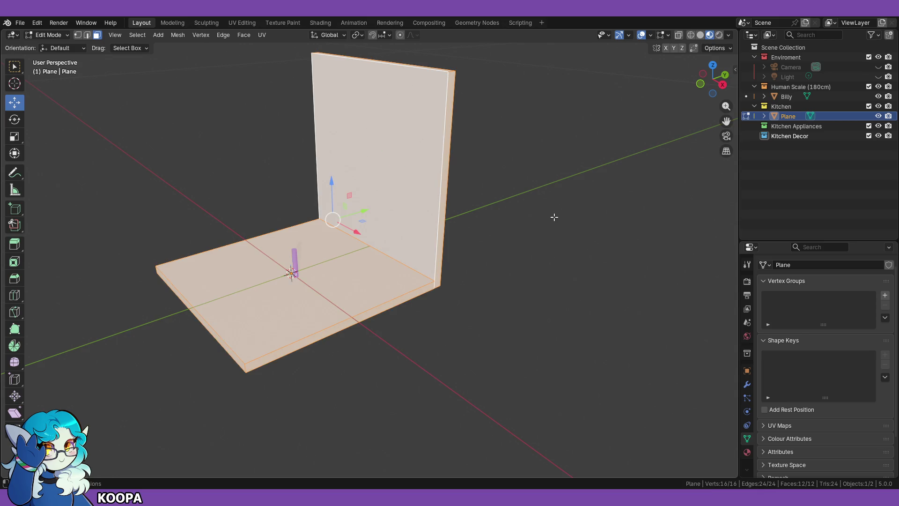
key(p)
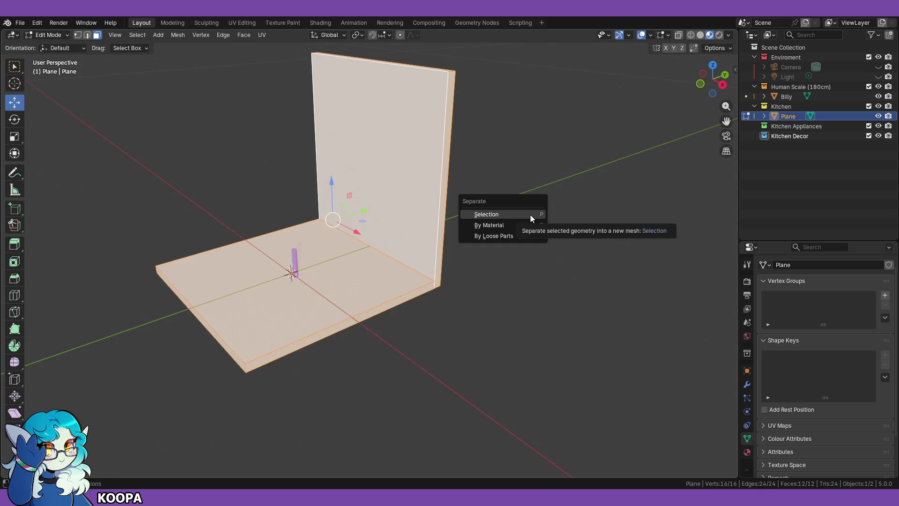
key(Escape)
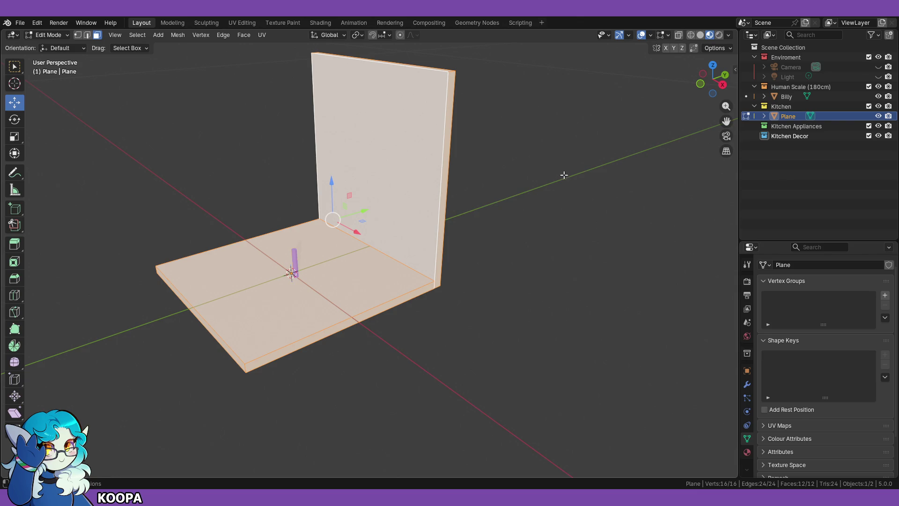
key(ctrl+p)
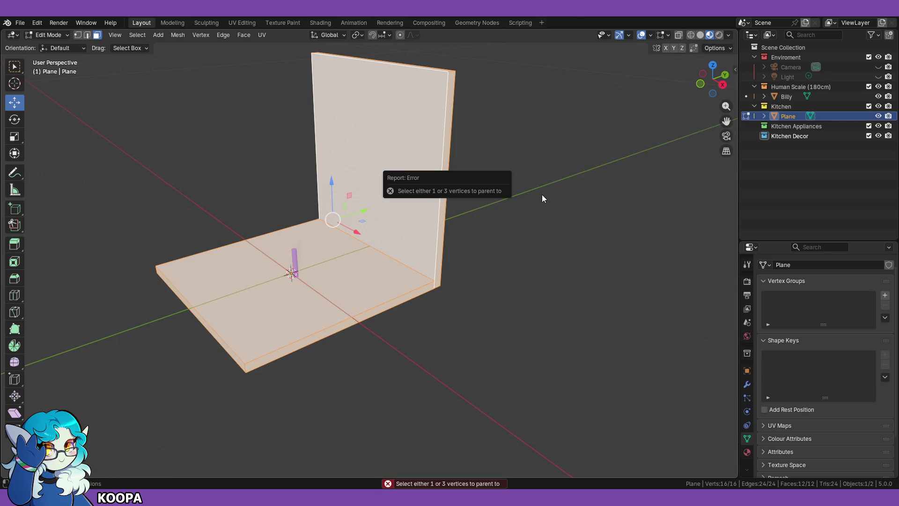
middle_drag(522, 253, 512, 253)
click(513, 253)
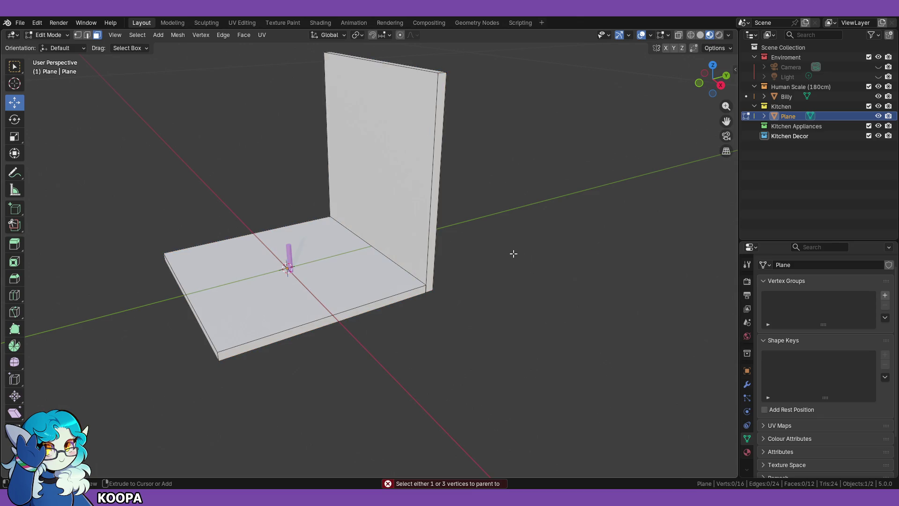
key(Tab)
Step: Undo back to the stacked slabs and separate the selected upper slab by Selection
click(515, 255)
key(ctrl+z)
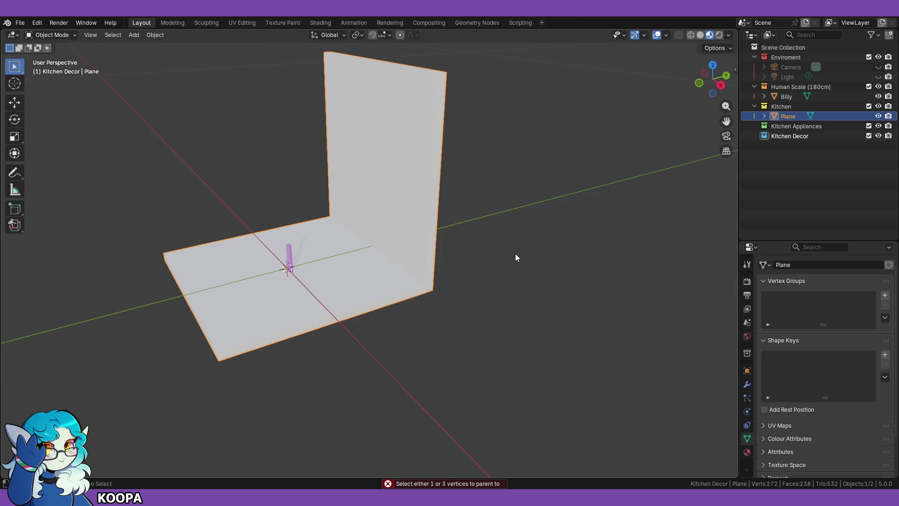
key(ctrl+z)
key(ctrl+z)
key(ctrl+z)
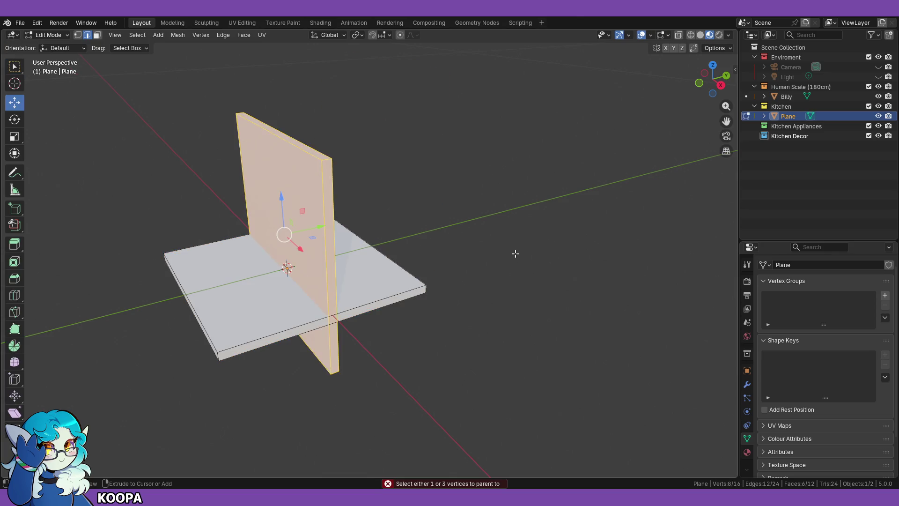
mouse_move(420, 339)
middle_down()
mouse_move(398, 267)
mouse_move(387, 300)
mouse_move(381, 287)
middle_up()
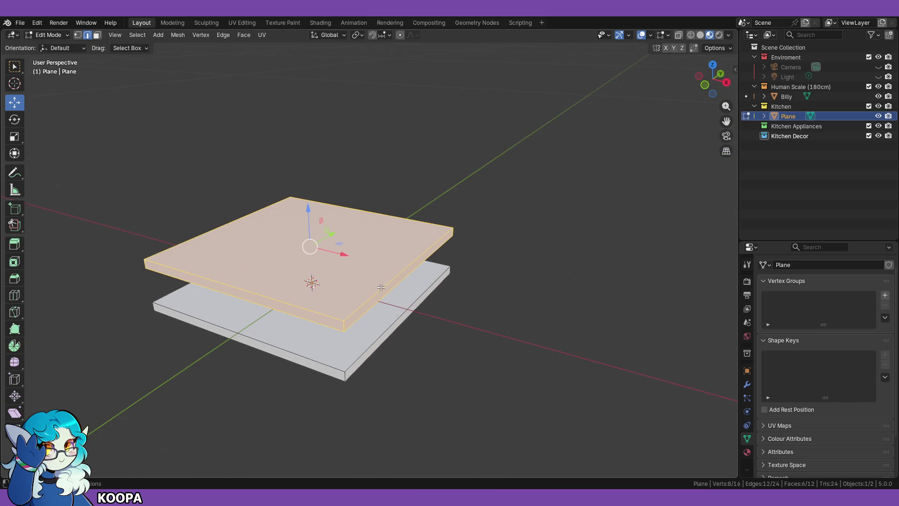
key(p)
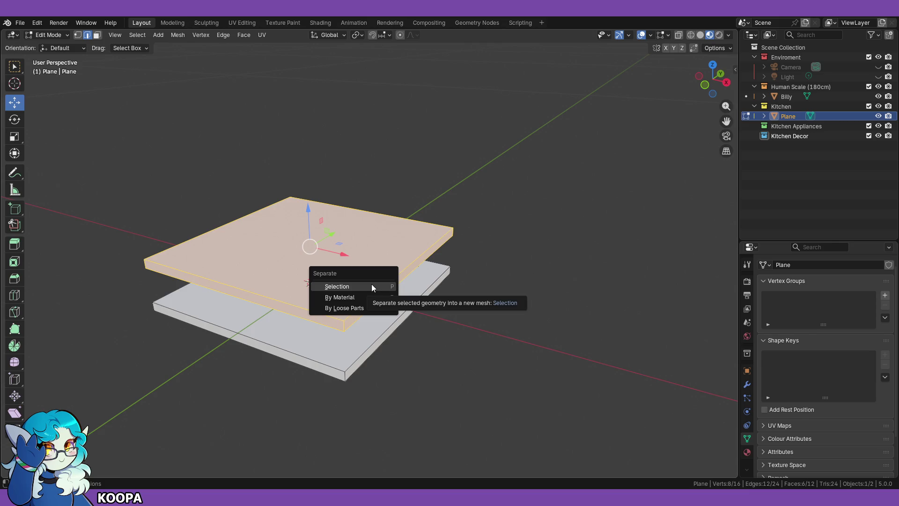
click(371, 285)
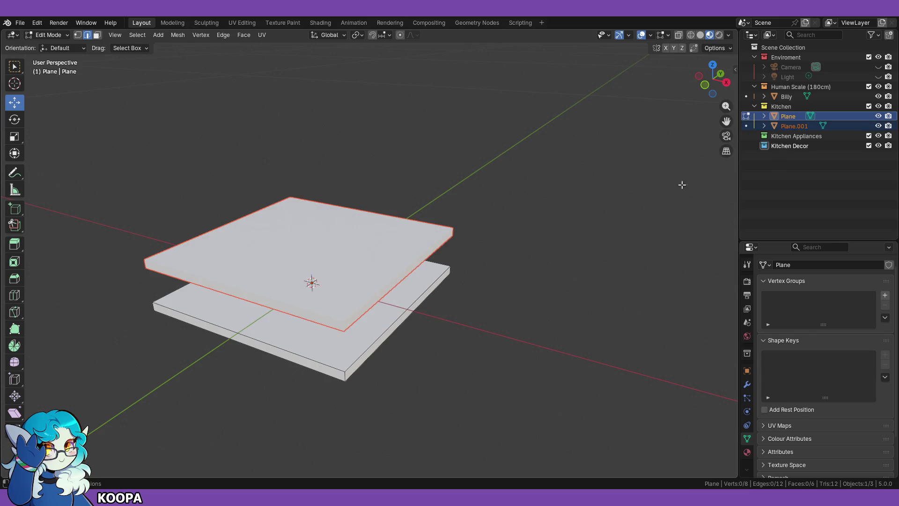
Step: Rename the Plane object to Floor in the Outliner
double_click(789, 117)
text(Floor)
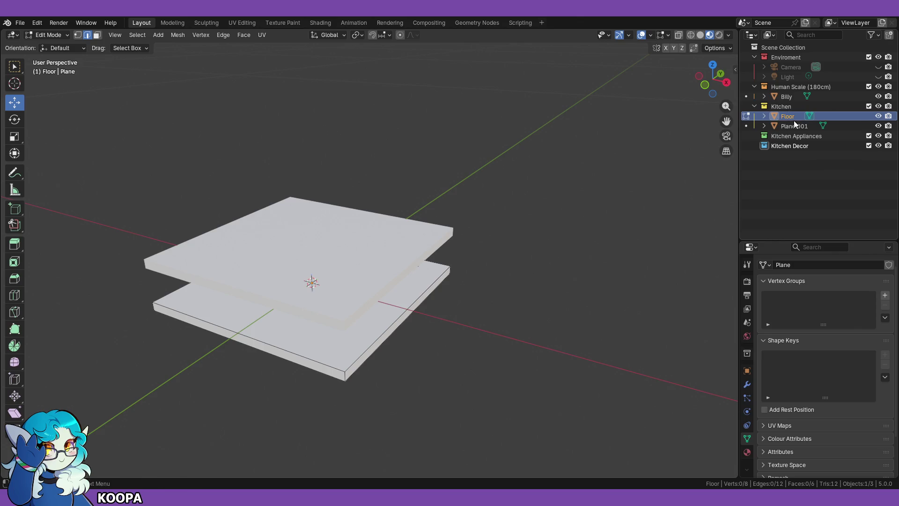
key(Return)
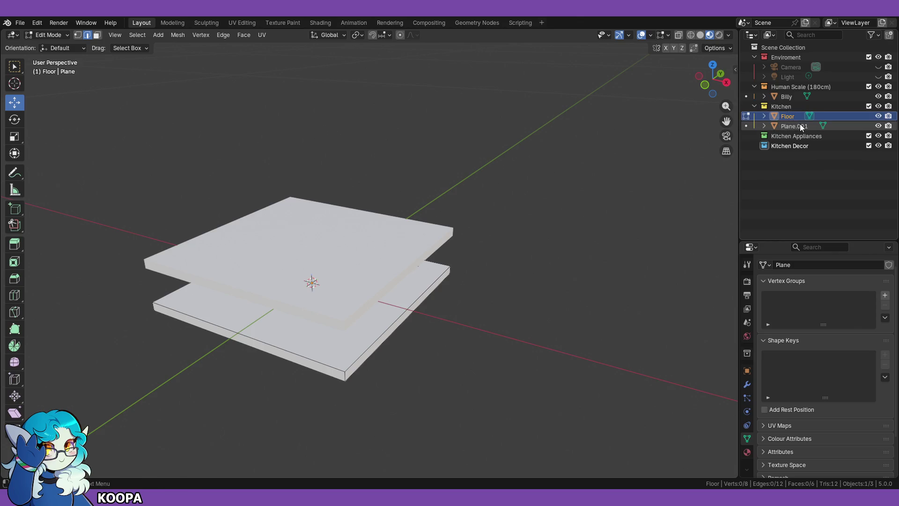
Step: Rename Plane.001 to North Wall and return to Object Mode
click(795, 128)
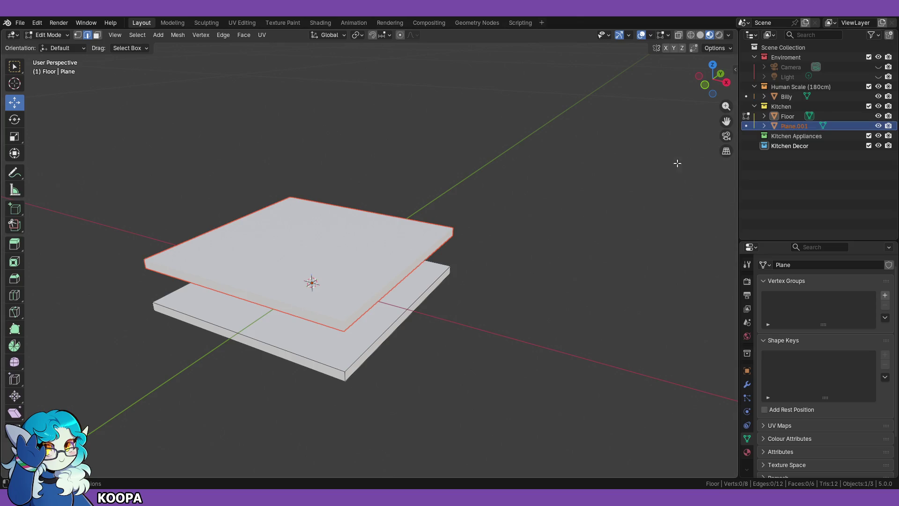
mouse_move(496, 274)
middle_down()
mouse_move(521, 275)
mouse_move(518, 249)
mouse_move(518, 267)
mouse_move(488, 267)
middle_up()
key(KP_1)
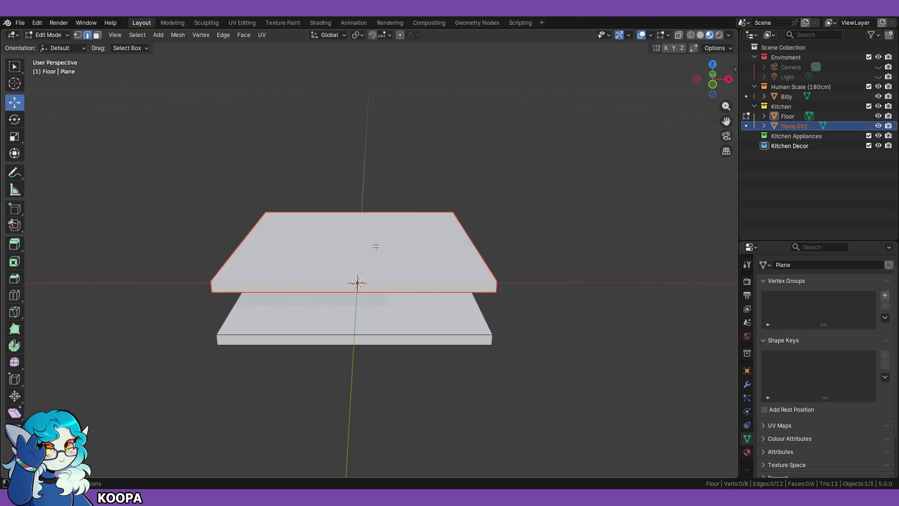
double_click(790, 125)
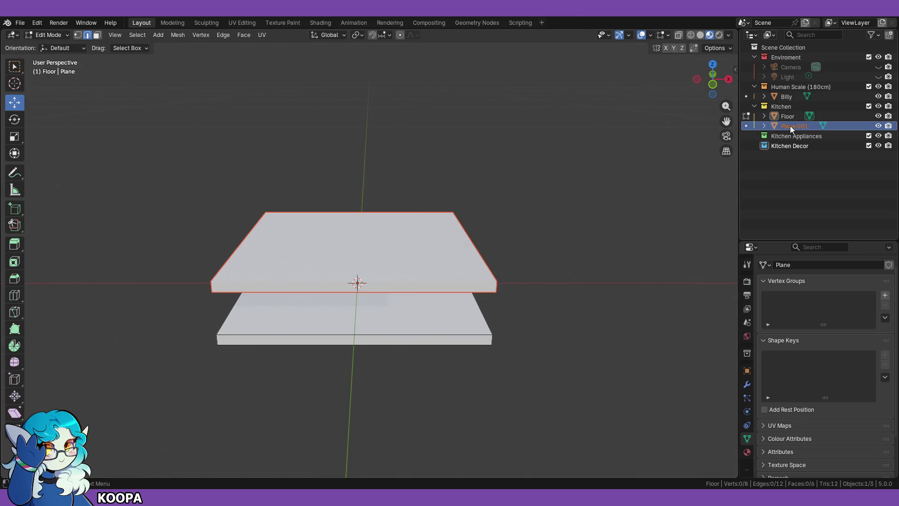
text(North Wall)
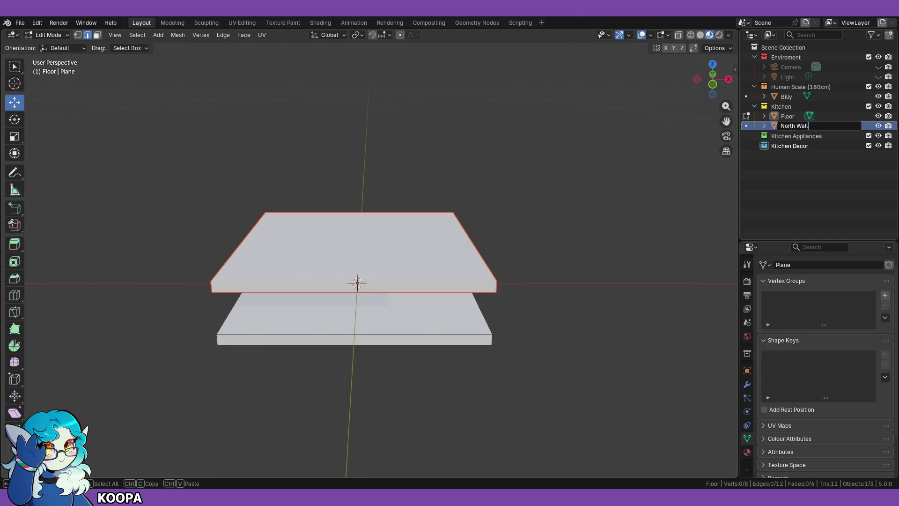
key(Return)
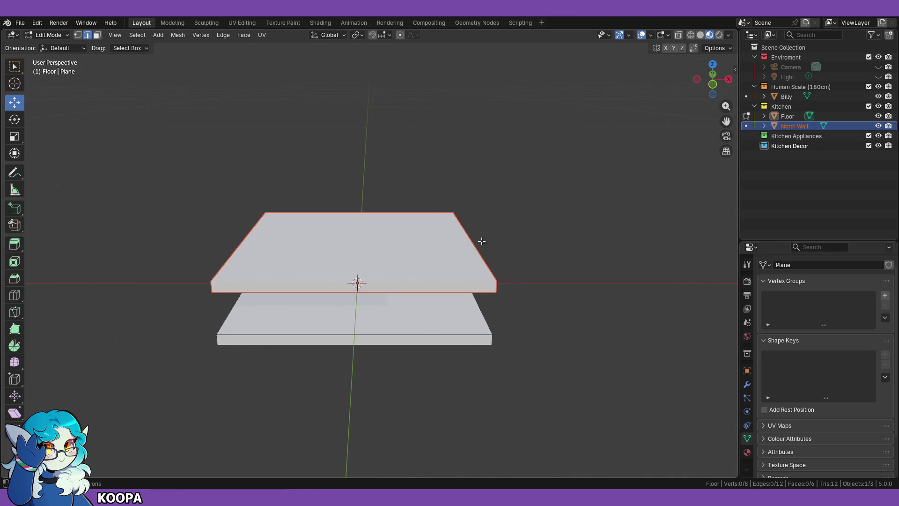
click(66, 36)
click(47, 46)
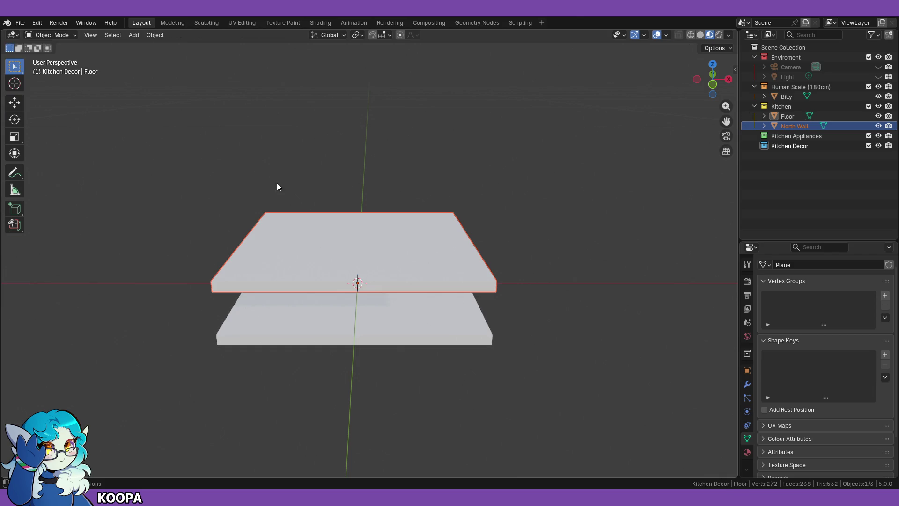
Step: Rotate the North Wall 90° about the X axis
click(74, 35)
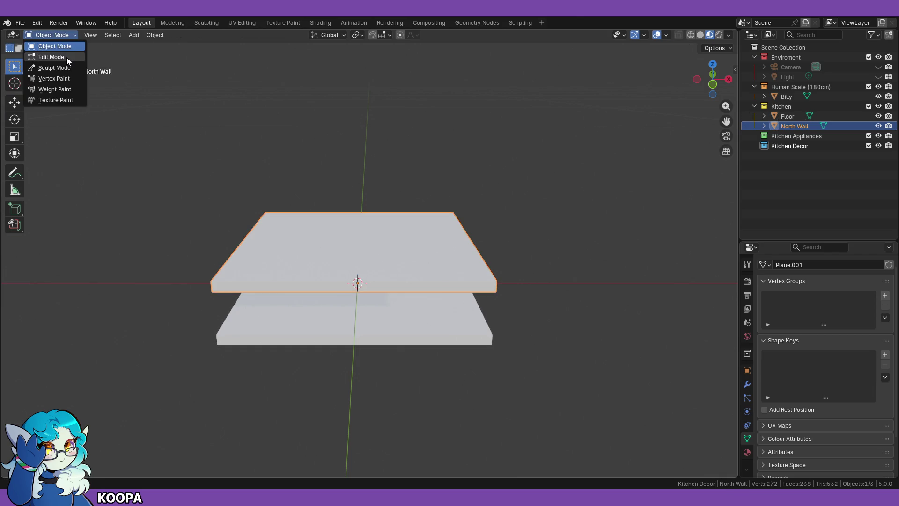
key(r)
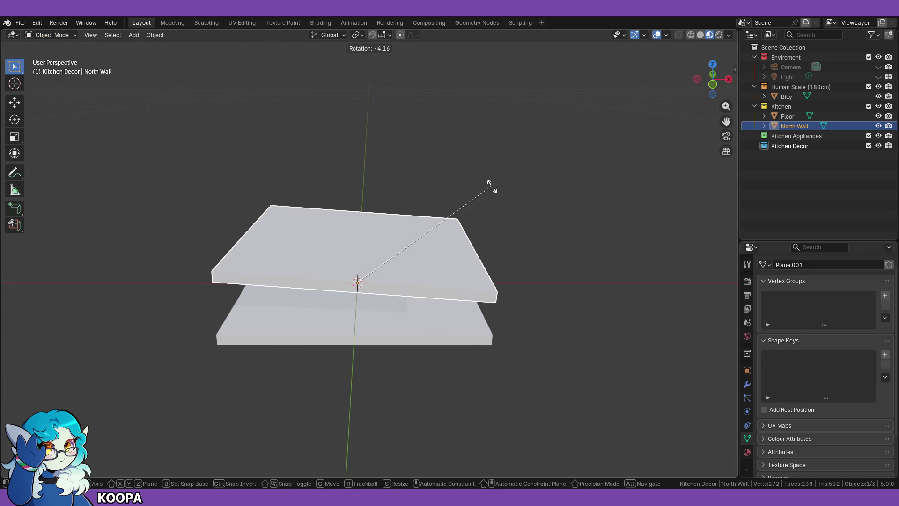
text(x)
text(90)
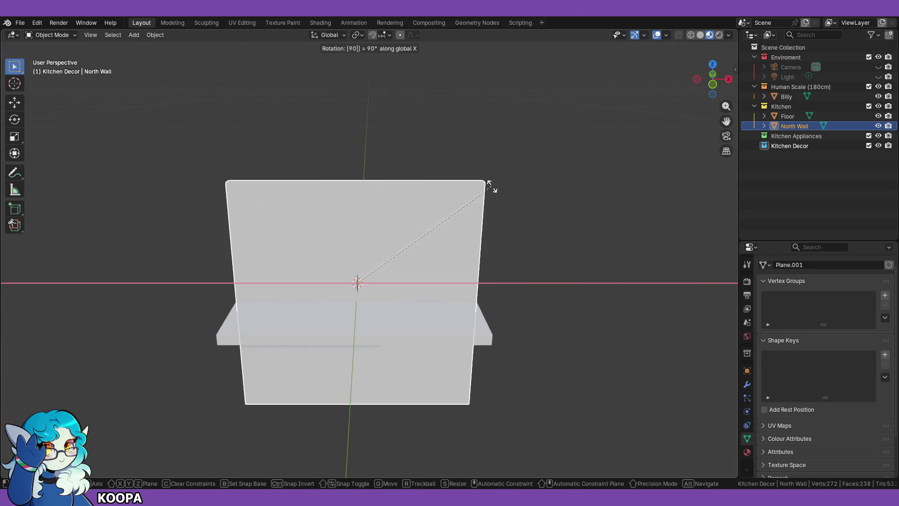
key(Return)
Step: Inspect the upright wall from above and the front, cancelling a trial move
middle_drag(524, 232, 486, 256)
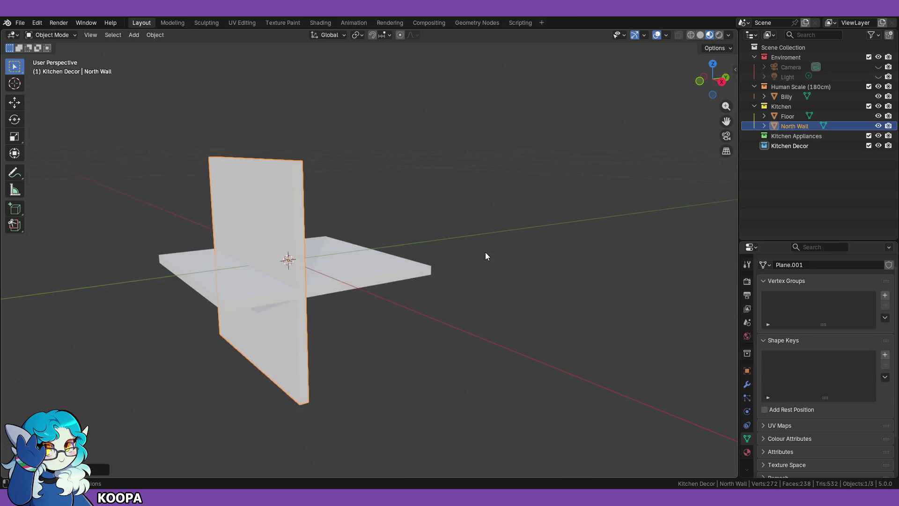
key(g)
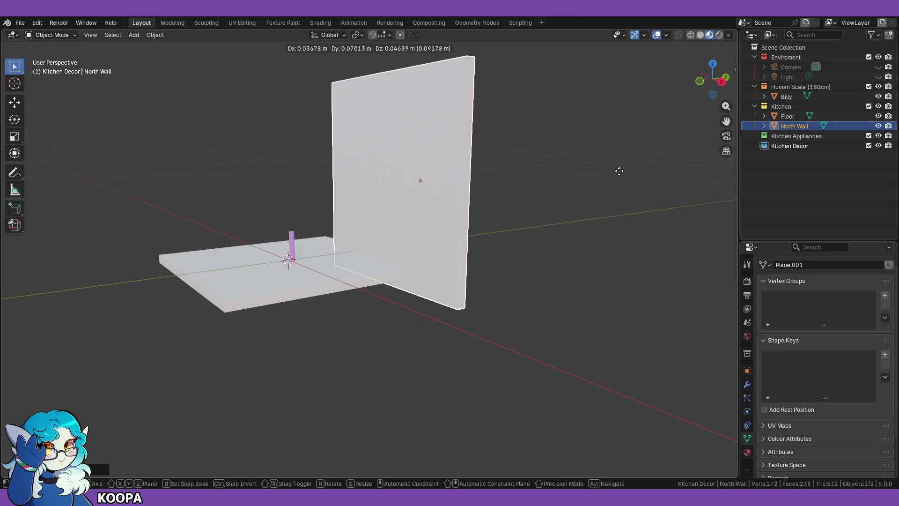
key(Escape)
key(g)
key(Escape)
mouse_move(616, 172)
middle_down()
mouse_move(484, 301)
mouse_move(446, 288)
middle_up()
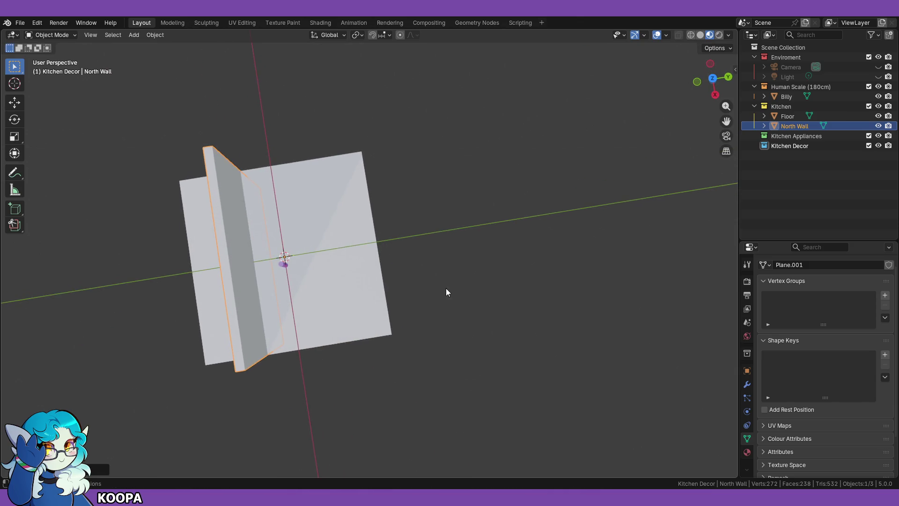
key(KP_1)
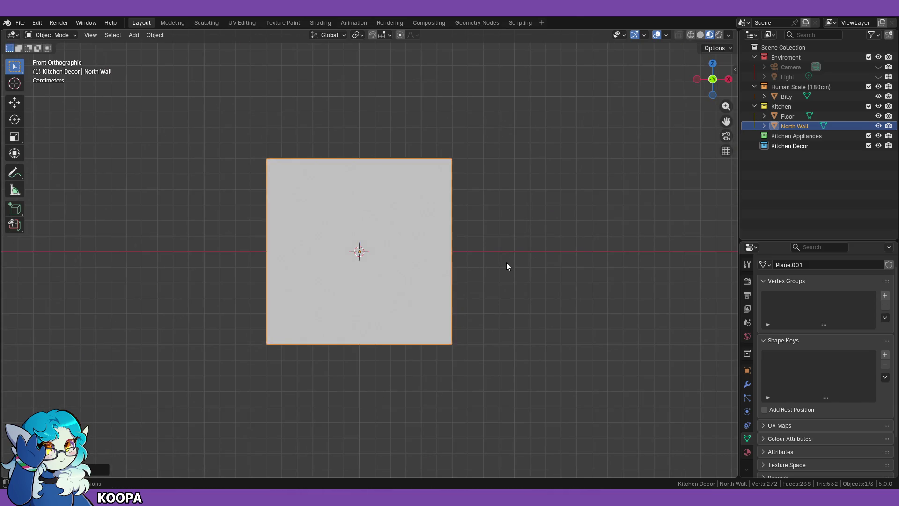
mouse_move(513, 344)
middle_down()
mouse_move(508, 325)
mouse_move(549, 307)
middle_up()
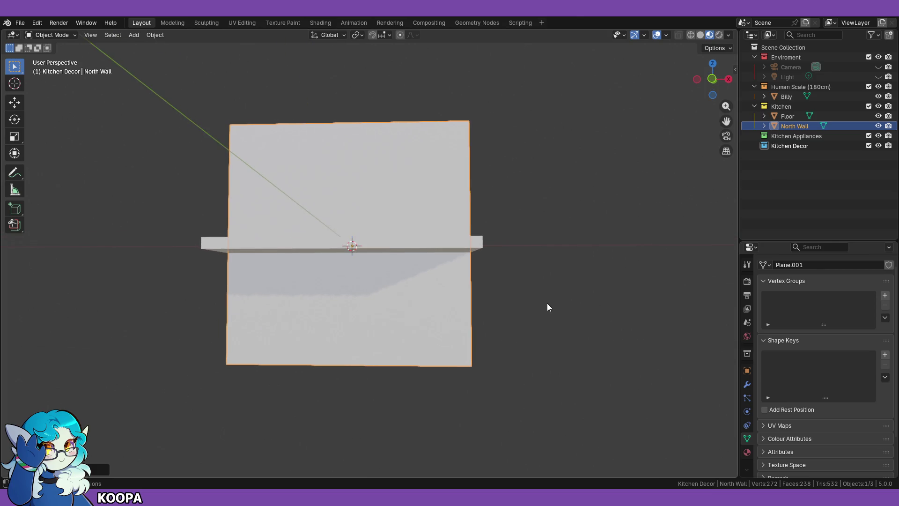
key(KP_1)
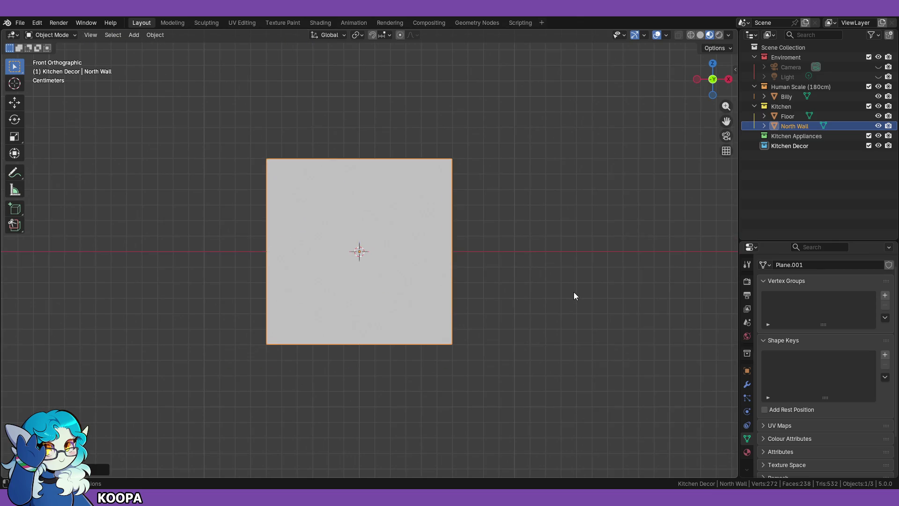
Step: Try a vertical move of the wall, cancel it, and check front and side views
key(g)
key(x)
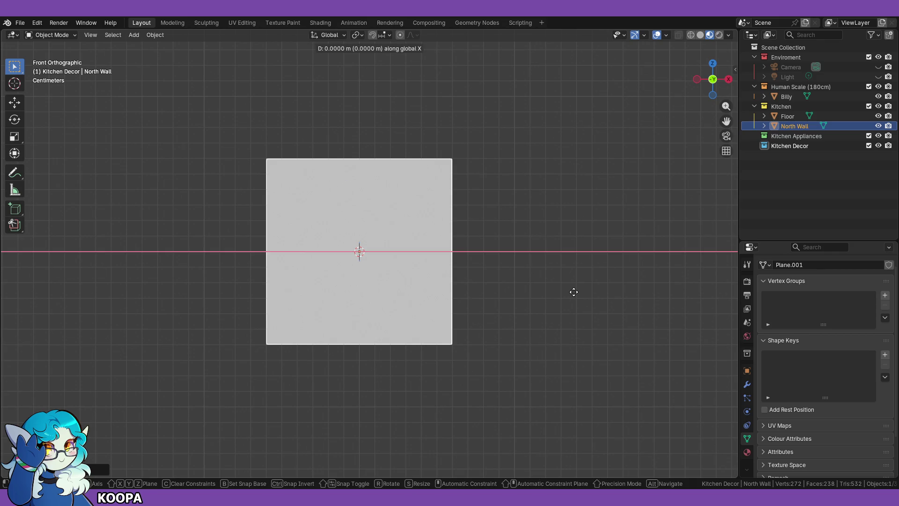
key(z)
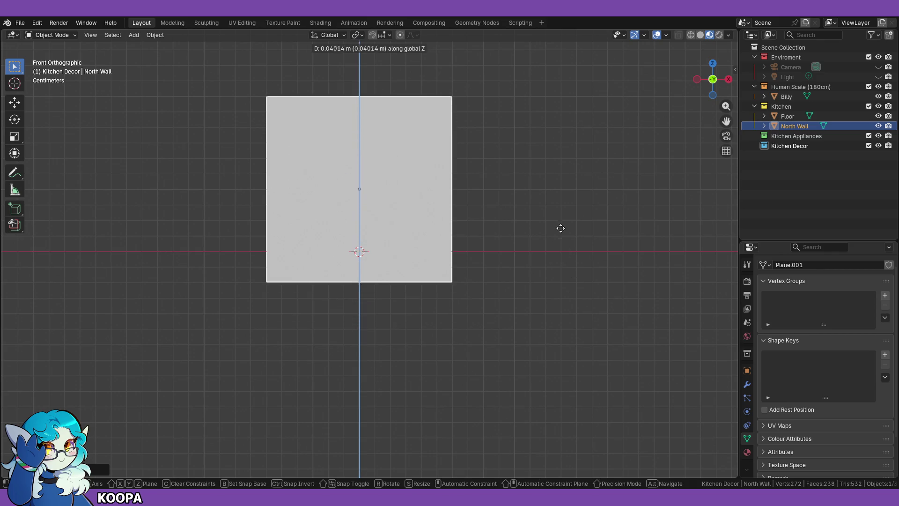
key(Escape)
mouse_move(527, 206)
middle_down()
mouse_move(460, 199)
mouse_move(422, 263)
mouse_move(443, 265)
middle_up()
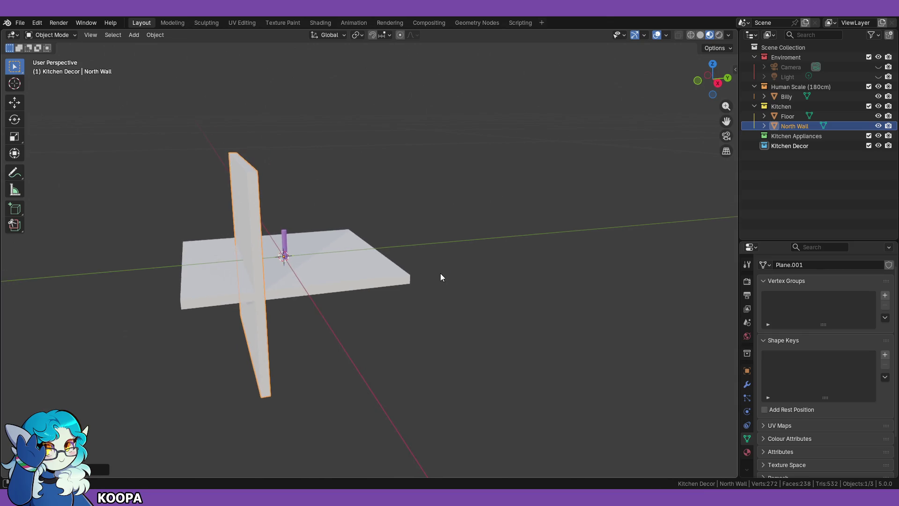
key(KP_1)
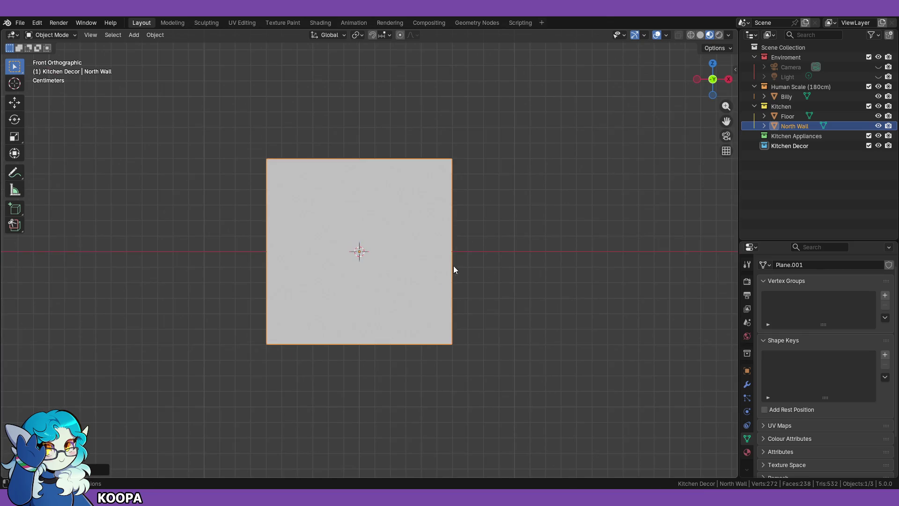
key(KP_3)
Step: Slide the North Wall along the Y axis to sit just beyond the Floor's far edge
key(g)
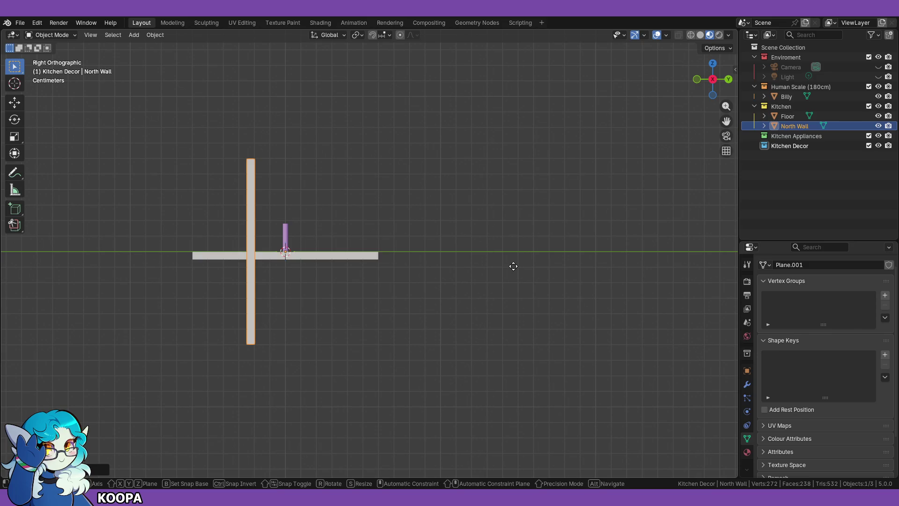
key(x)
key(y)
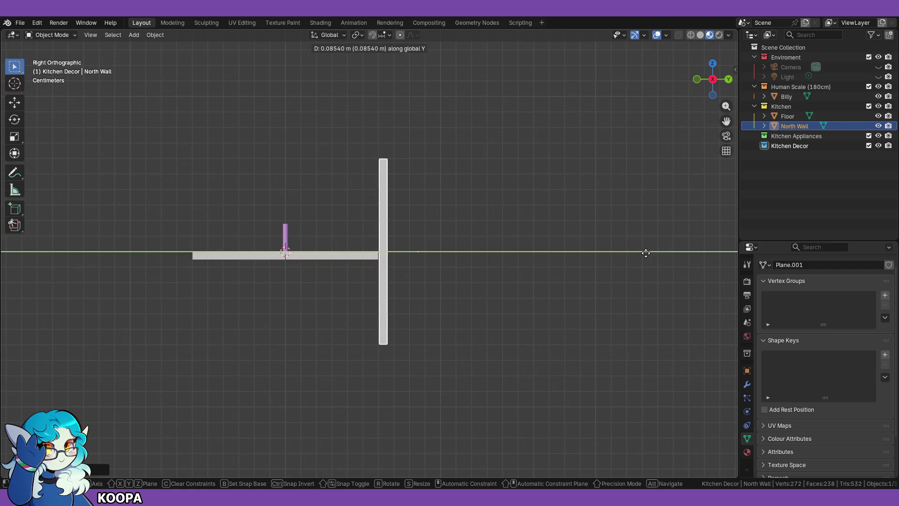
click(646, 255)
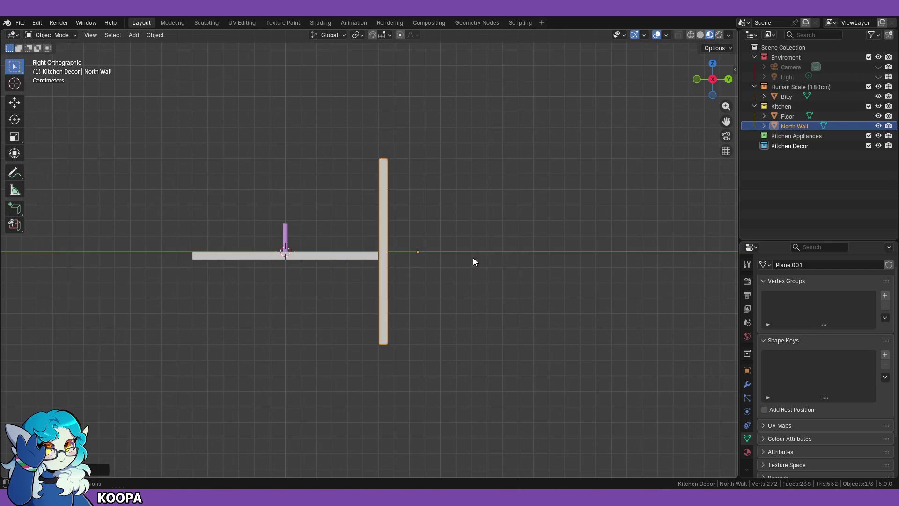
Step: Move the North Wall's geometry onto its origin
right_click(386, 229)
mouse_move(374, 228)
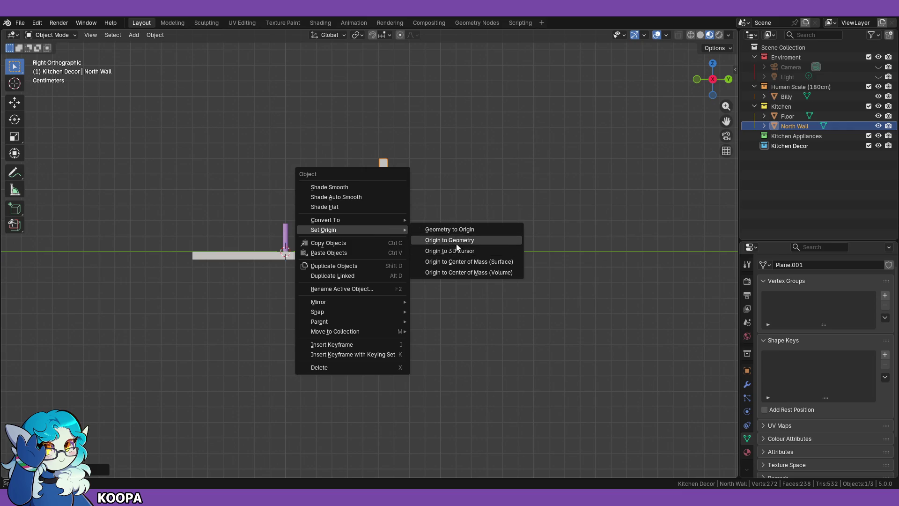
click(460, 230)
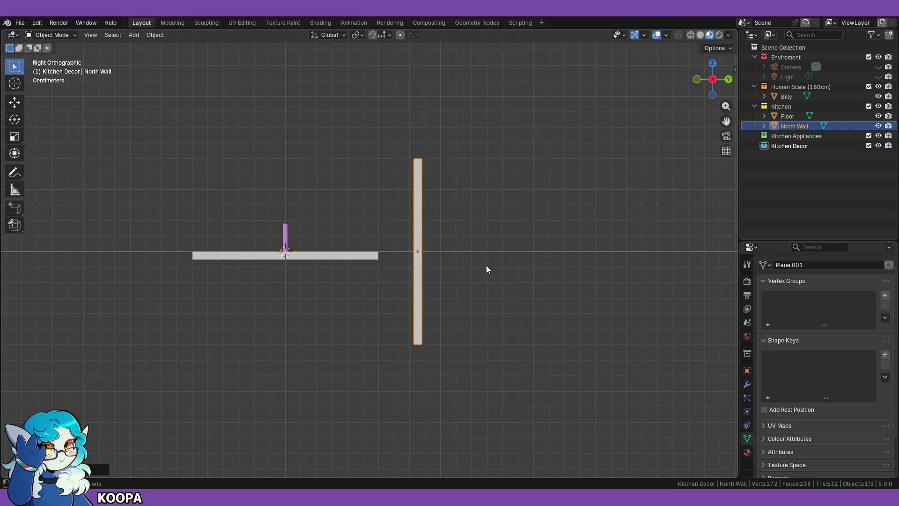
Step: Centre the origins of the Floor slab and the North Wall on their geometry
click(341, 255)
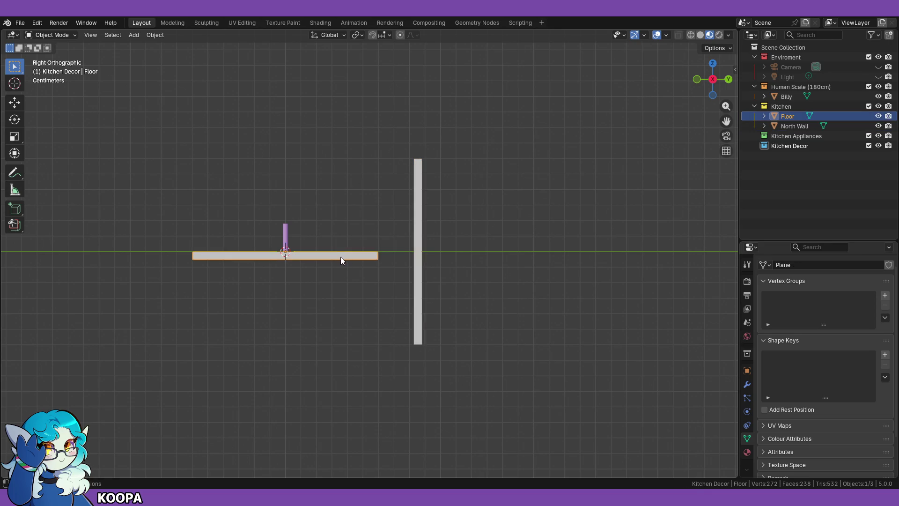
right_click(341, 257)
mouse_move(338, 256)
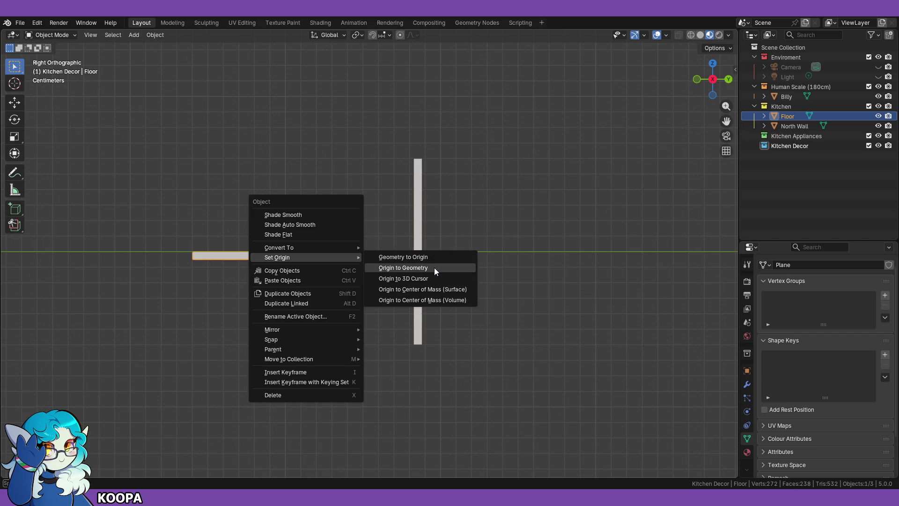
click(434, 268)
click(417, 267)
right_click(417, 263)
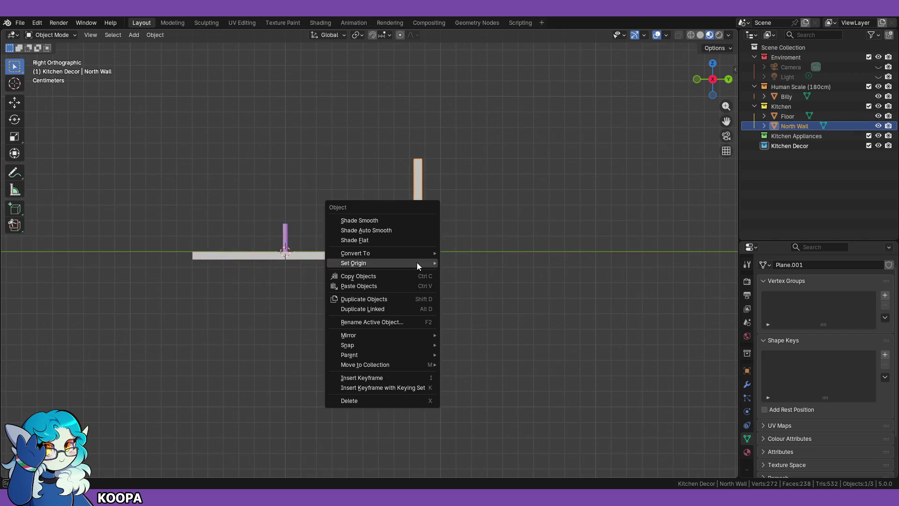
mouse_move(417, 263)
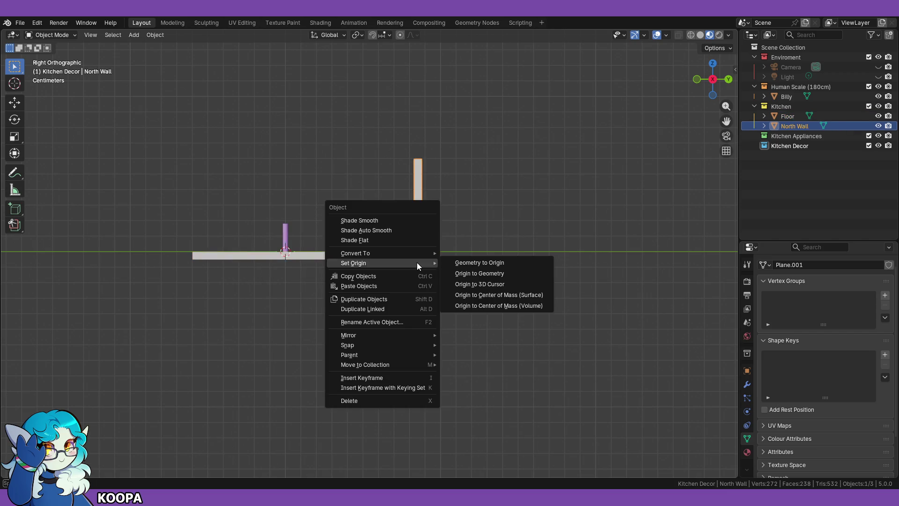
click(478, 274)
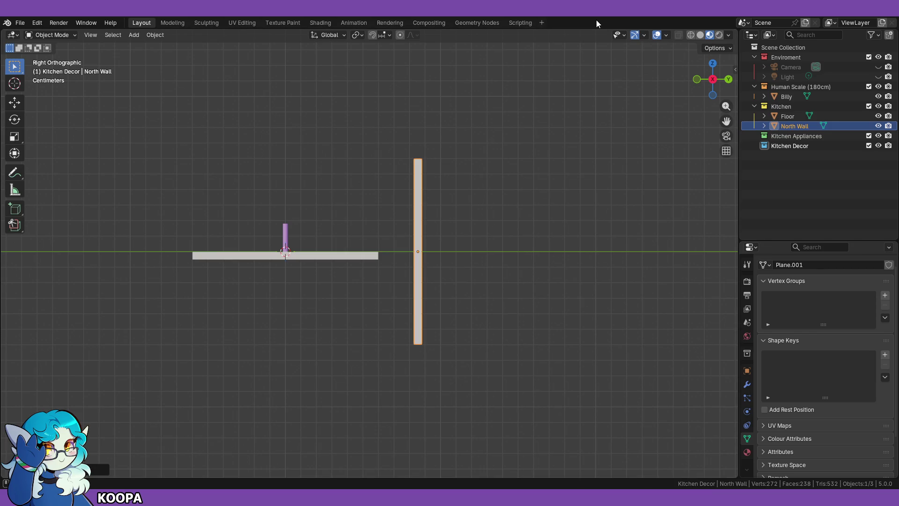
Step: Raise the North Wall straight up along Z
scroll(454, 285, up, 2)
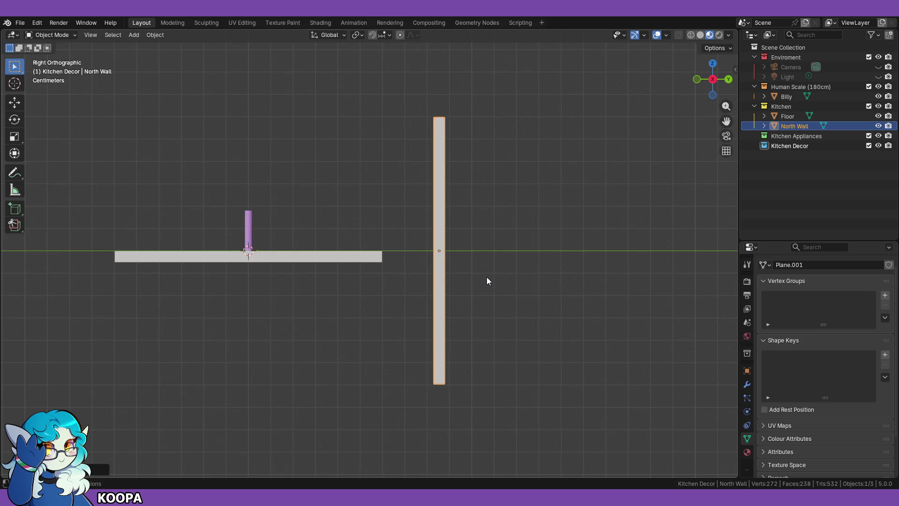
key(g)
key(z)
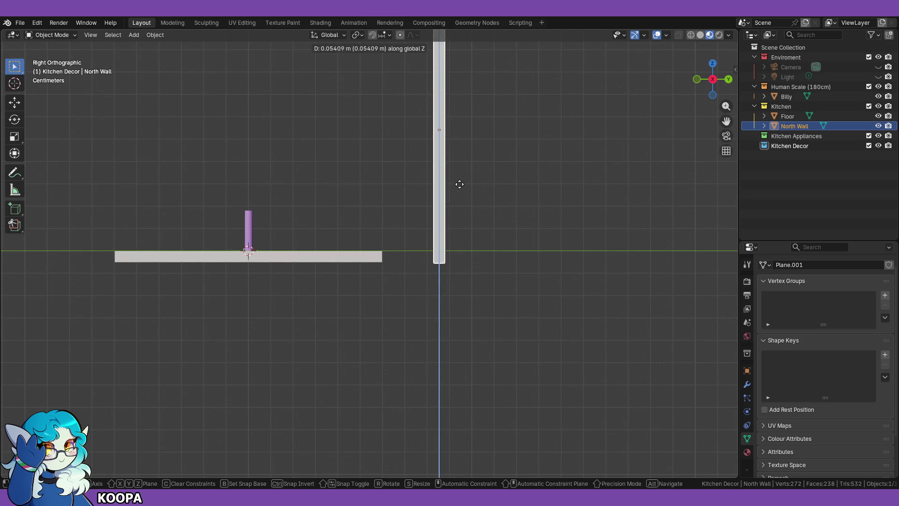
click(459, 186)
Step: Slide the North Wall along Y to the floor's end, then lower its base to the slab
key(g)
key(y)
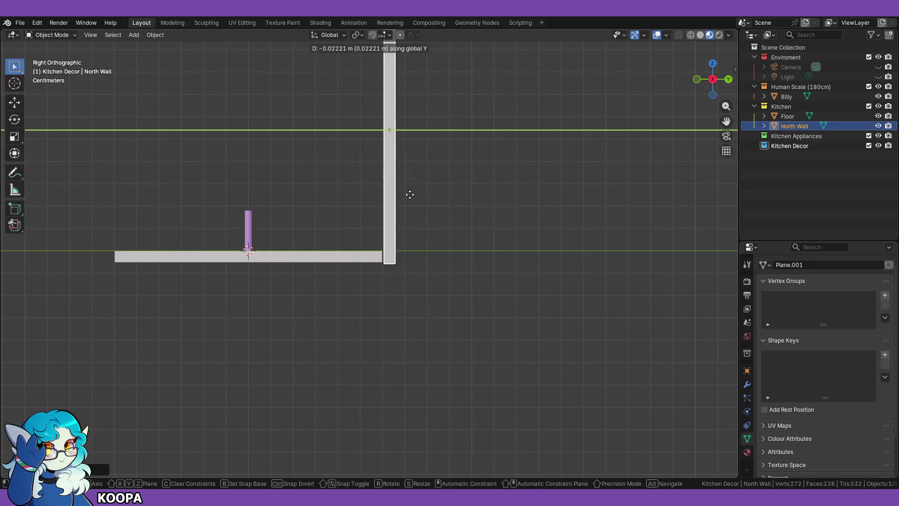
click(410, 194)
scroll(409, 322, up, 6)
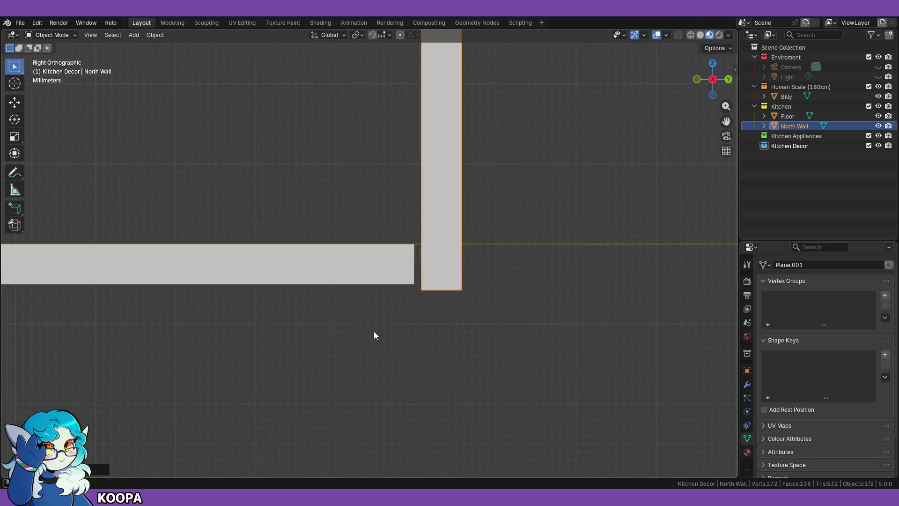
shift+middle_drag(374, 331, 377, 347)
key(g)
key(z)
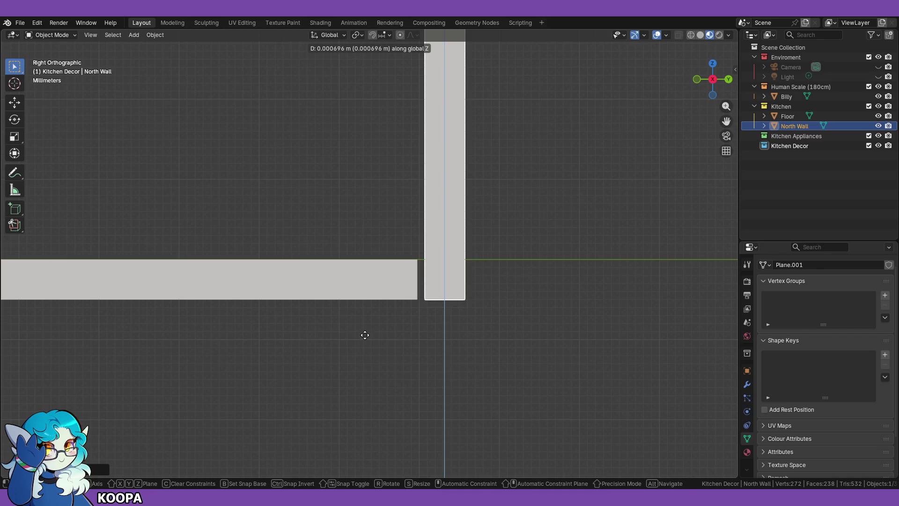
click(365, 331)
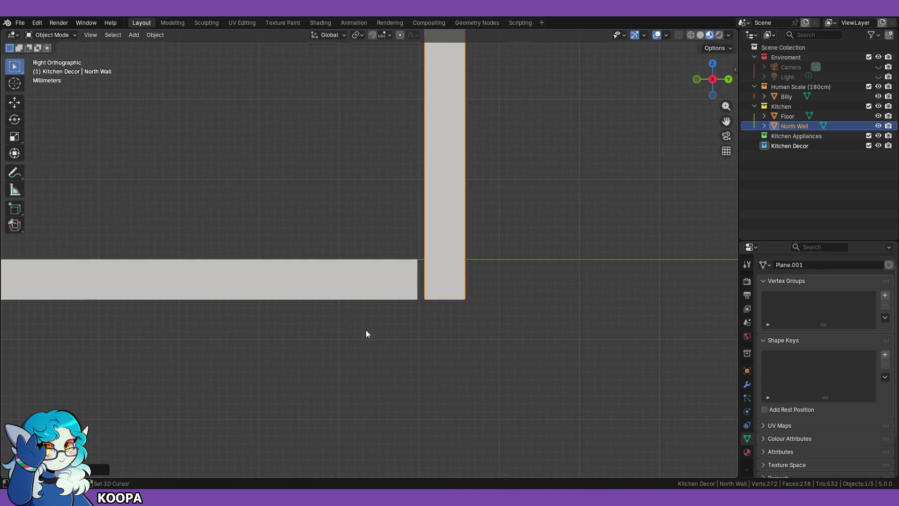
Step: Zoom in on the wall-floor gap and move the North Wall along Y until it touches the slab
scroll(525, 436, up, 4)
shift+middle_drag(523, 434, 446, 376)
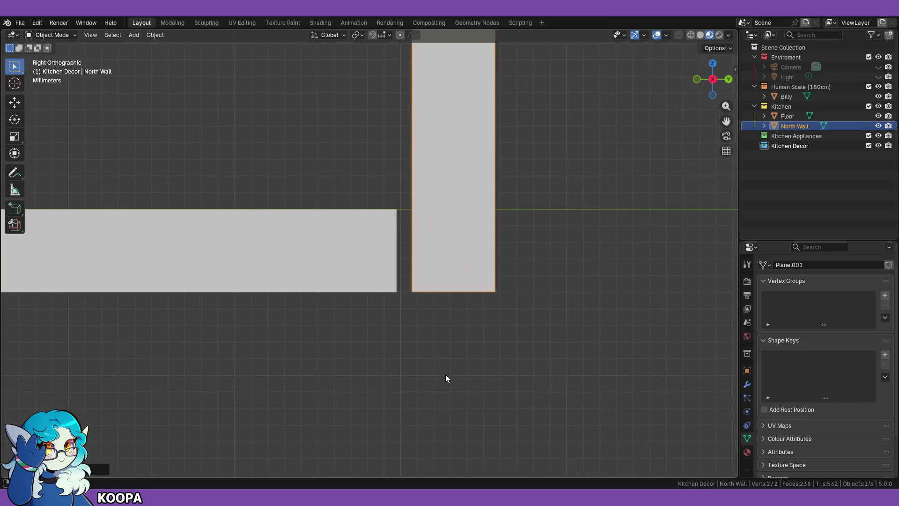
scroll(438, 373, up, 2)
scroll(436, 374, up, 1)
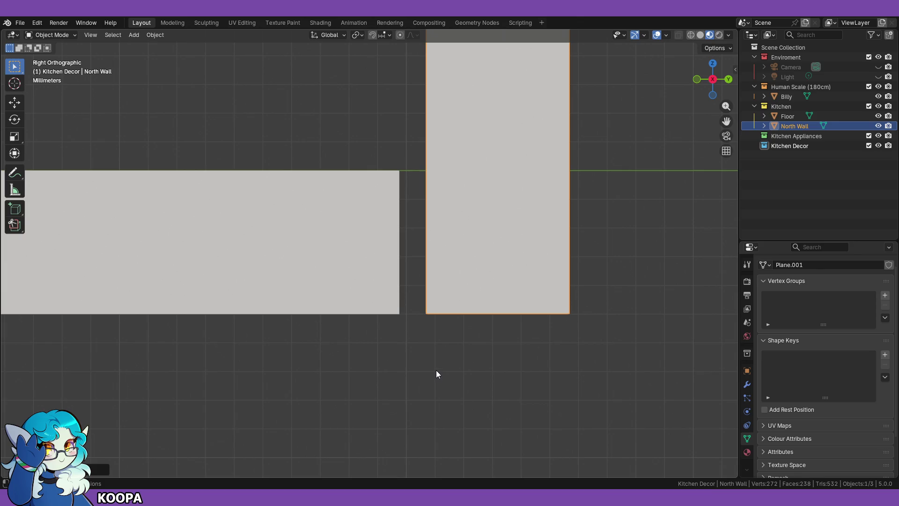
scroll(437, 373, down, 1)
scroll(438, 379, up, 1)
key(g)
key(x)
key(y)
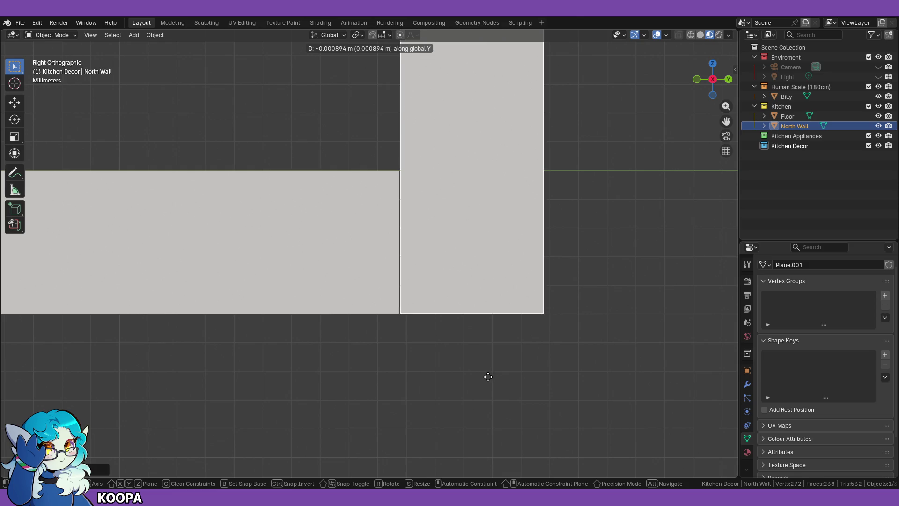
click(483, 379)
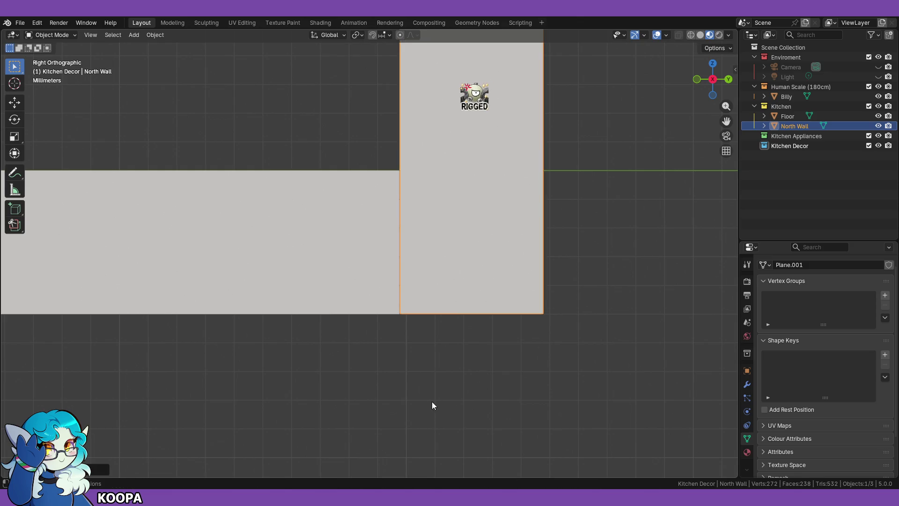
scroll(432, 398, up, 3)
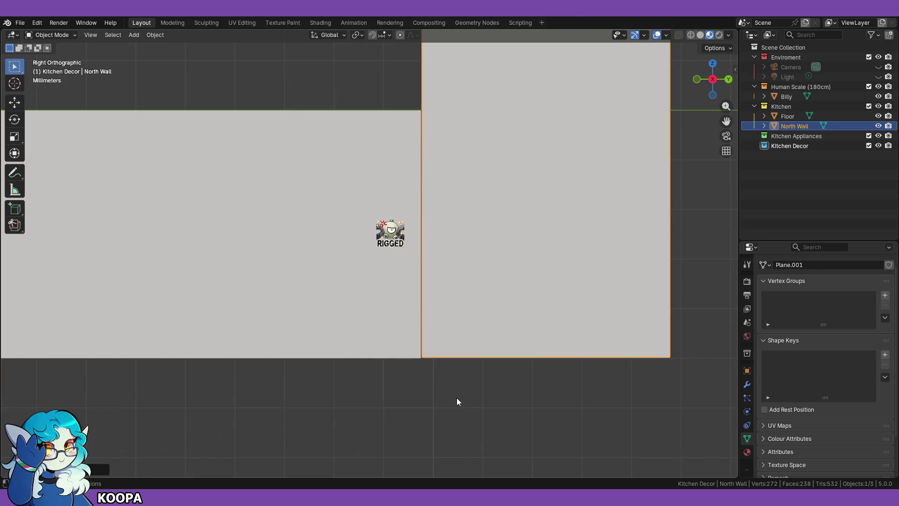
scroll(457, 398, down, 1)
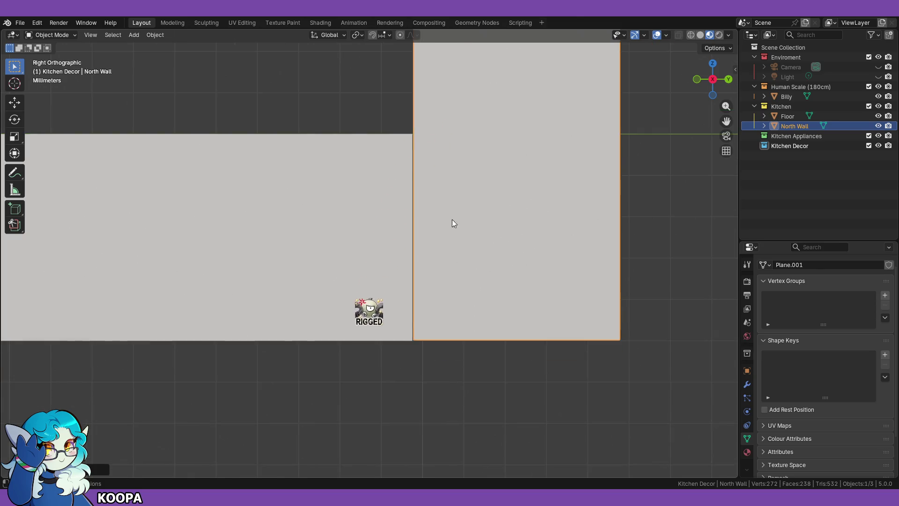
Step: Turn on snapping, then start and cancel two trial moves of the North Wall
click(373, 36)
key(g)
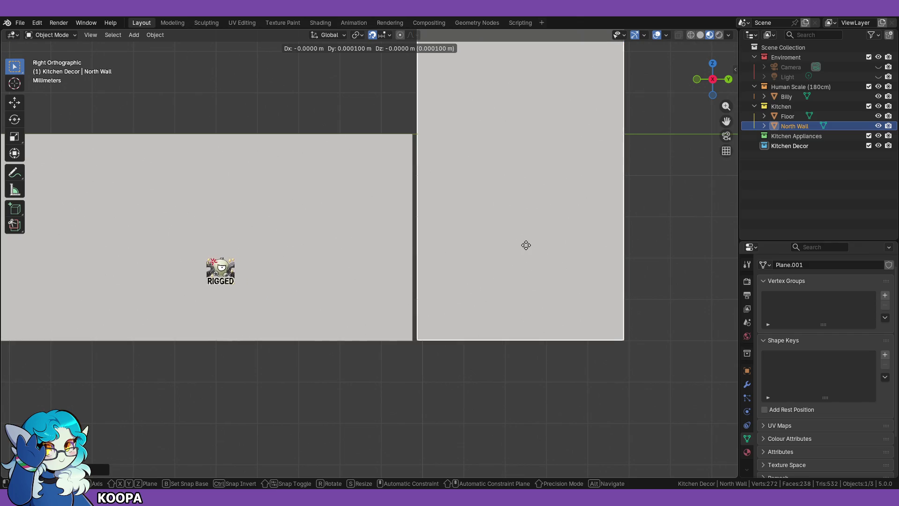
right_click(486, 249)
key(g)
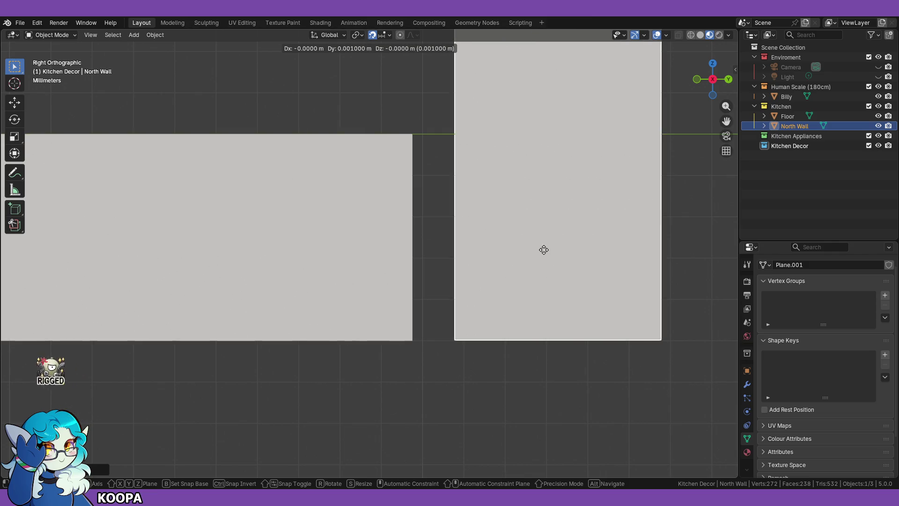
right_click(487, 248)
Step: Deselect and reselect the North Wall while orbiting to inspect it against the floor
click(417, 406)
mouse_move(417, 406)
middle_down()
mouse_move(441, 415)
mouse_move(426, 440)
mouse_move(441, 430)
mouse_move(422, 347)
mouse_move(308, 310)
mouse_move(434, 336)
mouse_move(472, 328)
mouse_move(493, 336)
mouse_move(467, 356)
mouse_move(456, 259)
middle_up()
click(430, 180)
mouse_move(432, 183)
middle_down()
mouse_move(518, 261)
mouse_move(515, 275)
mouse_move(498, 299)
mouse_move(393, 319)
middle_up()
mouse_move(325, 308)
middle_down()
mouse_move(434, 356)
mouse_move(370, 294)
middle_up()
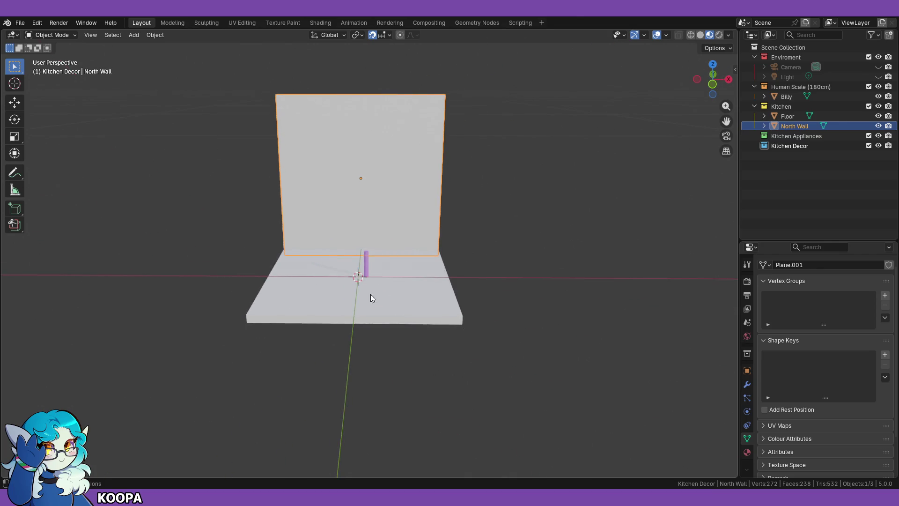
Step: Save the scene as 1 Kitchen Base.blend and switch to the U-Shape Kitchen page in Firefox
click(20, 25)
click(41, 86)
mouse_move(533, 268)
middle_down()
mouse_move(572, 305)
mouse_move(465, 298)
mouse_move(468, 313)
middle_up()
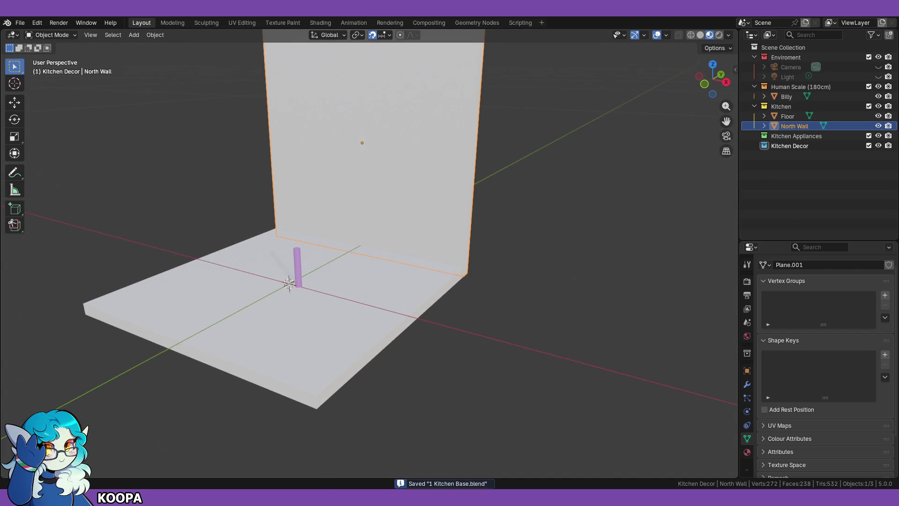
key(alt+Tab)
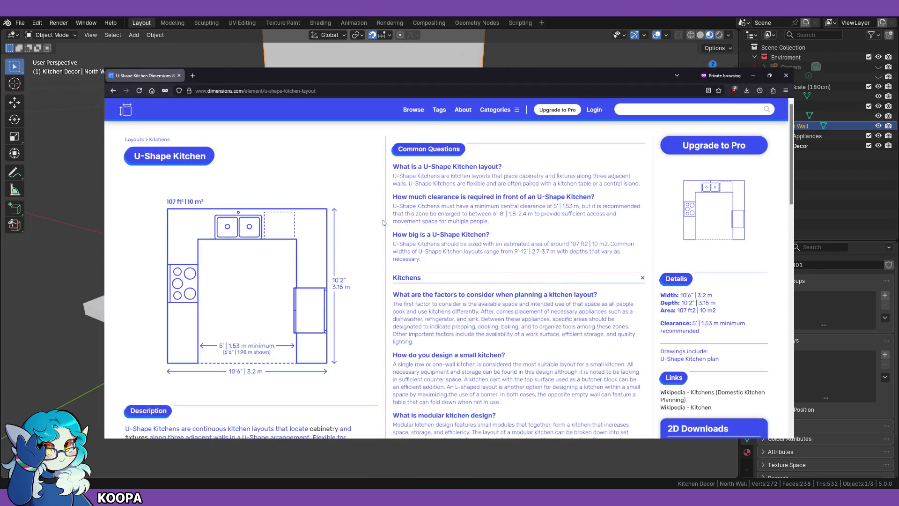
Step: Open the Dimensions.com home page in a new tab and view the Common Squirrel Monkey page
middle_click(126, 110)
click(208, 75)
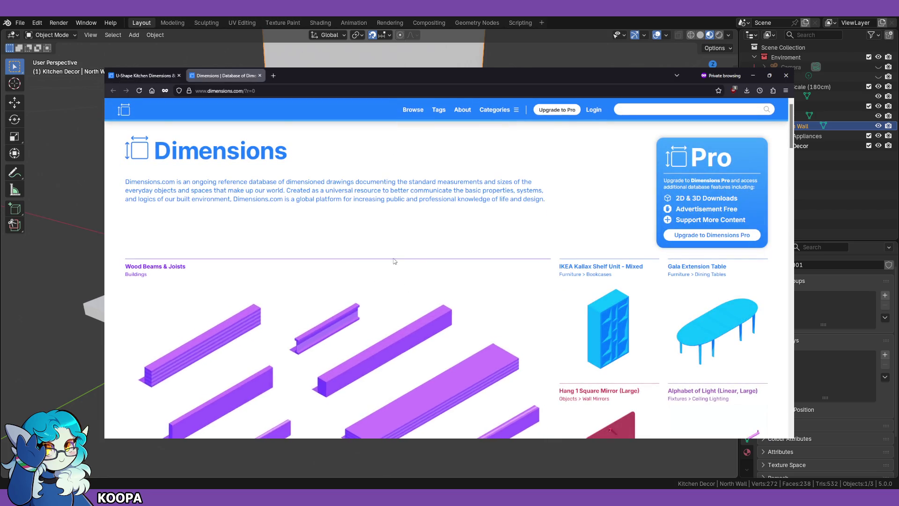
scroll(394, 261, down, 10)
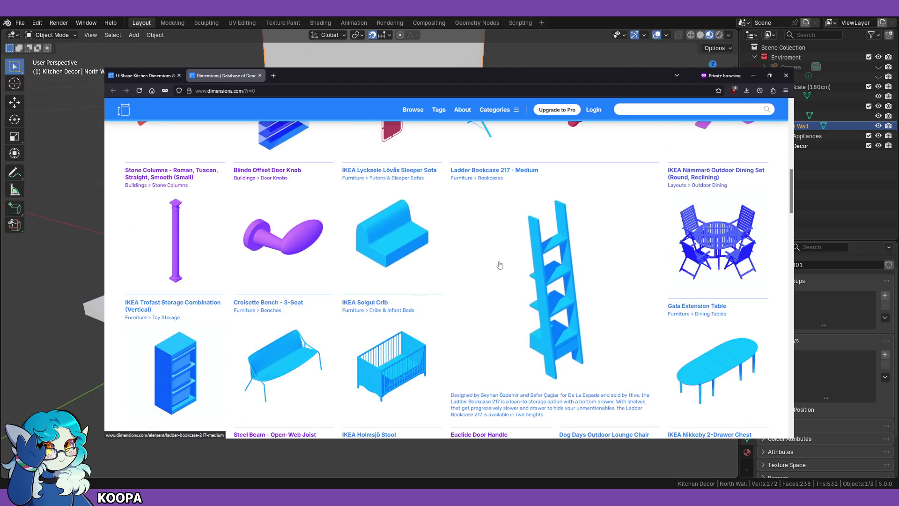
scroll(500, 265, down, 15)
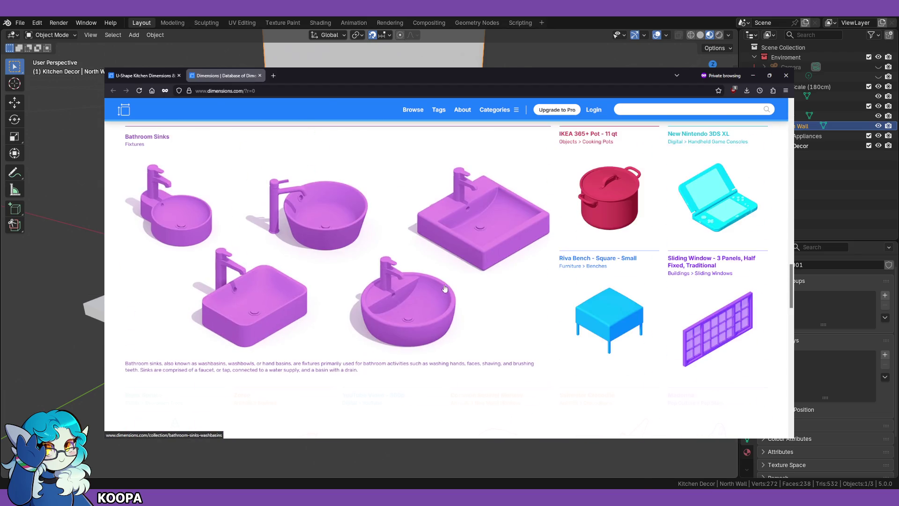
scroll(487, 289, down, 5)
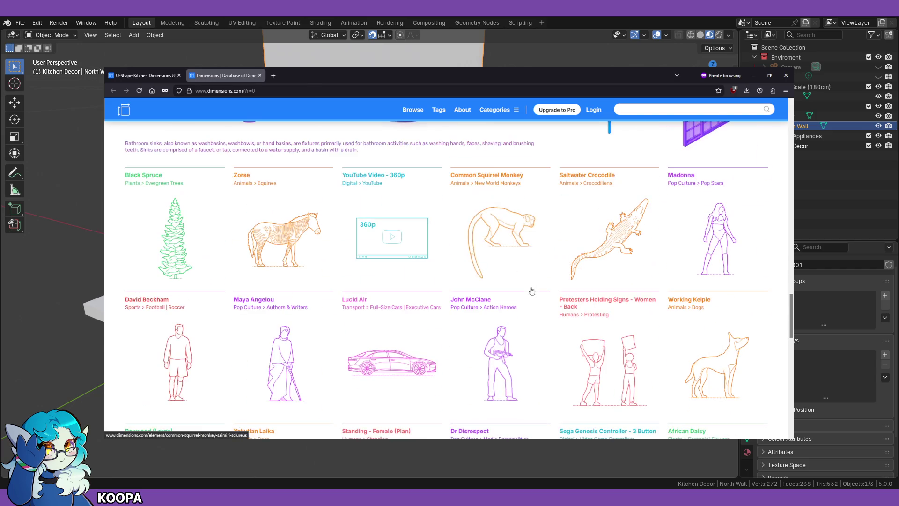
click(512, 234)
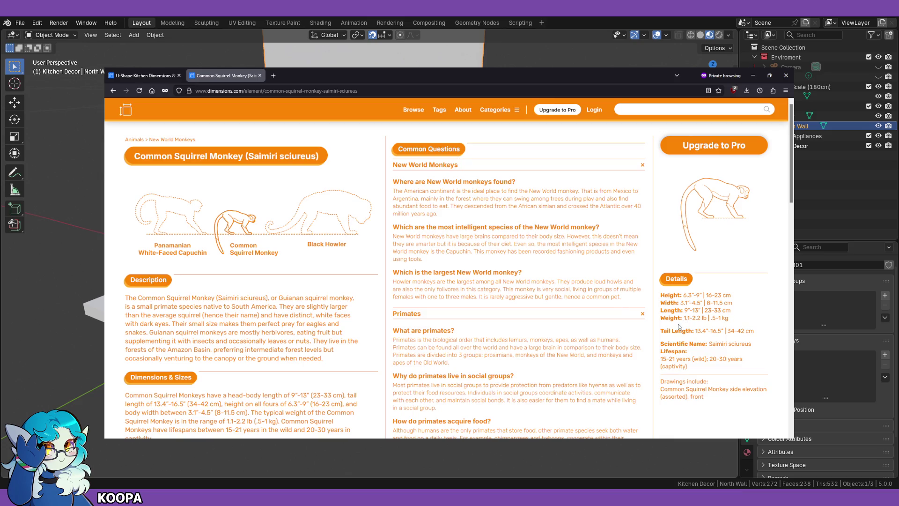
Step: Browse to the Great Pyrenees page, then close that tab
scroll(703, 338, down, 5)
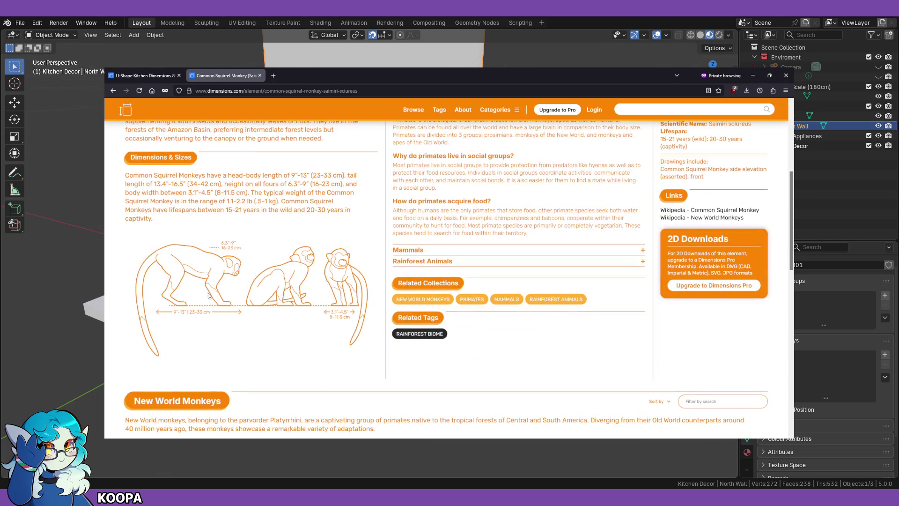
scroll(189, 304, down, 6)
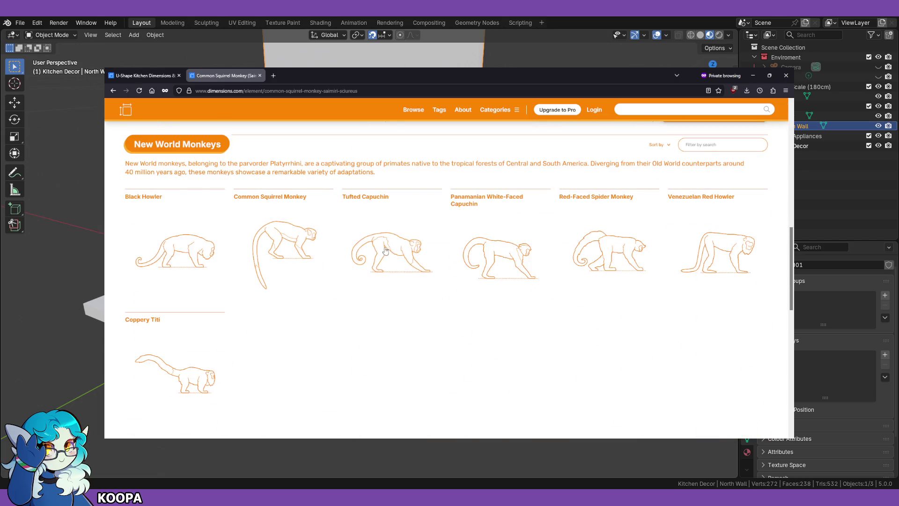
scroll(567, 280, down, 7)
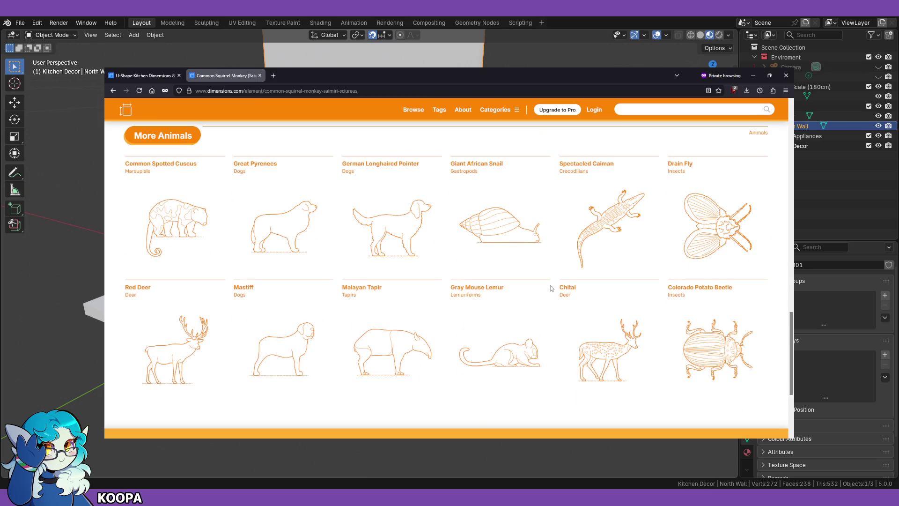
click(295, 222)
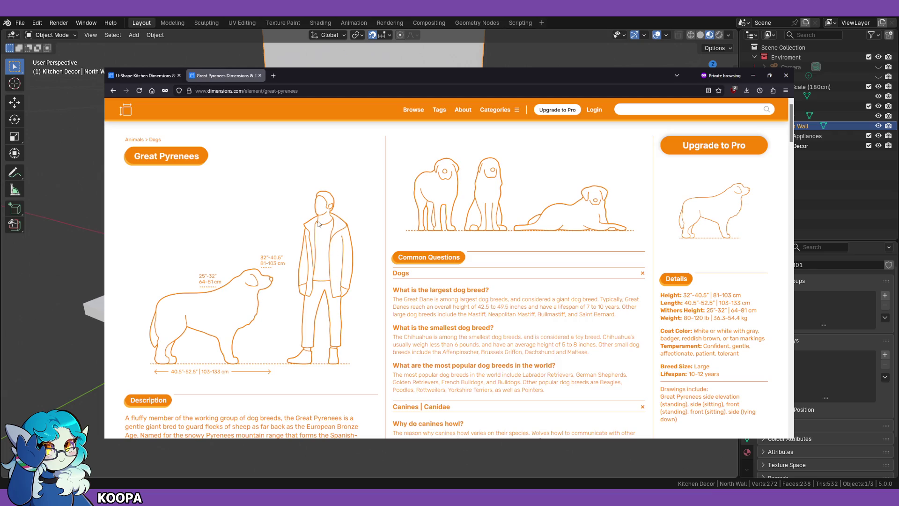
scroll(324, 251, down, 8)
scroll(325, 253, down, 6)
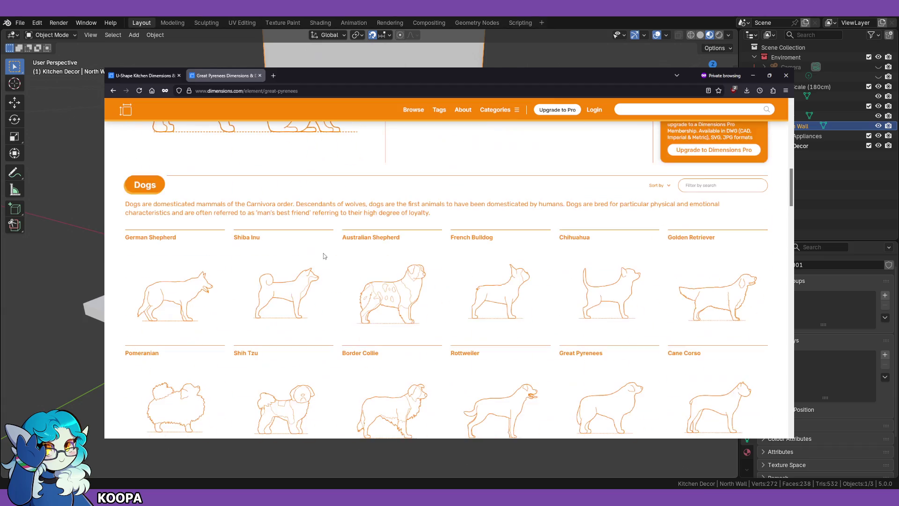
scroll(424, 253, up, 8)
scroll(418, 266, up, 5)
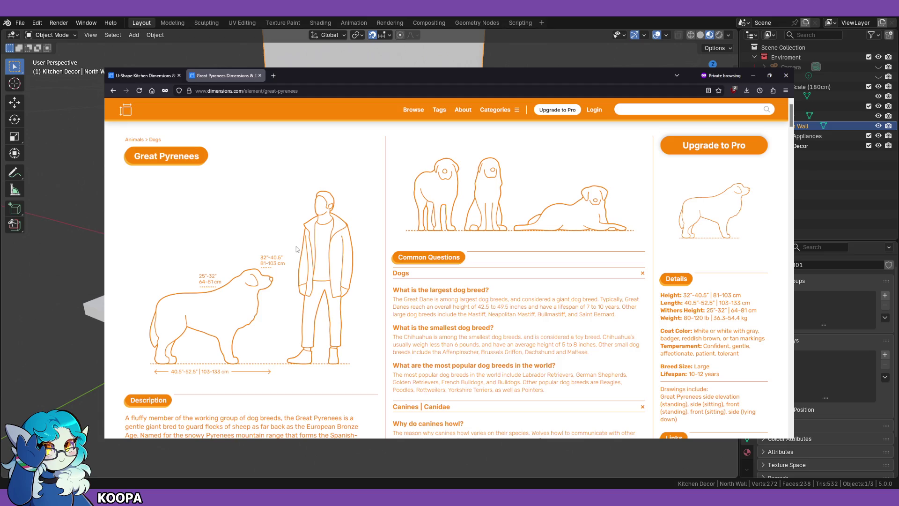
click(260, 76)
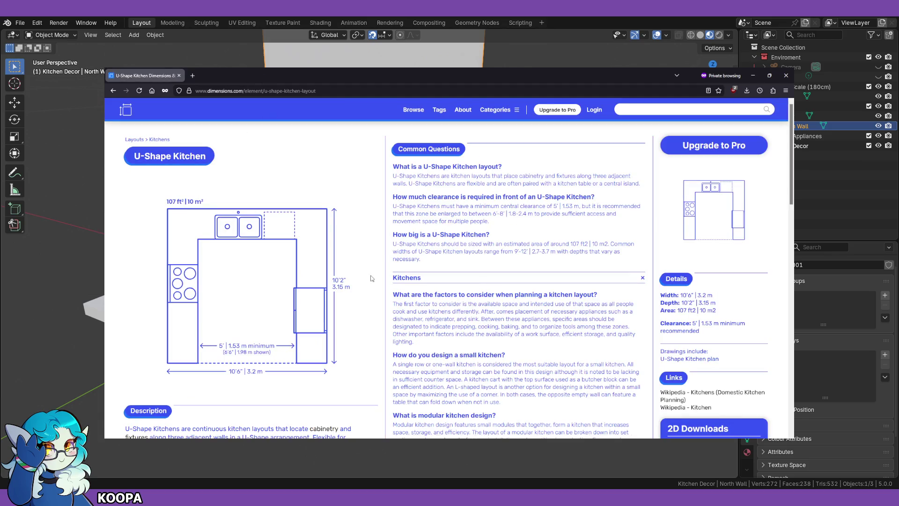
Step: Open the Dimensions.com home page in a new tab again
scroll(372, 278, down, 4)
scroll(373, 278, up, 4)
middle_click(126, 110)
click(204, 76)
text(gameb)
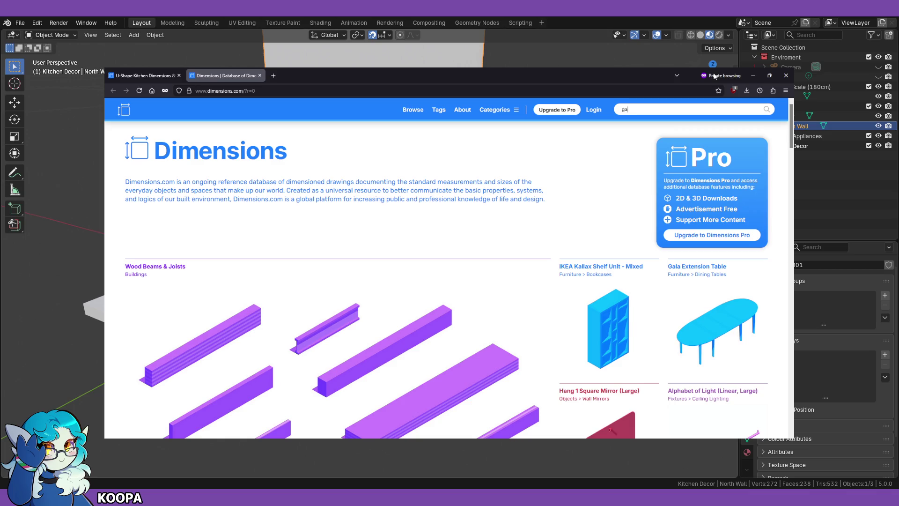
Step: Search 'gameboy', view the Nintendo DS Lite page, then load the Game Boy's 3D model
text(oy)
key(Return)
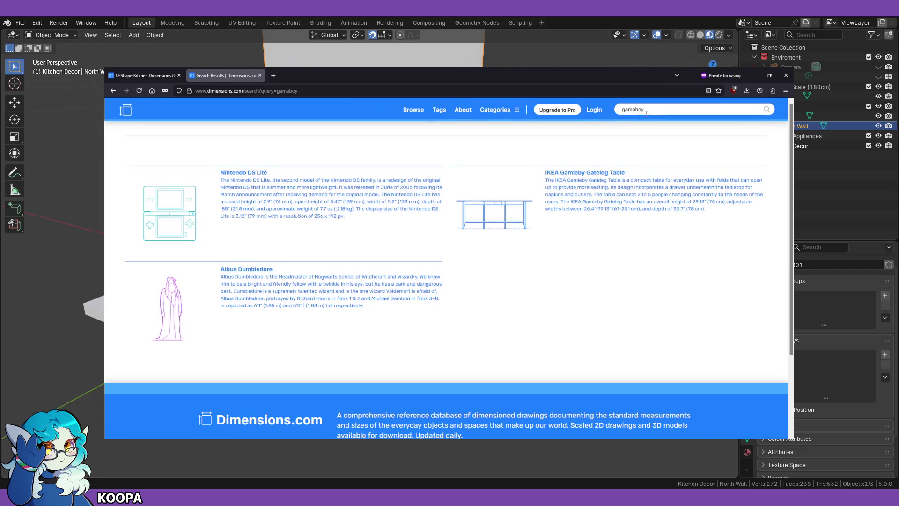
click(240, 174)
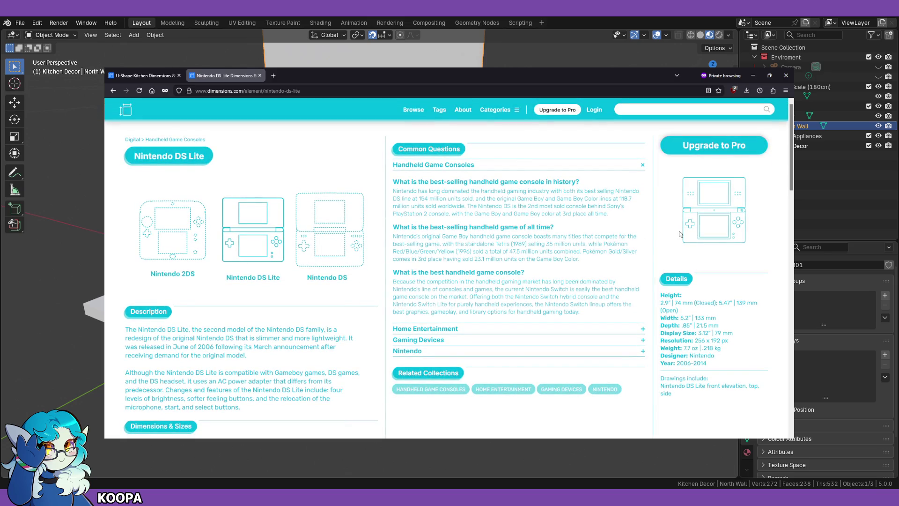
scroll(405, 304, down, 6)
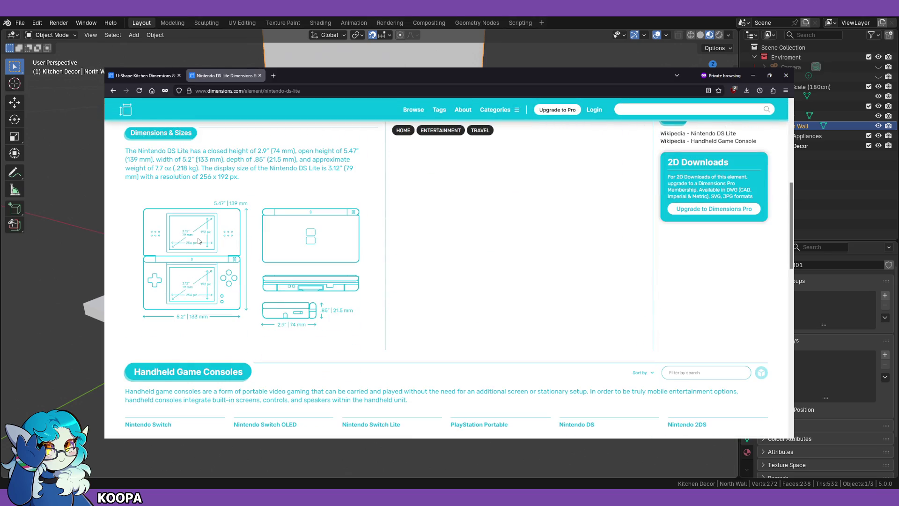
scroll(241, 271, down, 6)
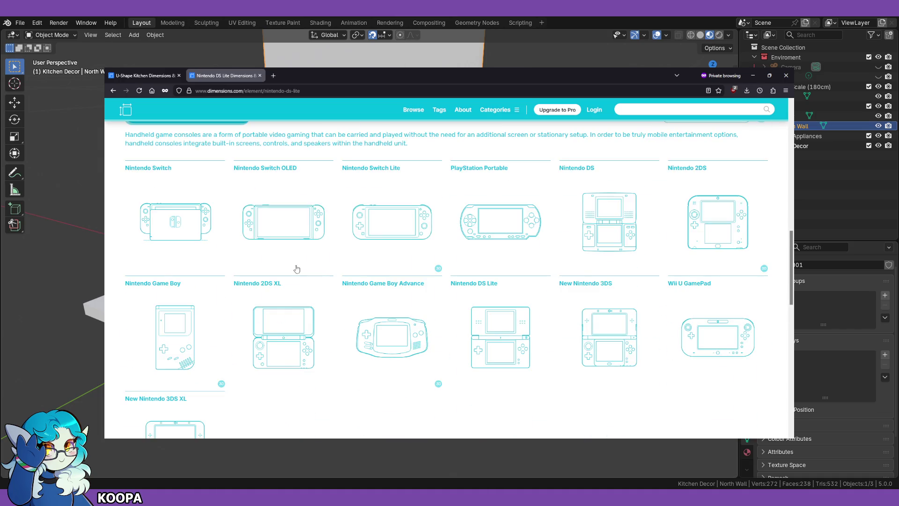
click(175, 264)
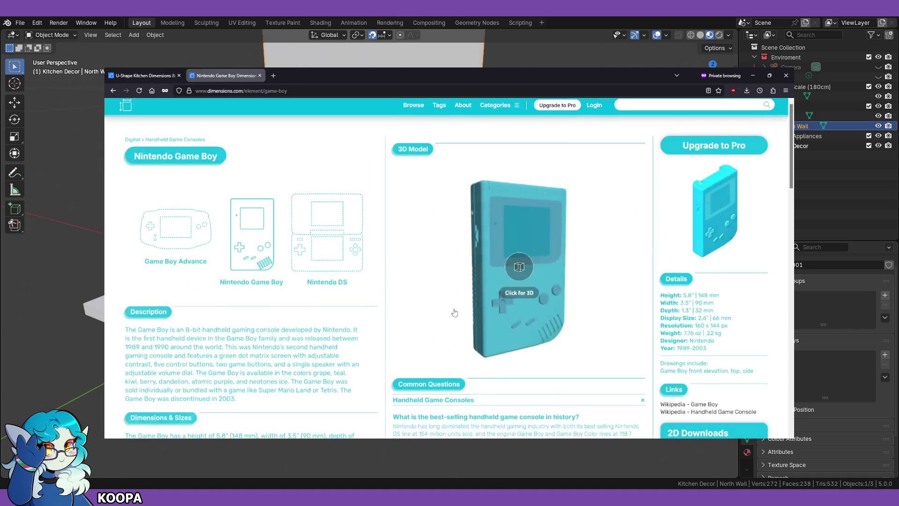
click(518, 265)
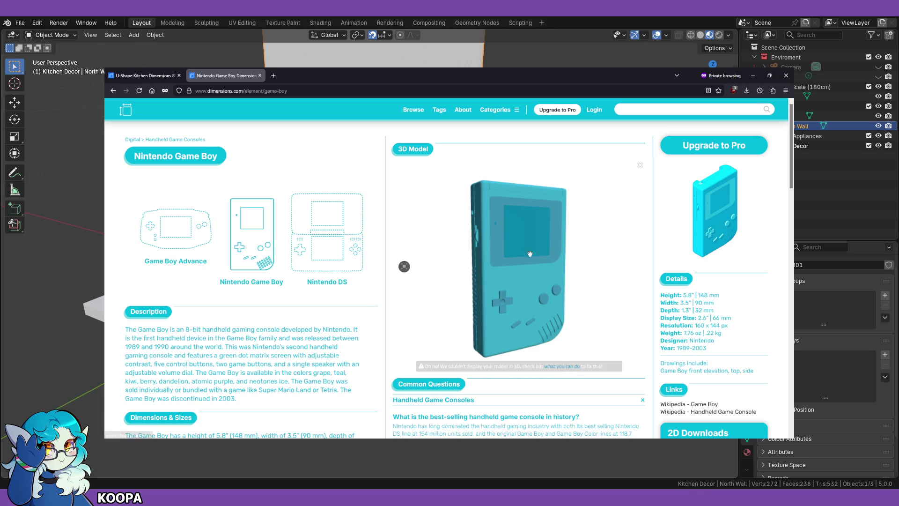
Step: Scroll through the Game Boy page and close its tab
scroll(539, 302, down, 3)
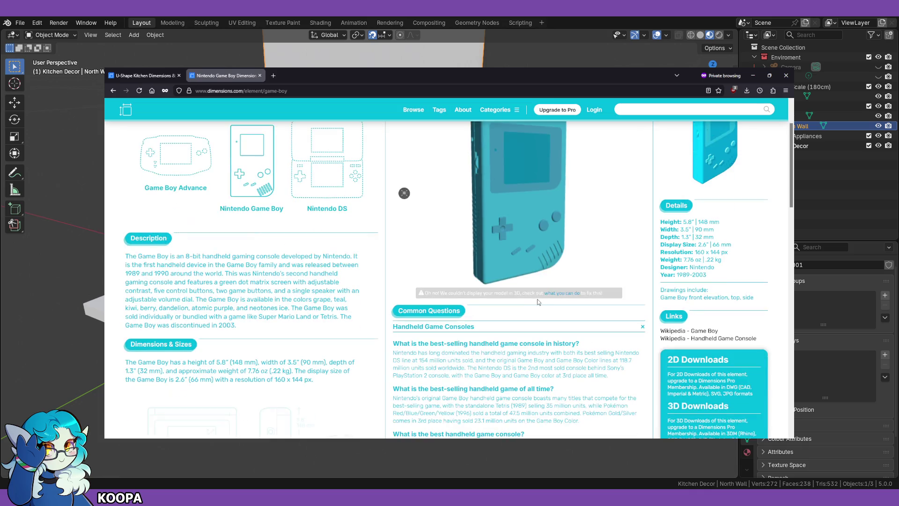
scroll(519, 307, down, 10)
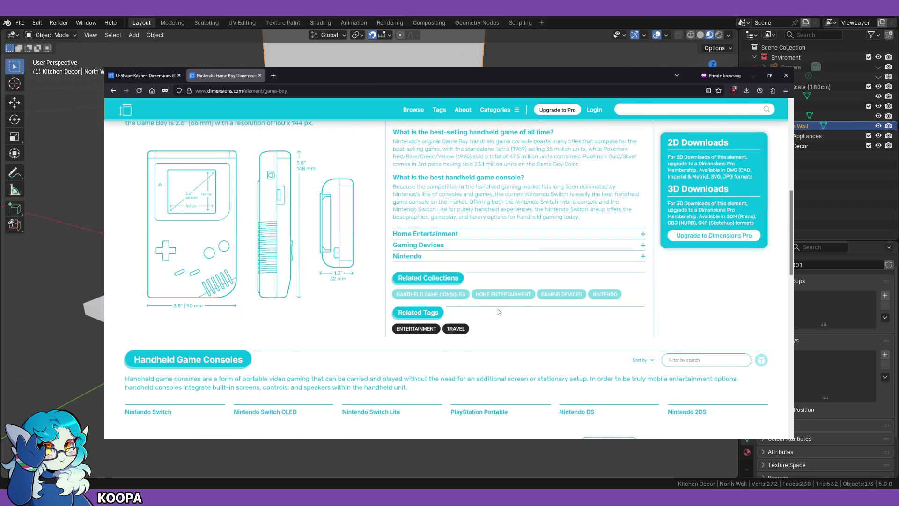
scroll(403, 304, down, 11)
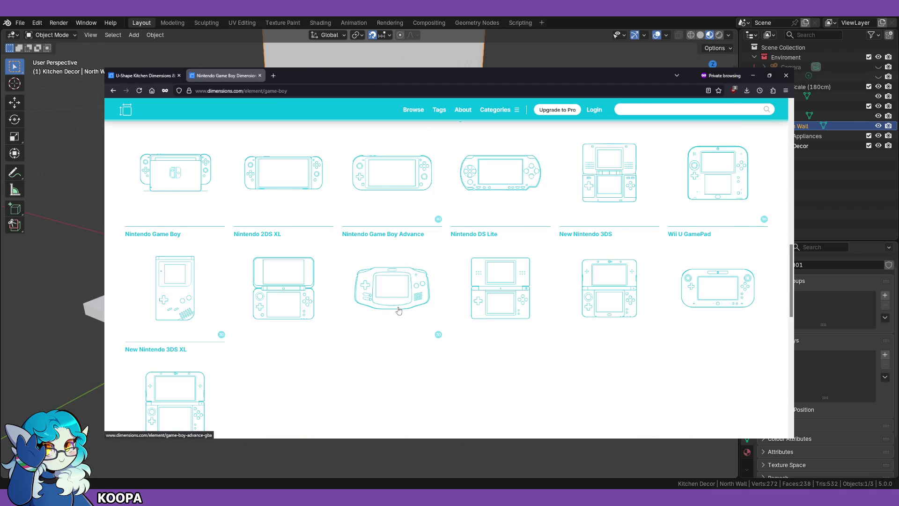
click(260, 76)
Step: Open another Dimensions.com tab, clear its address, close it, and return to Blender
middle_click(126, 109)
click(224, 75)
click(280, 91)
key(BackSpace)
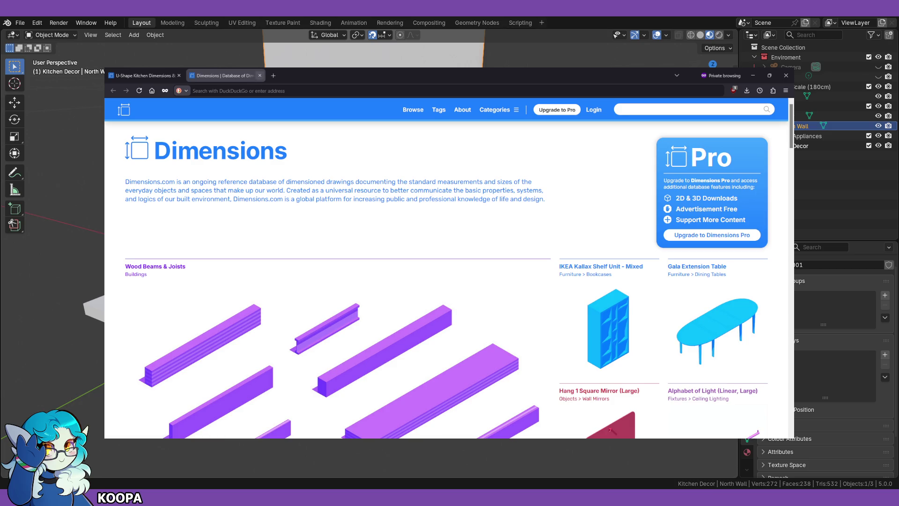
click(260, 75)
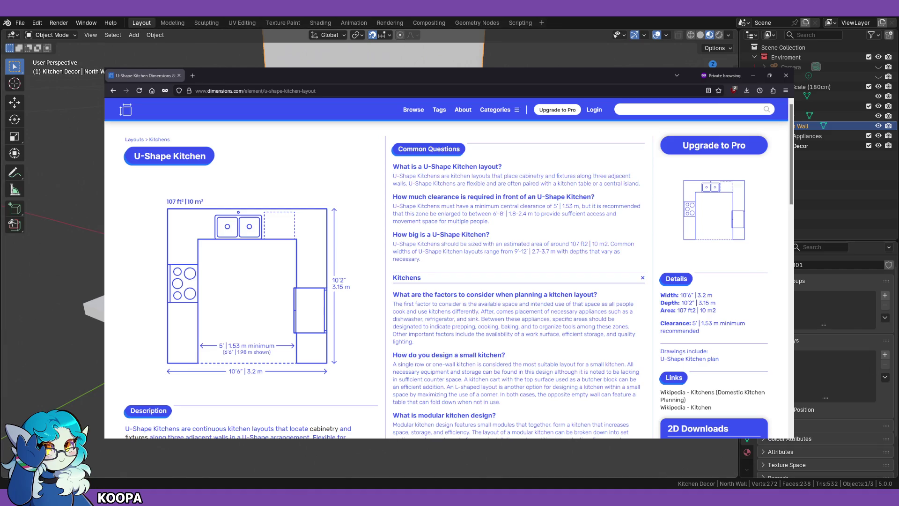
key(alt+Tab)
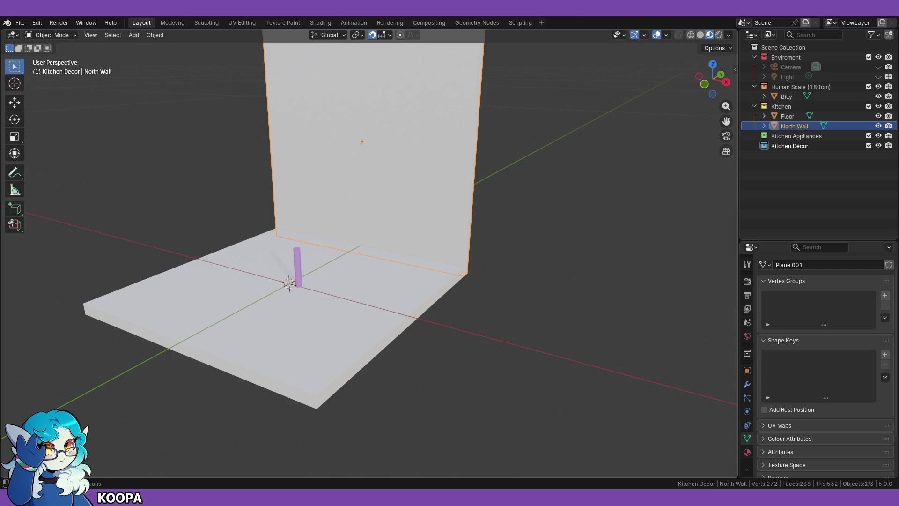
Step: Orbit and zoom the viewport around the North Wall and floor
scroll(363, 316, down, 3)
middle_drag(363, 316, 397, 332)
scroll(350, 332, up, 5)
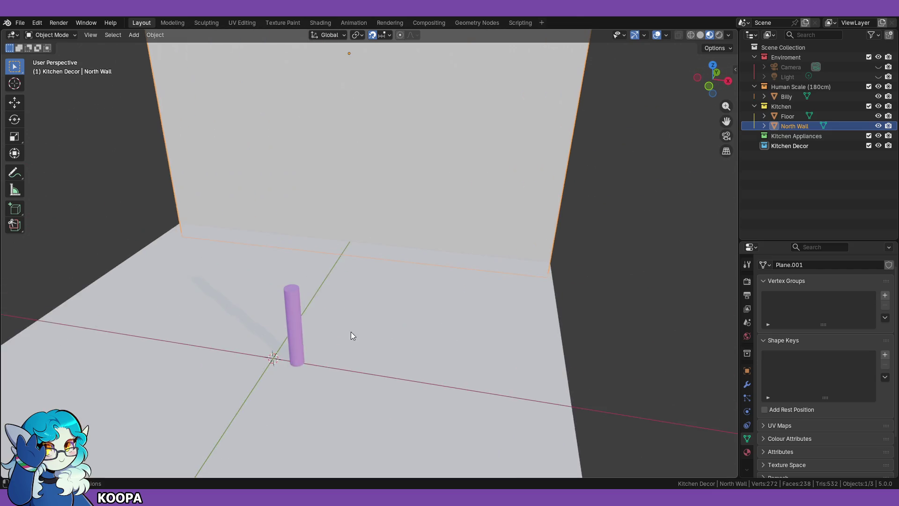
scroll(375, 300, up, 4)
mouse_move(371, 289)
middle_down()
mouse_move(377, 293)
mouse_move(378, 283)
mouse_move(360, 296)
mouse_move(403, 305)
mouse_move(403, 288)
mouse_move(398, 307)
mouse_move(307, 303)
mouse_move(324, 281)
mouse_move(312, 245)
middle_up()
scroll(377, 305, down, 3)
scroll(342, 247, up, 3)
mouse_move(375, 249)
middle_down()
mouse_move(392, 250)
mouse_move(426, 209)
mouse_move(424, 395)
middle_up()
Step: Switch to front orthographic view, then orbit to look down on the wall and floor
key(KP_1)
scroll(364, 213, up, 4)
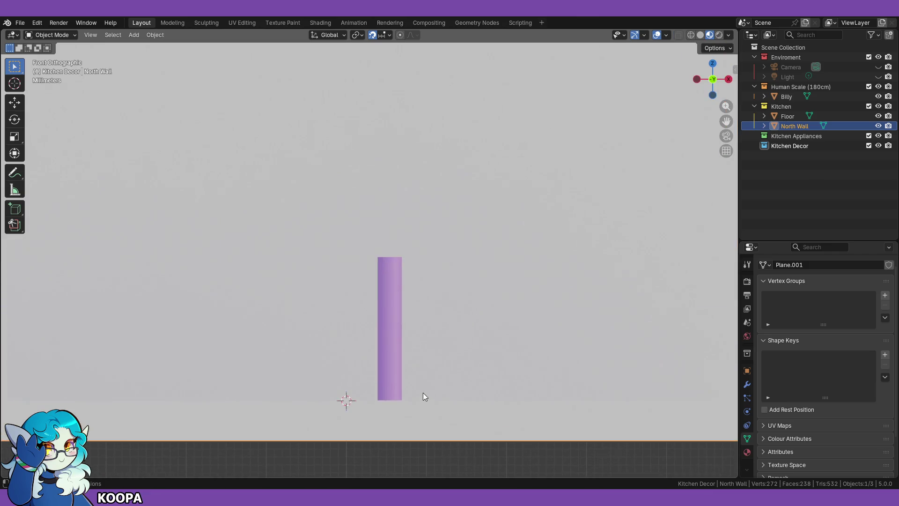
scroll(426, 370, down, 4)
scroll(445, 178, down, 4)
mouse_move(548, 190)
middle_down()
mouse_move(488, 233)
mouse_move(480, 188)
middle_up()
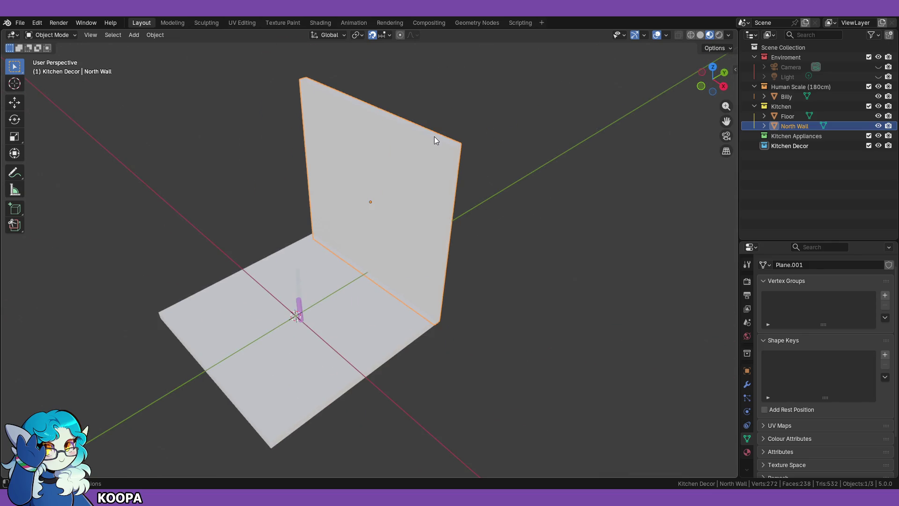
click(60, 35)
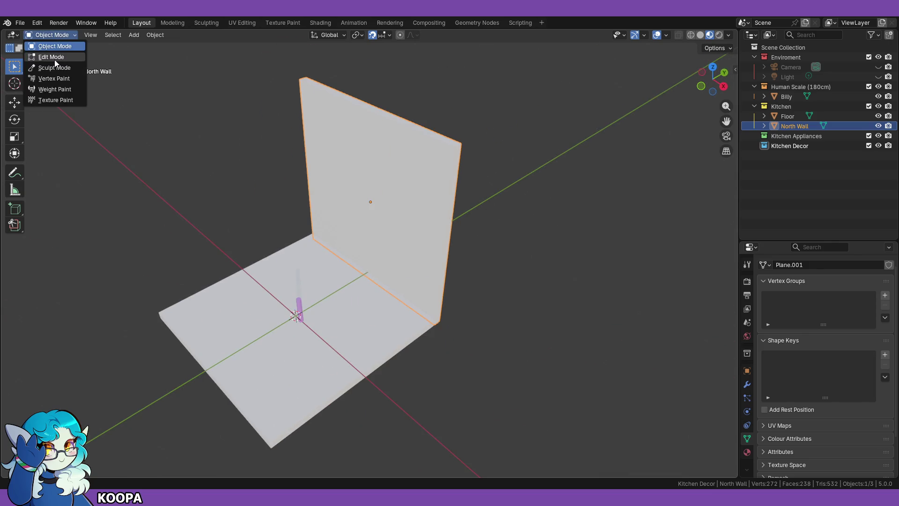
Step: In Edit Mode with face select, pick the North Wall's top face in front view
click(52, 57)
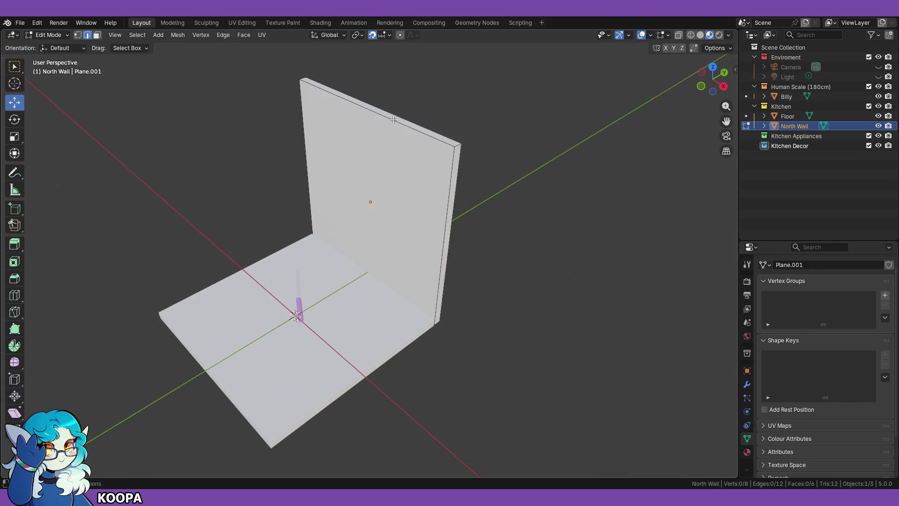
click(97, 35)
click(399, 117)
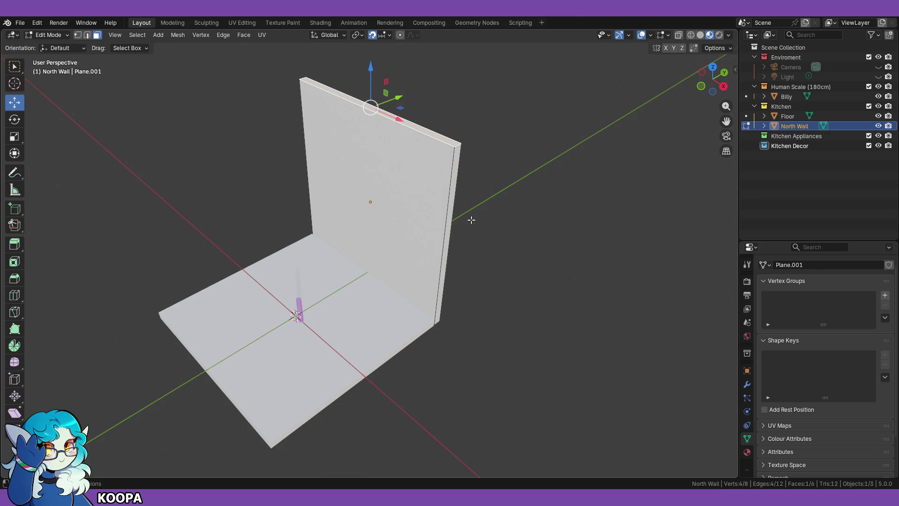
key(KP_1)
scroll(498, 255, up, 5)
scroll(445, 347, down, 1)
Step: Move the wall's top face down along Z
key(g)
key(z)
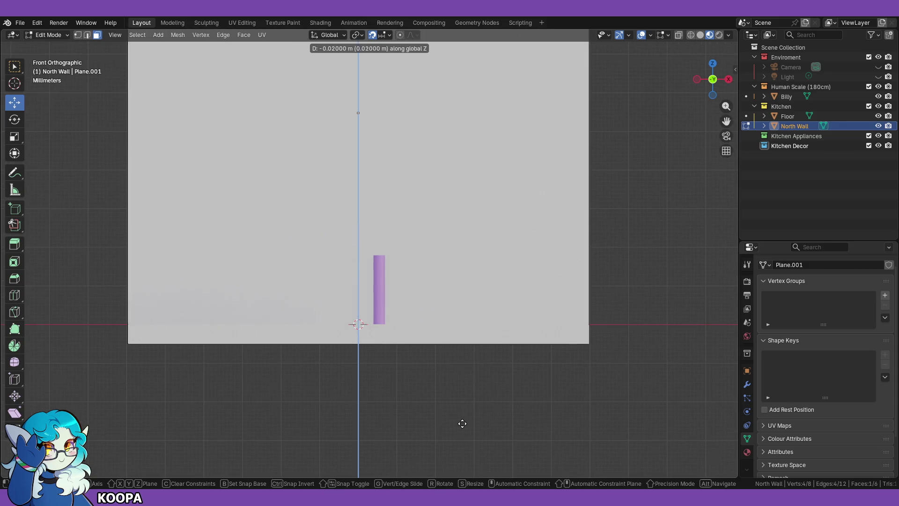
key(Escape)
scroll(622, 274, down, 1)
scroll(546, 274, down, 3)
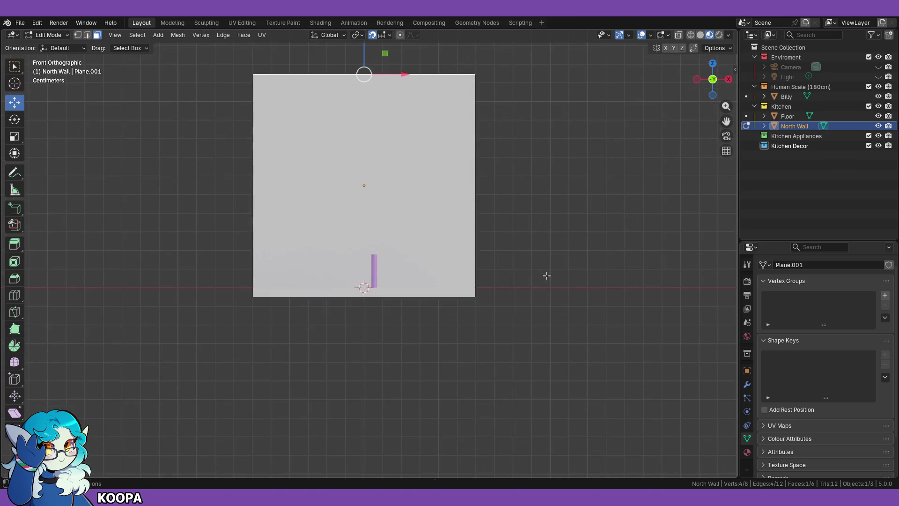
key(g)
key(z)
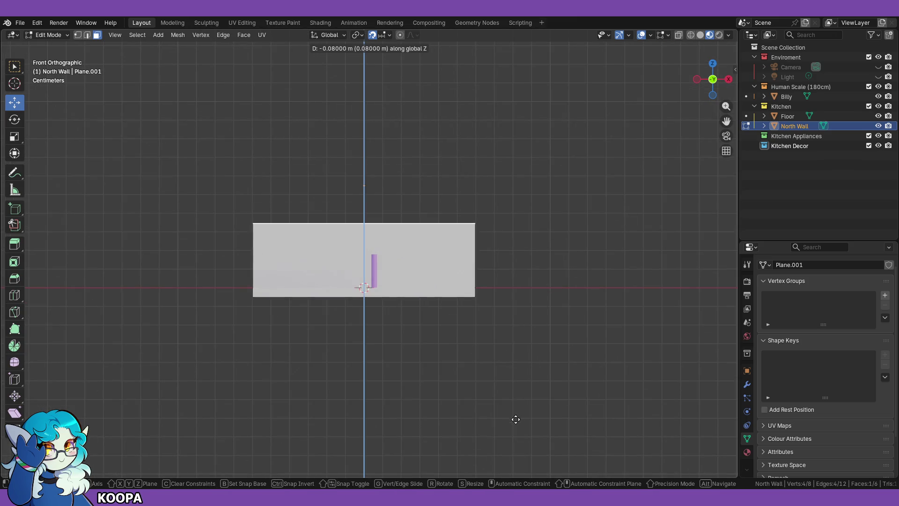
click(507, 442)
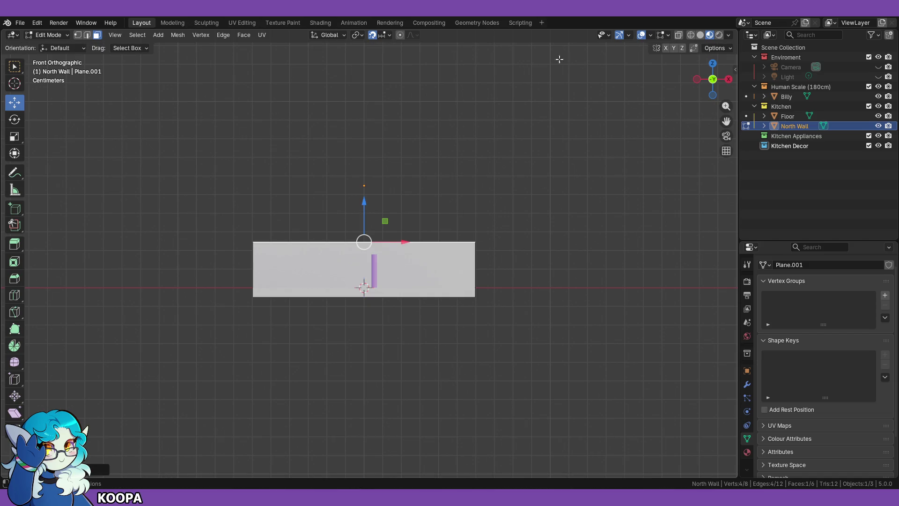
Step: Turn off snapping and fine-tune the top face's Z height (final offset 0.005306 m)
click(373, 36)
scroll(512, 364, up, 7)
scroll(404, 336, down, 2)
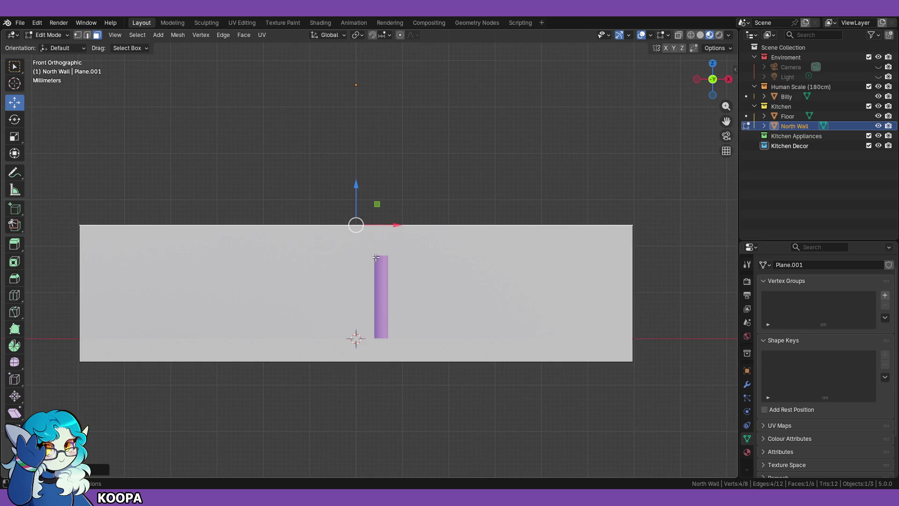
scroll(408, 327, down, 1)
scroll(365, 263, up, 2)
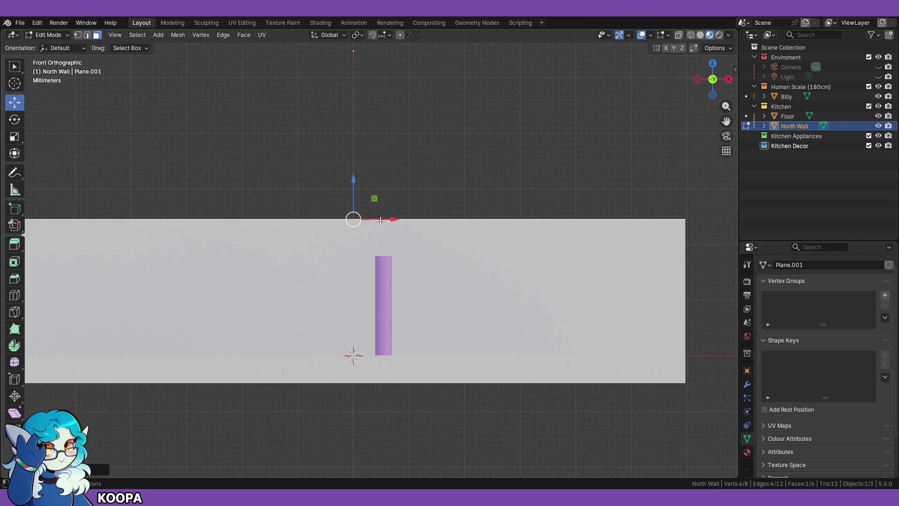
key(g)
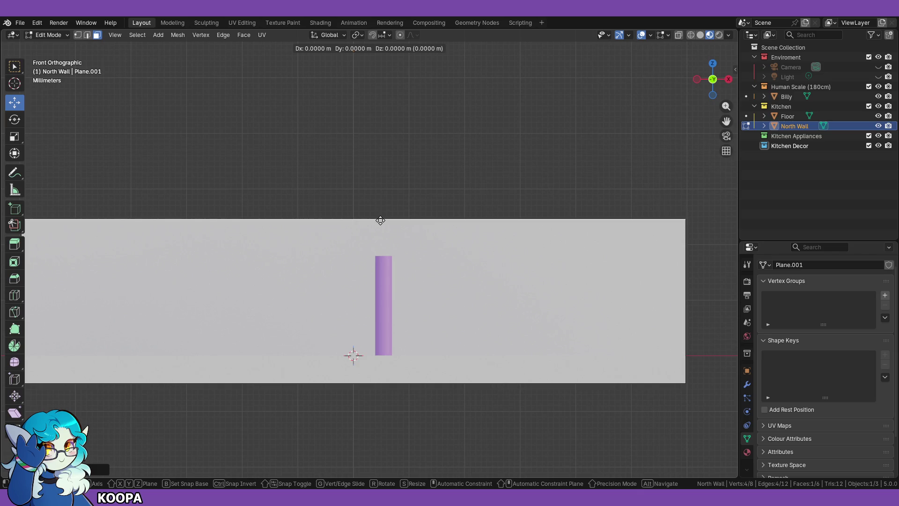
key(z)
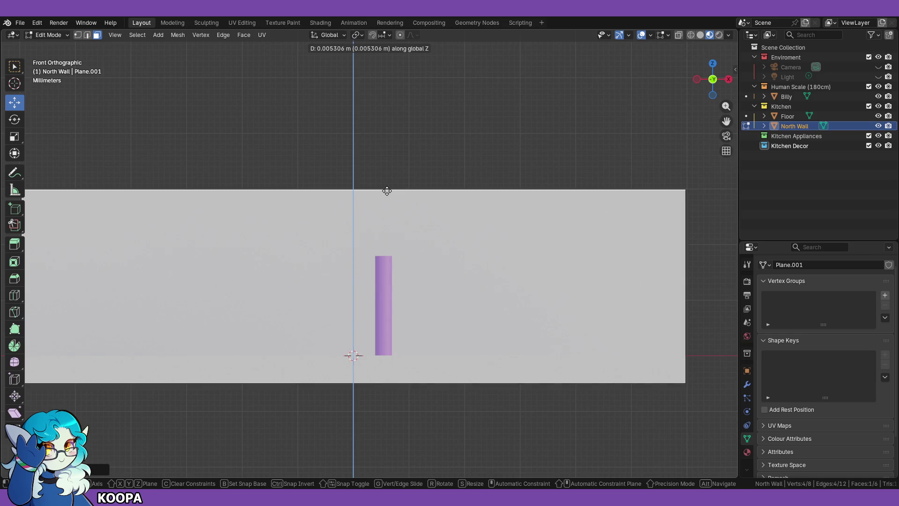
click(387, 190)
mouse_move(405, 184)
middle_down()
mouse_move(446, 161)
mouse_move(426, 181)
mouse_move(394, 180)
mouse_move(421, 178)
middle_up()
key(KP_1)
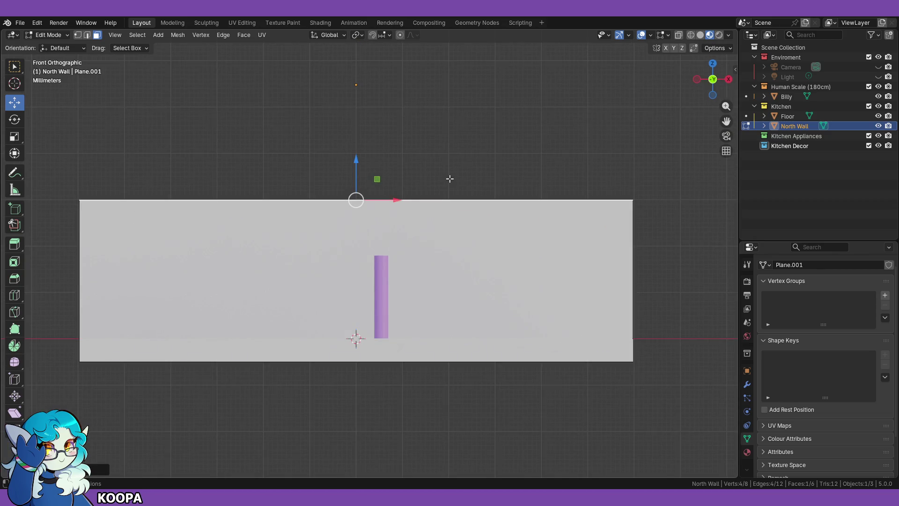
Step: Orbit around the North Wall and cylinder to a level perspective view
scroll(457, 271, up, 3)
scroll(431, 251, down, 1)
scroll(438, 260, up, 2)
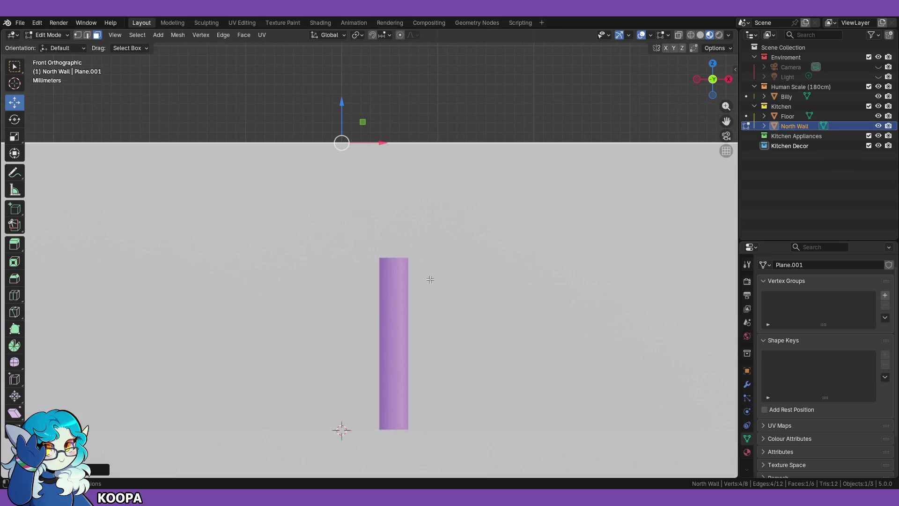
middle_drag(427, 269, 373, 398)
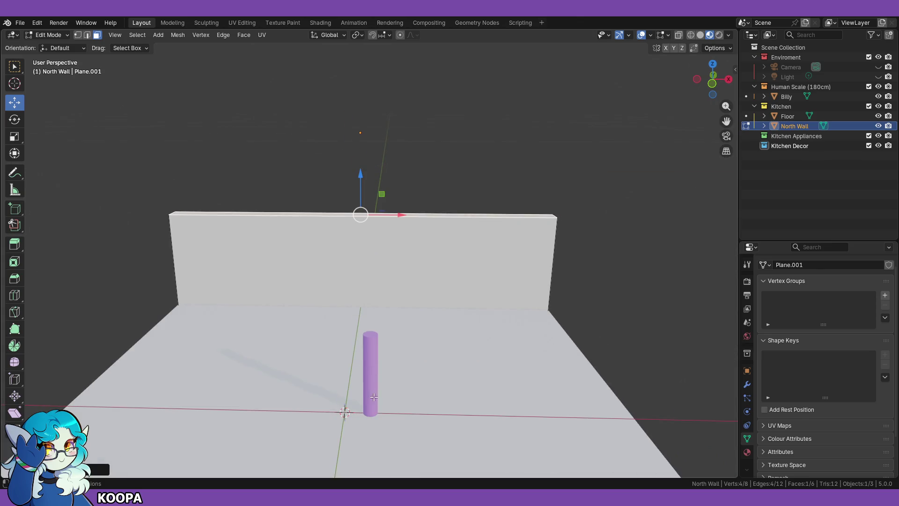
middle_drag(415, 367, 400, 342)
scroll(399, 342, up, 1)
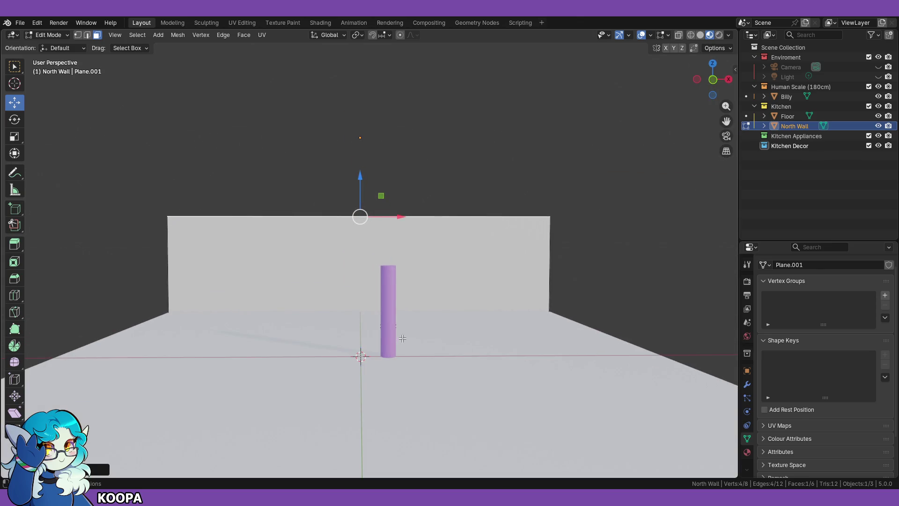
middle_drag(429, 314, 537, 277)
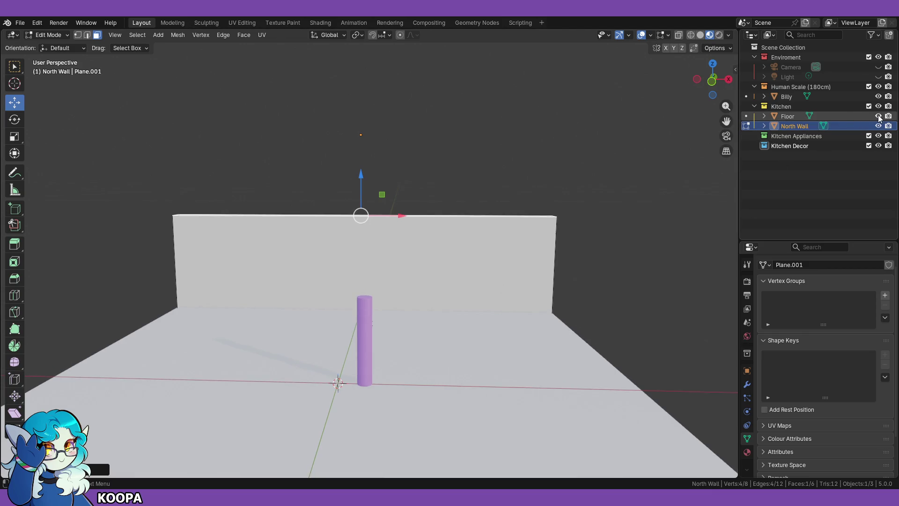
Step: Hide the Floor in the Outliner, view from the front, and select the Billy cylinder
click(879, 117)
mouse_move(438, 336)
middle_down()
mouse_move(446, 327)
mouse_move(420, 331)
mouse_move(451, 305)
middle_up()
scroll(425, 339, up, 2)
key(KP_1)
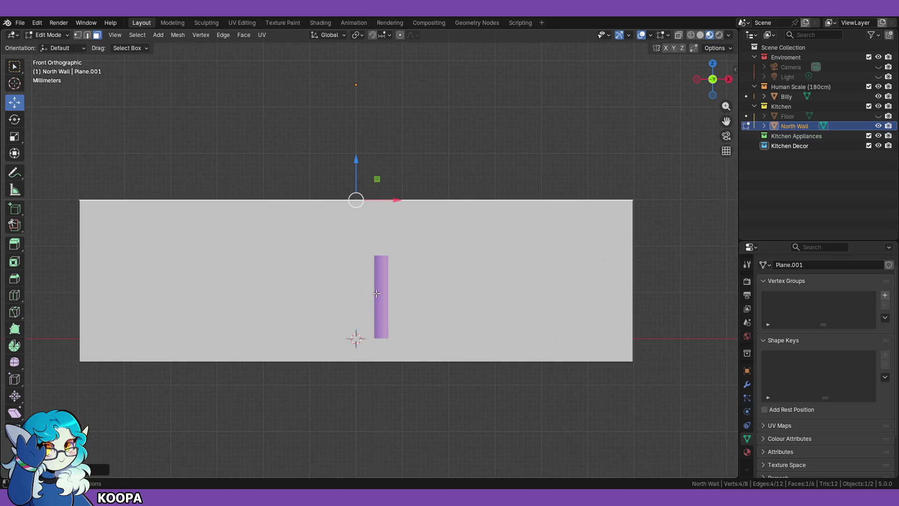
click(798, 98)
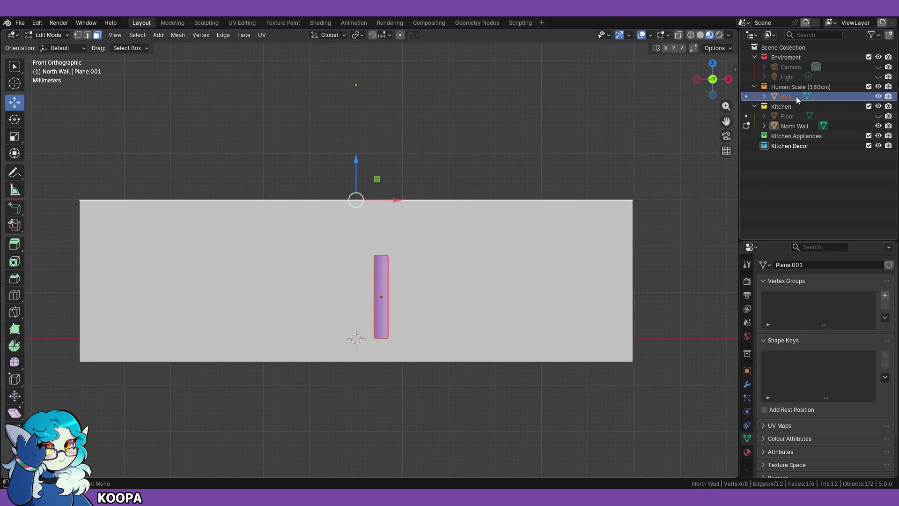
Step: Switch back to Object Mode and select only the purple cylinder
click(64, 35)
click(68, 47)
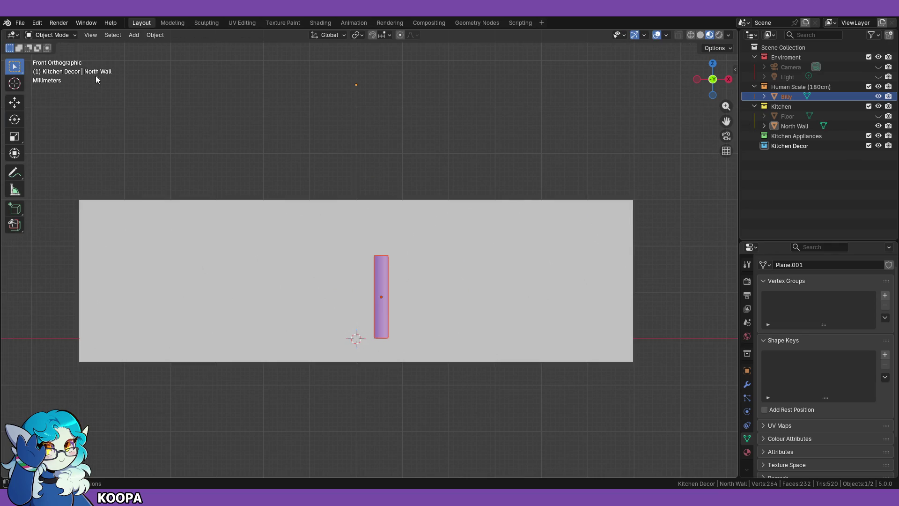
click(534, 167)
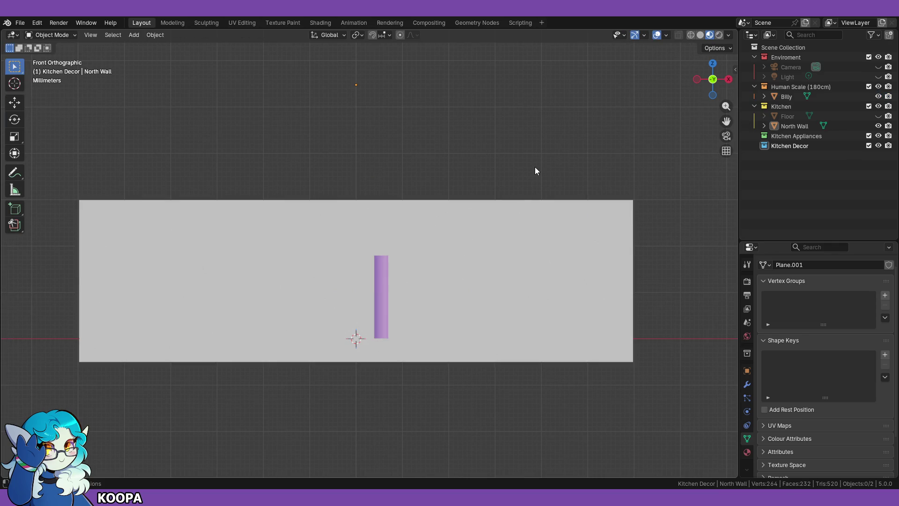
click(381, 302)
Step: Frame the Billy cylinder and isolate it in Local View
scroll(392, 342, up, 4)
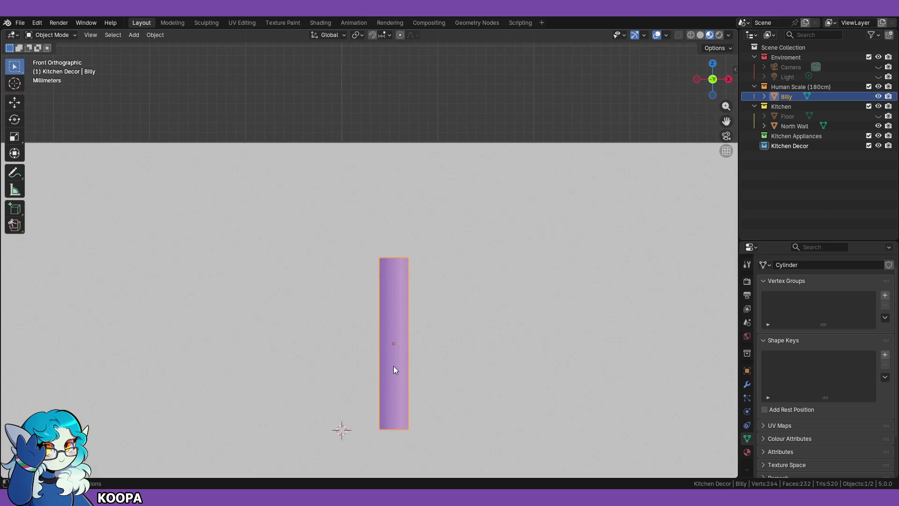
scroll(487, 294, up, 1)
shift+middle_drag(473, 330, 462, 256)
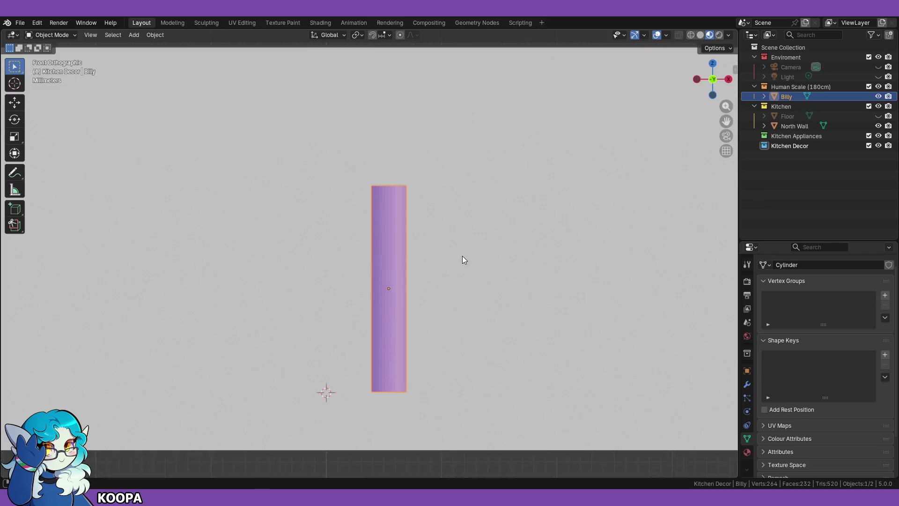
scroll(412, 283, down, 4)
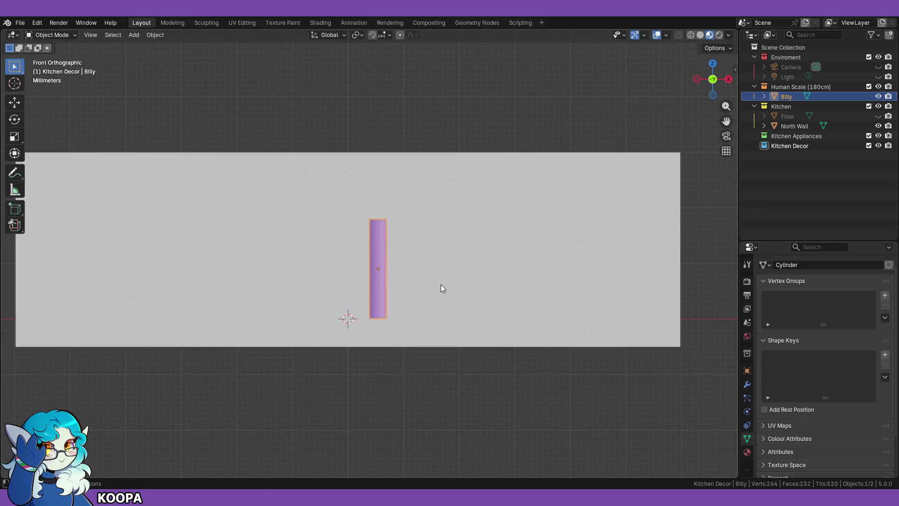
key(KP_Decimal)
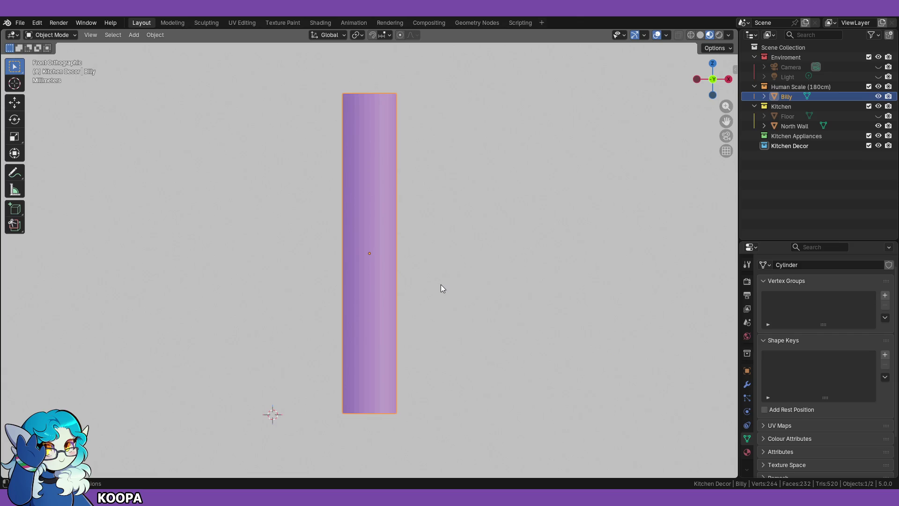
key(KP_Divide)
scroll(440, 285, down, 2)
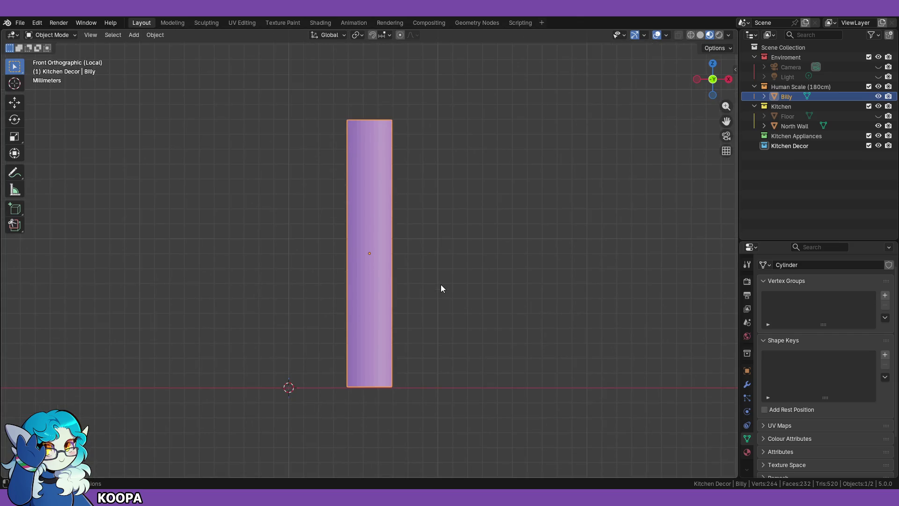
scroll(421, 283, up, 1)
click(56, 37)
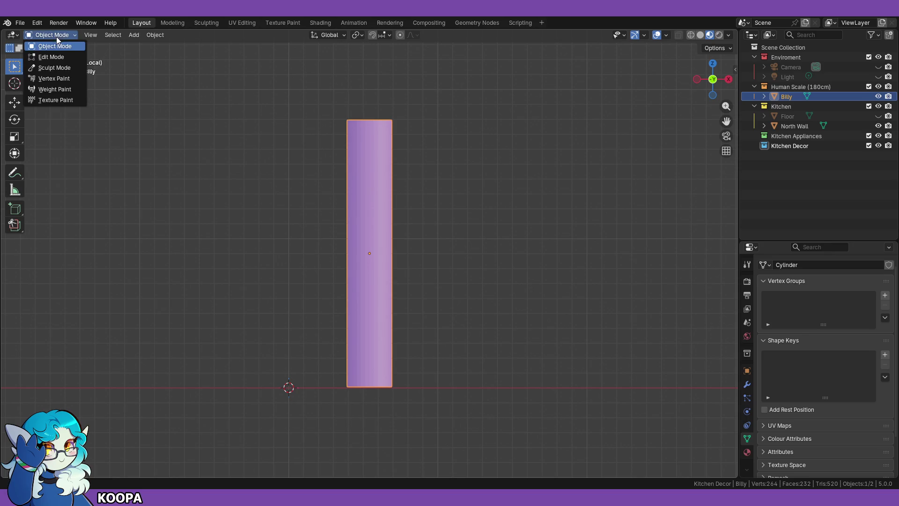
Step: Enter Edit Mode on the Billy cylinder and add a trial loop cut near its top
click(56, 55)
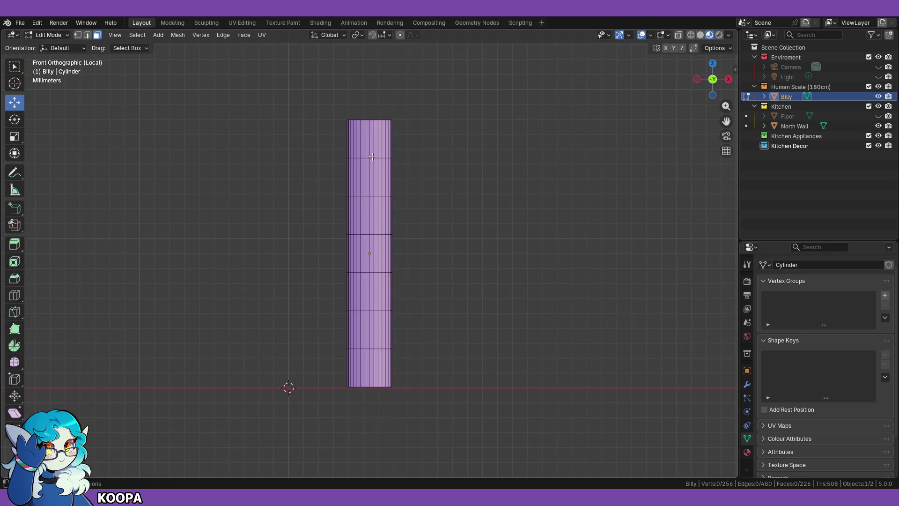
key(ctrl+r)
click(365, 177)
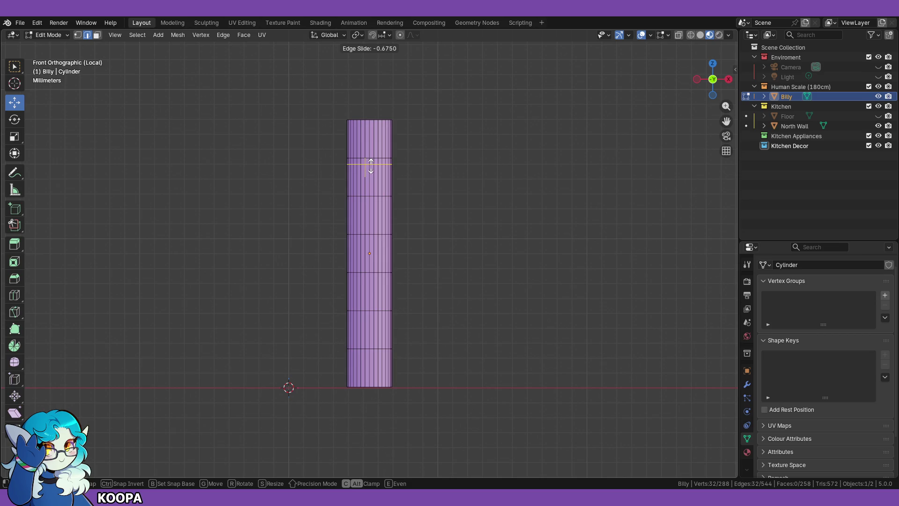
click(370, 165)
click(496, 220)
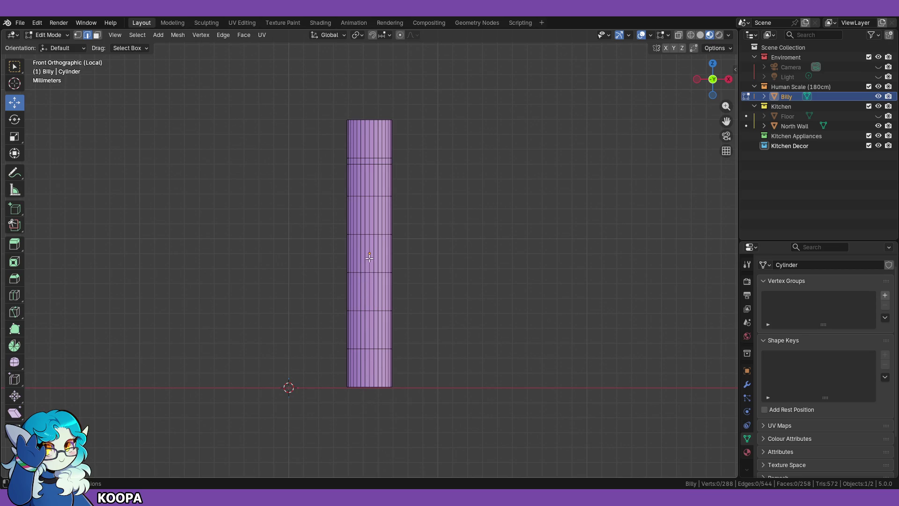
Step: Add a second trial loop cut around the middle, then undo both cuts
key(ctrl+r)
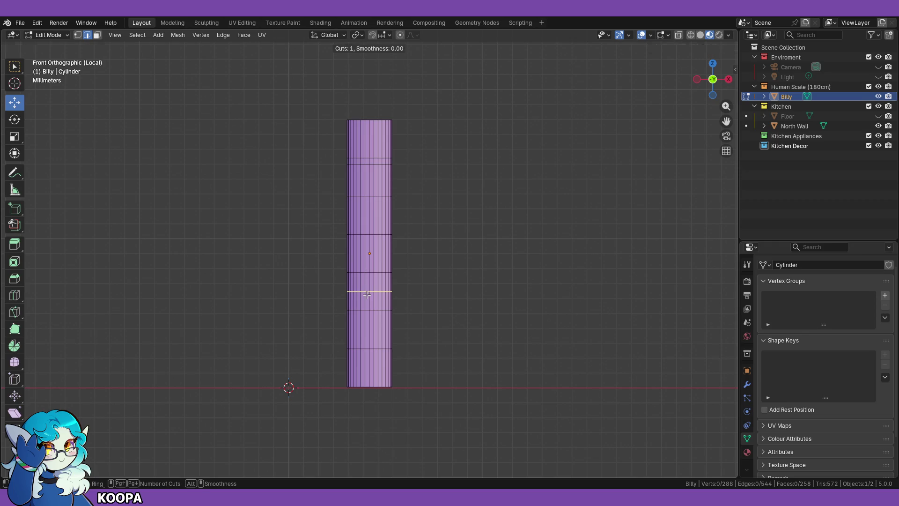
click(368, 281)
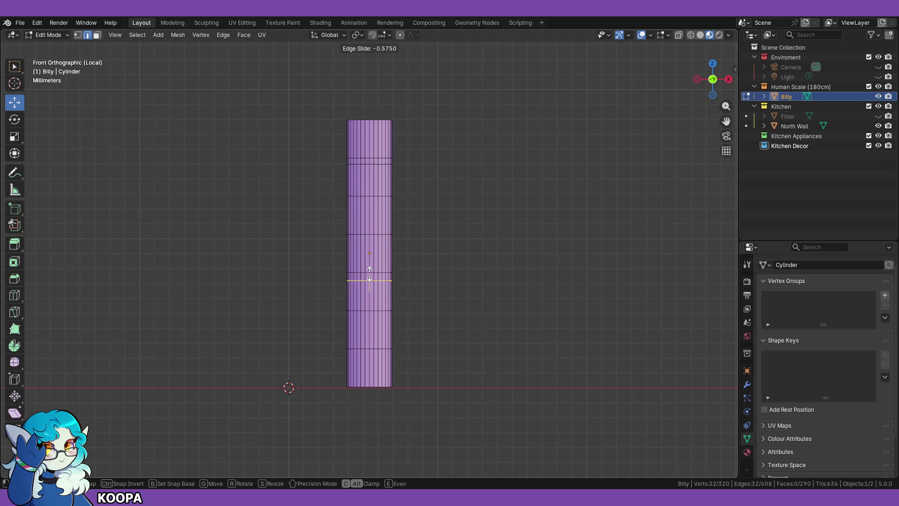
click(370, 274)
right_click(370, 275)
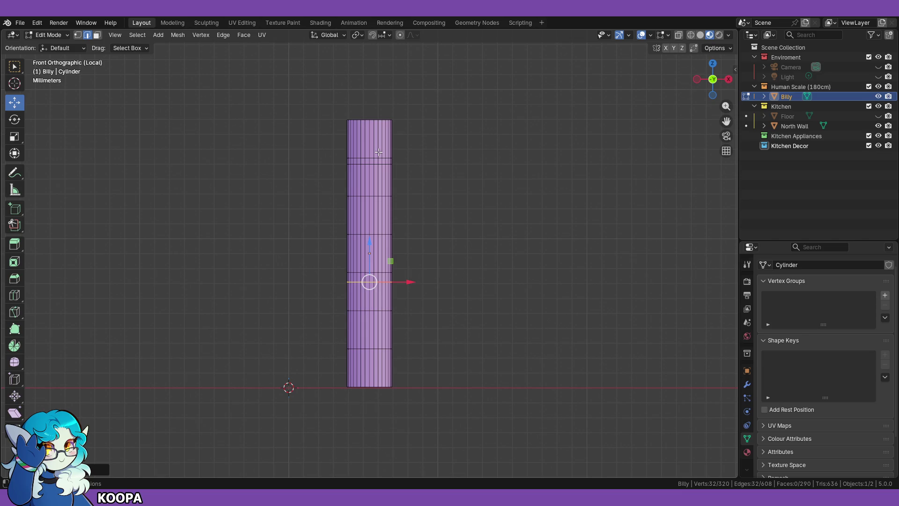
scroll(370, 282, up, 2)
scroll(321, 310, down, 3)
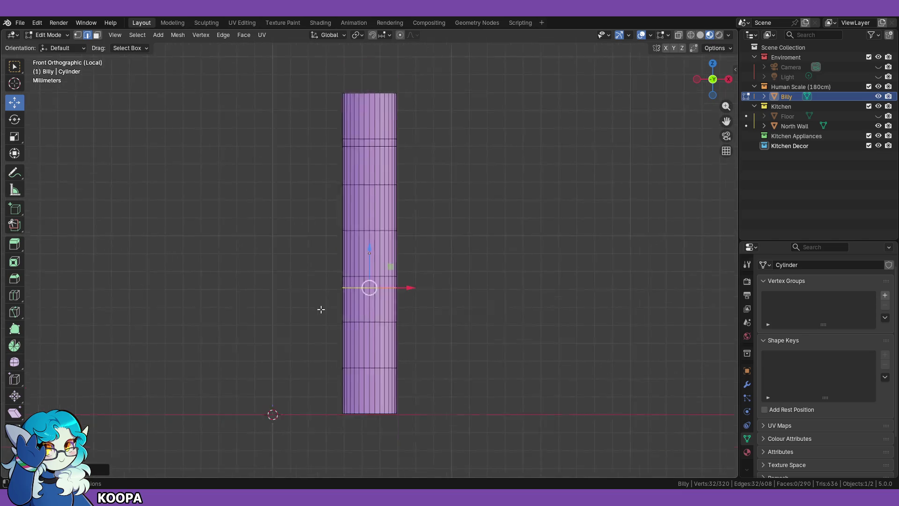
key(ctrl+z)
key(ctrl+z)
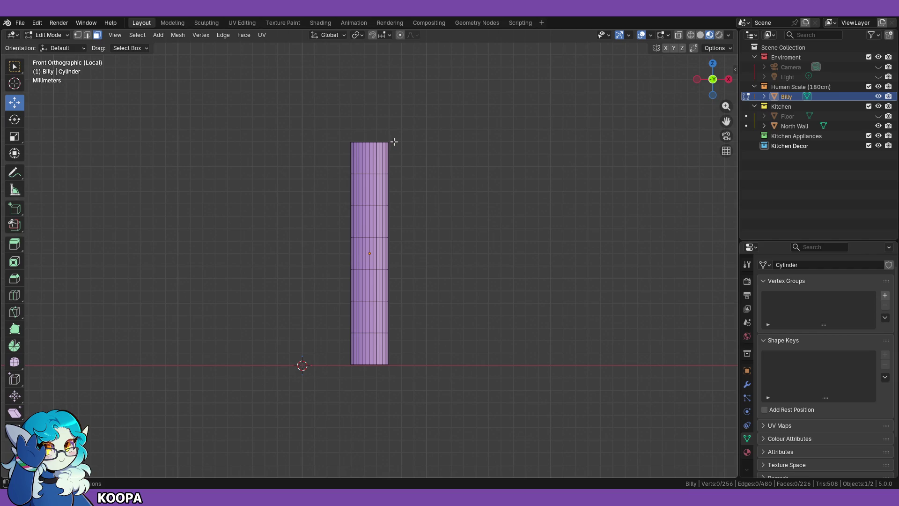
Step: Turn on X-ray and box-select the cylinder's top band of faces
middle_drag(446, 188, 437, 217)
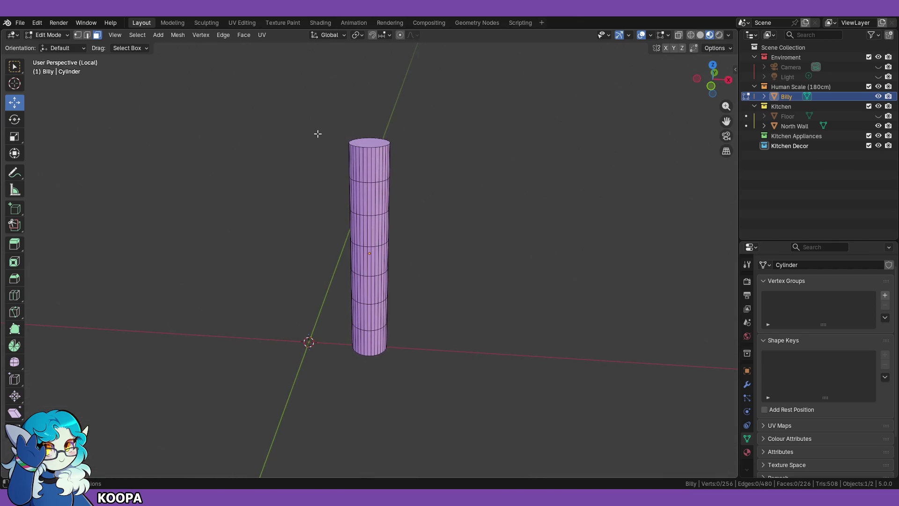
click(678, 35)
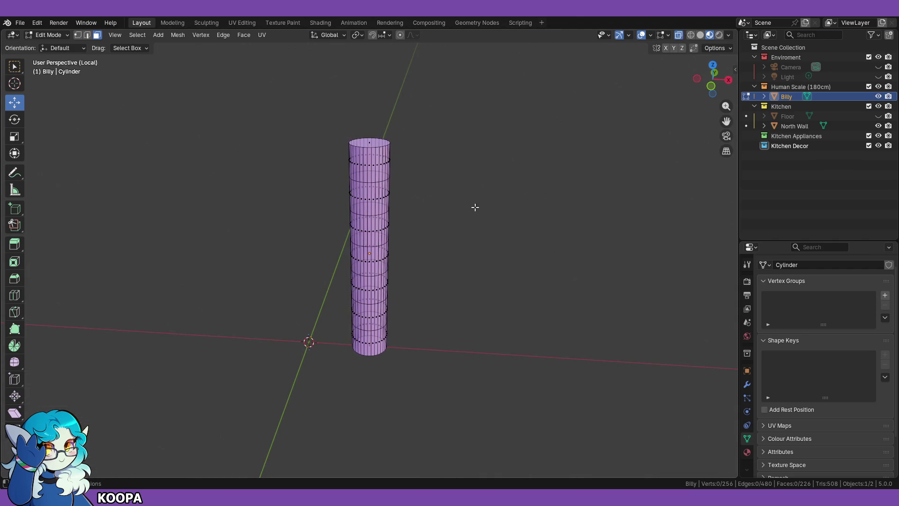
middle_drag(474, 205, 481, 185)
click(87, 35)
middle_drag(403, 151, 389, 150)
mouse_move(314, 117)
mouse_down()
mouse_move(421, 155)
mouse_move(427, 169)
mouse_up()
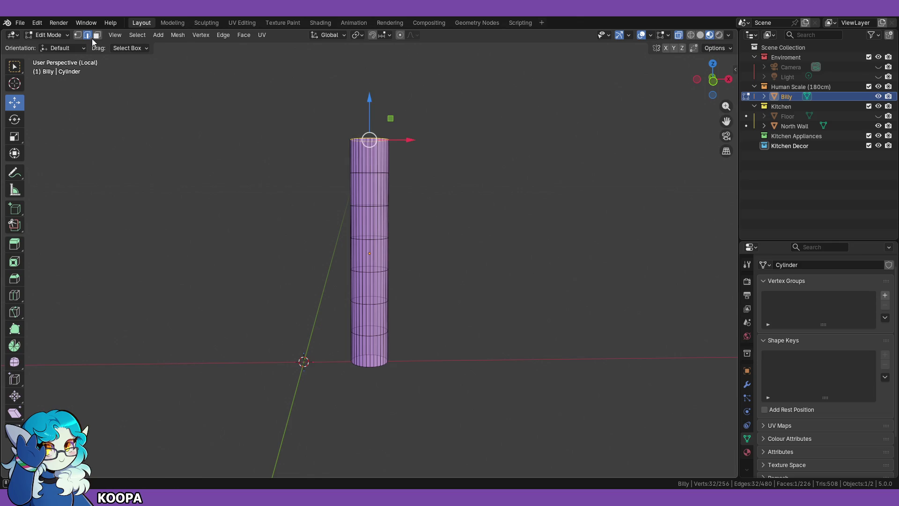
click(78, 35)
key(alt+a)
drag(305, 109, 428, 170)
middle_drag(434, 188, 433, 200)
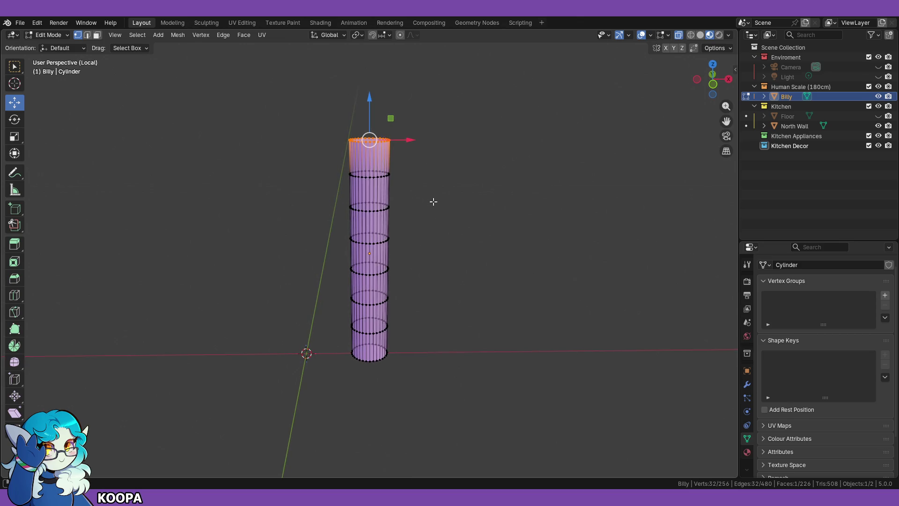
click(97, 34)
key(alt+a)
drag(325, 115, 415, 167)
middle_drag(435, 207, 429, 209)
Step: Add a second material slot with a new material Billy 2, renaming the first Billy 1
click(747, 452)
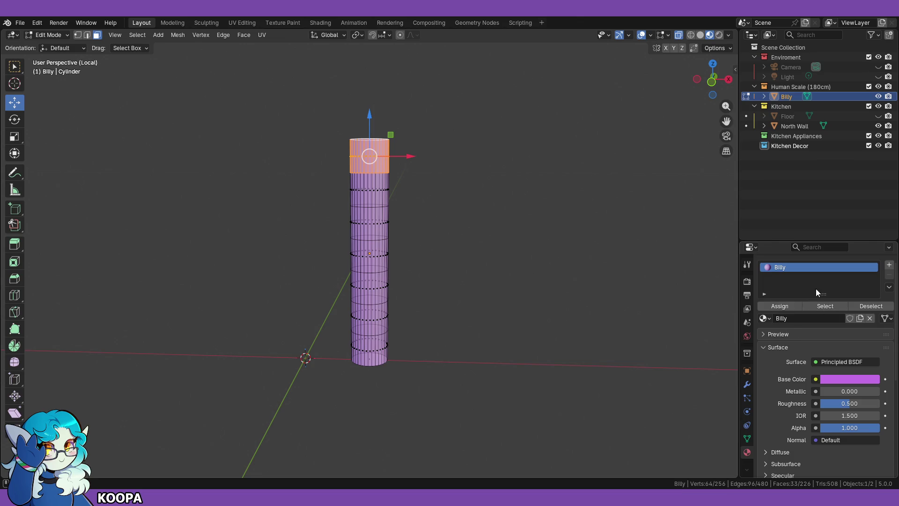
click(890, 264)
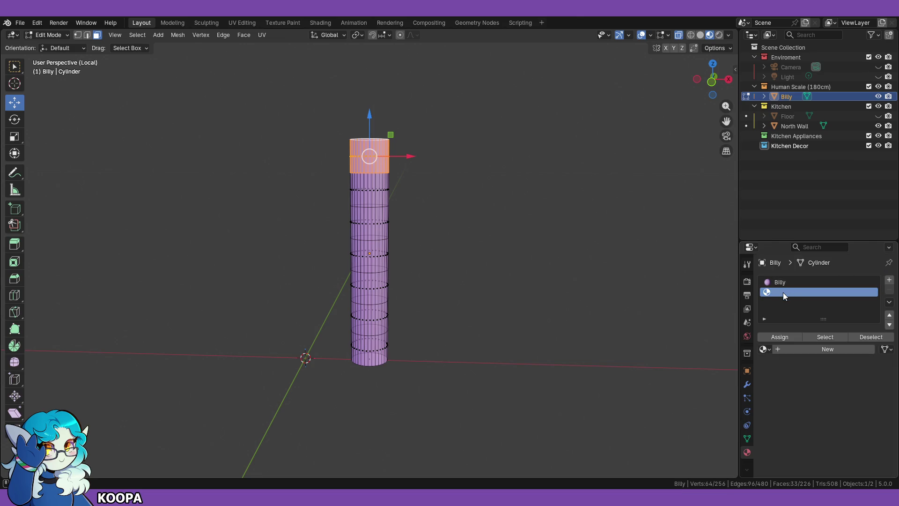
click(779, 336)
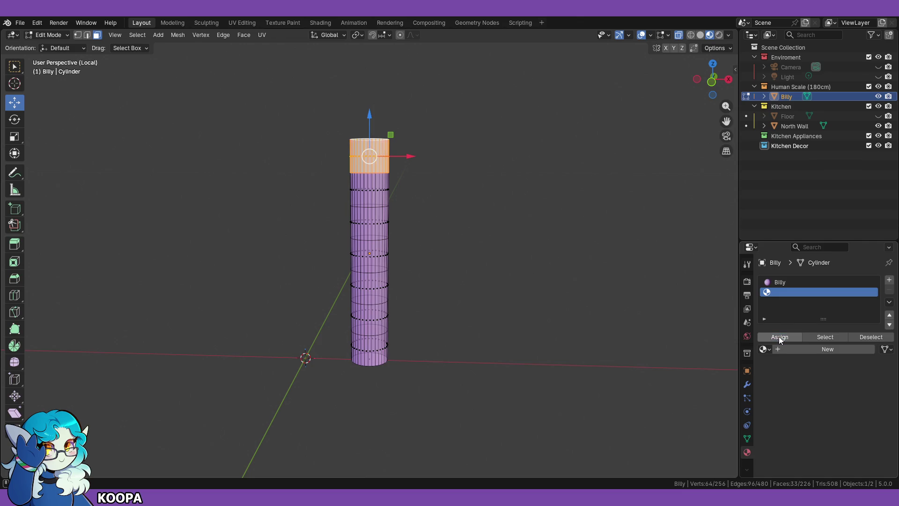
click(800, 349)
double_click(818, 349)
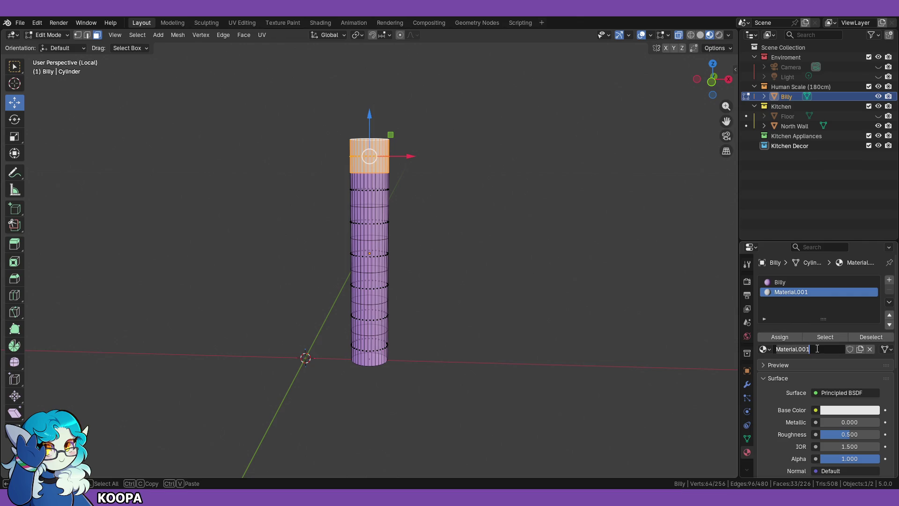
text(Billy 2)
key(Return)
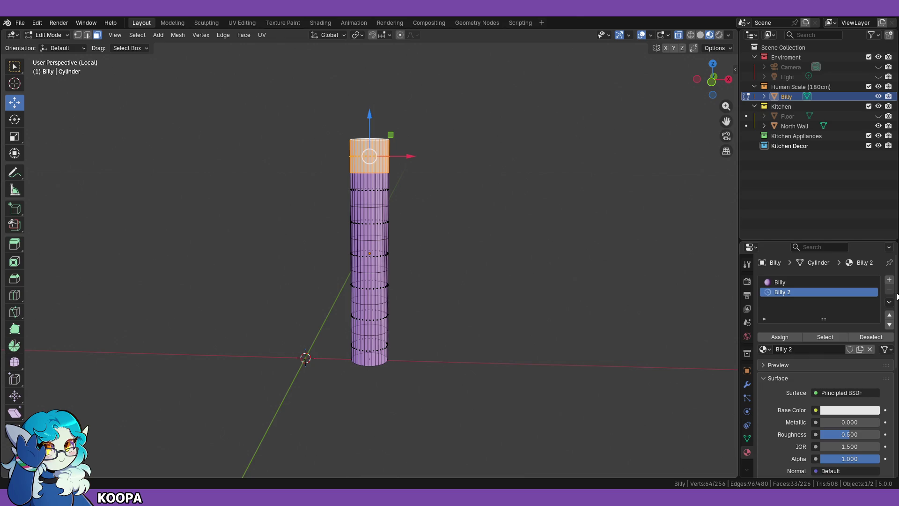
click(790, 283)
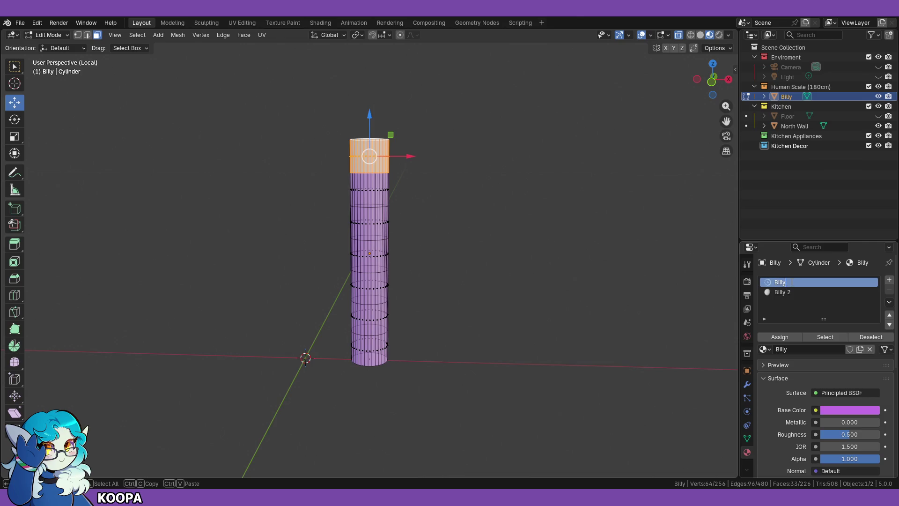
text(1)
key(Return)
click(782, 293)
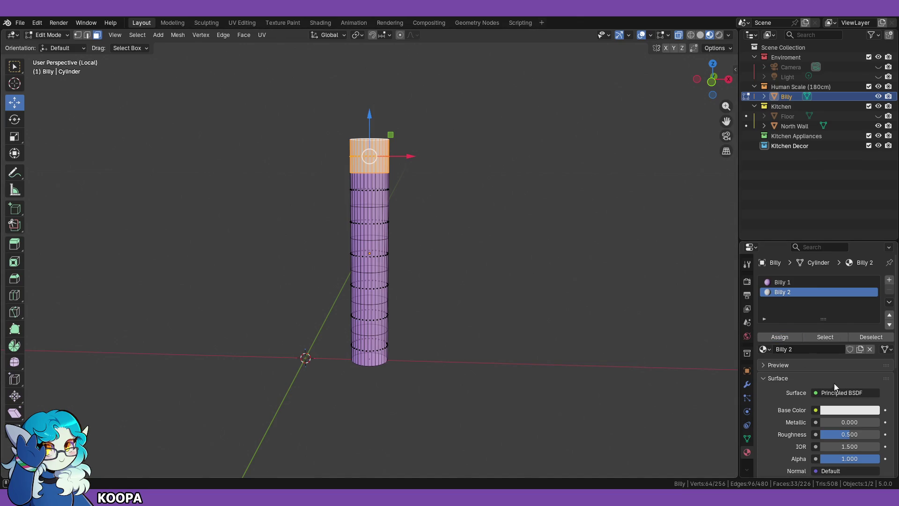
Step: Sample the pole's pink for Billy 2, darken it to #643D71, and assign it to the top faces
click(864, 411)
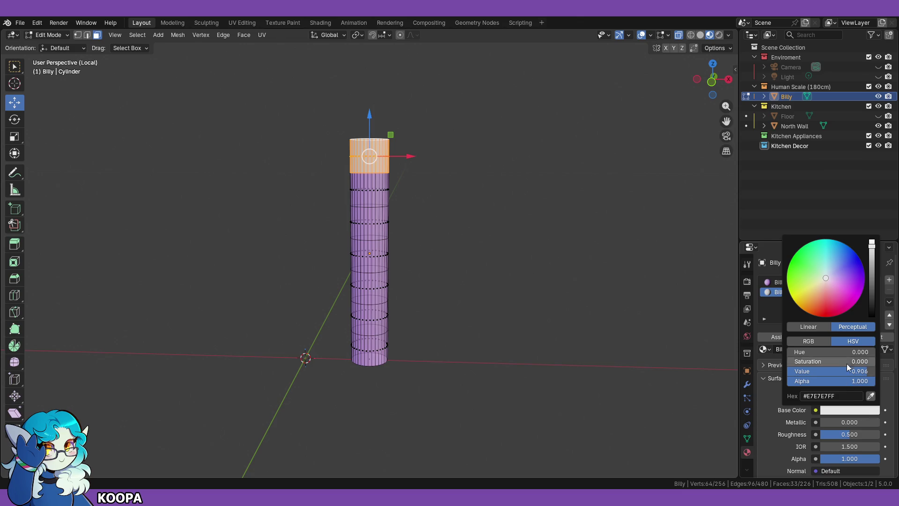
click(871, 397)
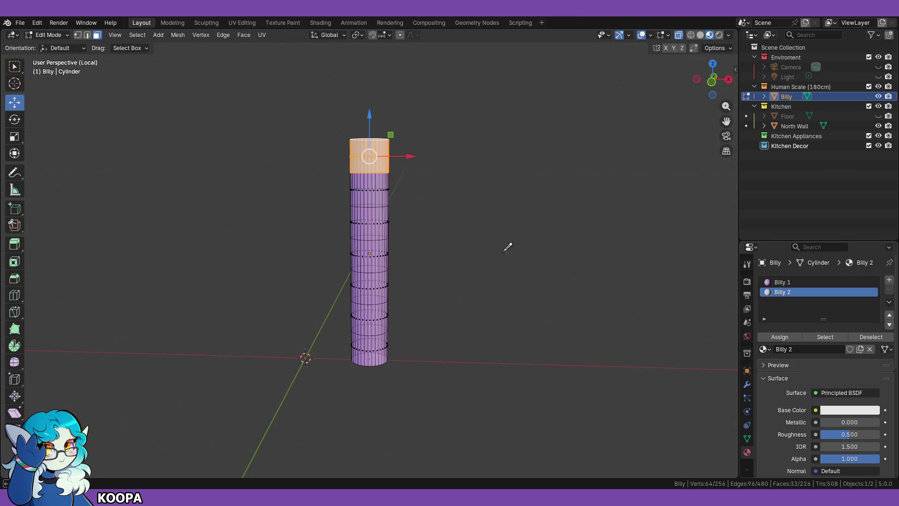
click(380, 183)
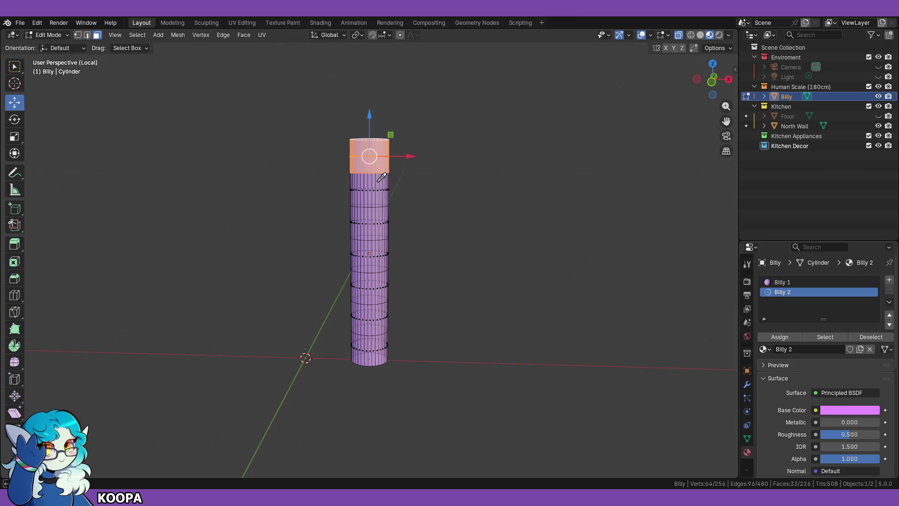
click(856, 410)
drag(871, 279, 872, 300)
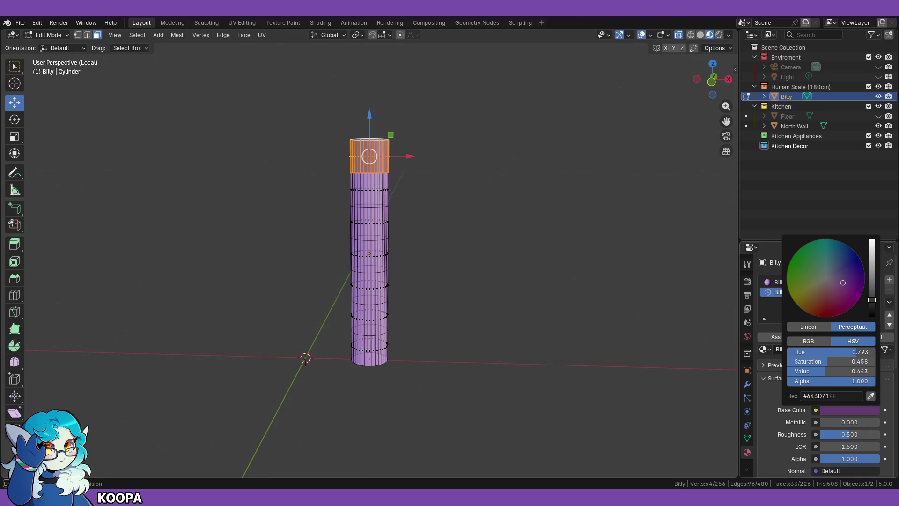
click(777, 338)
click(532, 267)
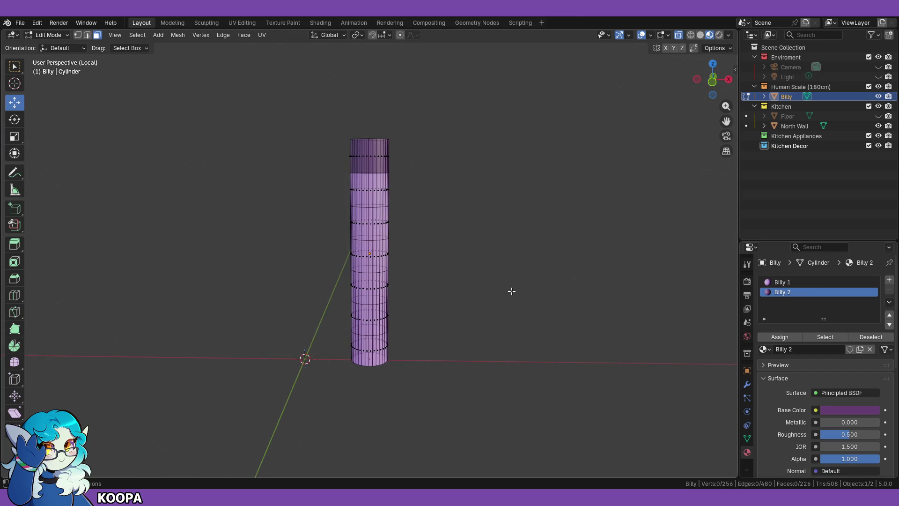
key(KP_1)
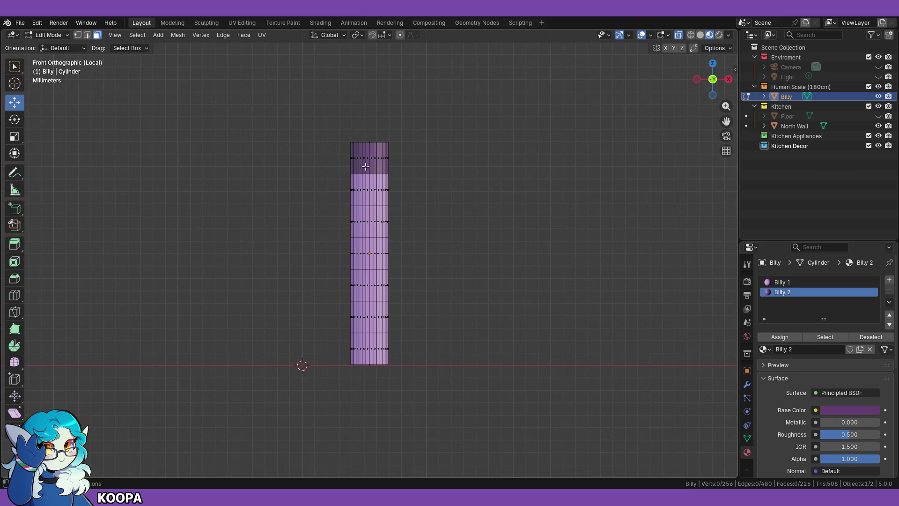
Step: Cut an edge loop just under the dark band and assign Billy 2 to the enlarged top band of faces
scroll(369, 169, up, 3)
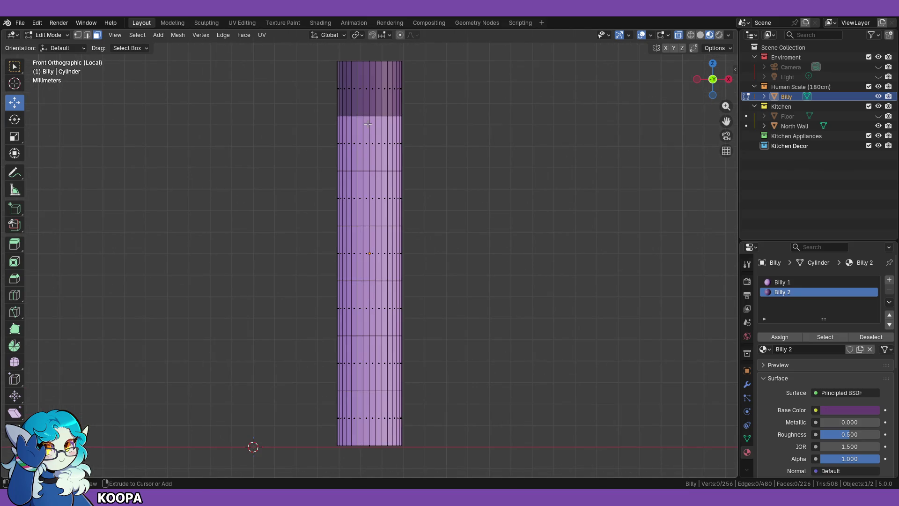
key(ctrl+r)
click(369, 126)
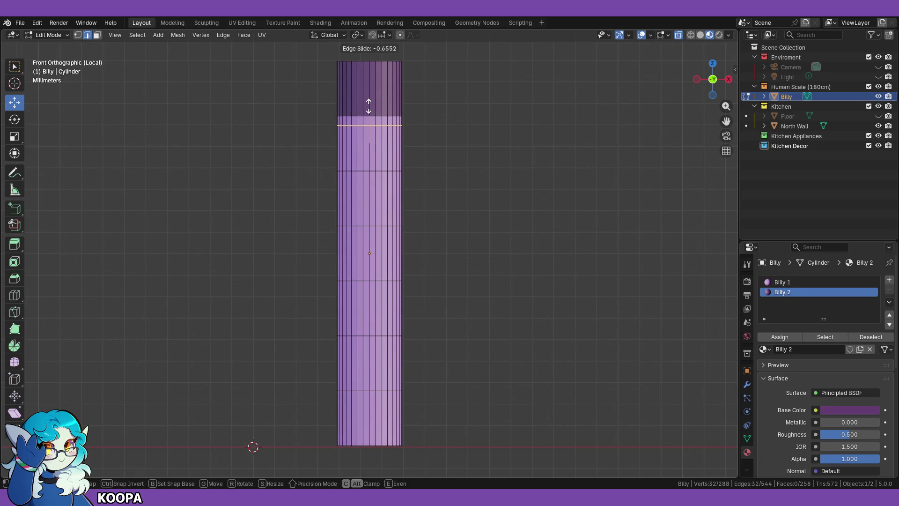
click(370, 106)
click(312, 103)
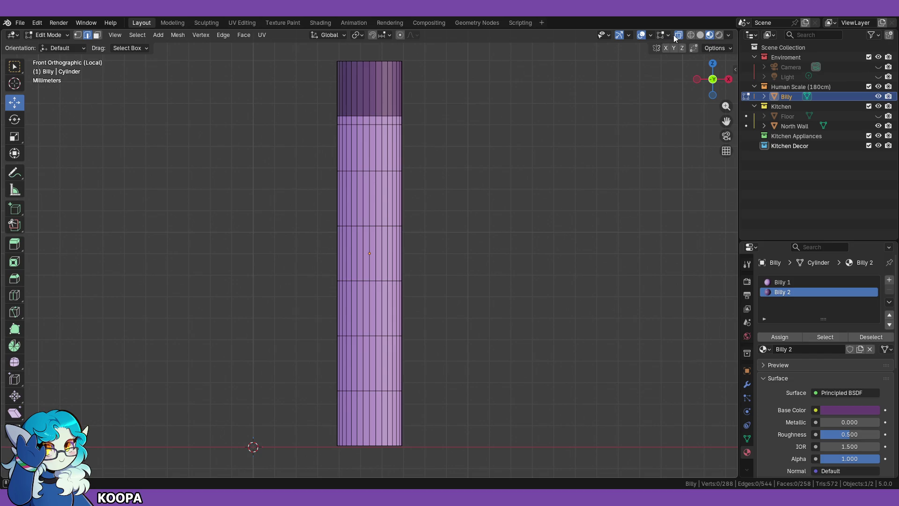
click(97, 35)
drag(319, 108, 428, 120)
mouse_move(624, 276)
middle_down()
mouse_move(409, 293)
mouse_move(590, 282)
middle_up()
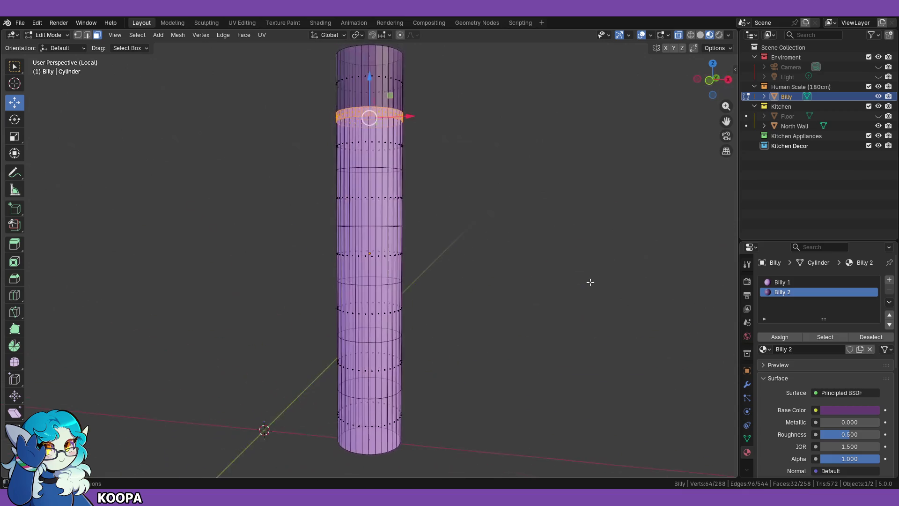
key(KP_1)
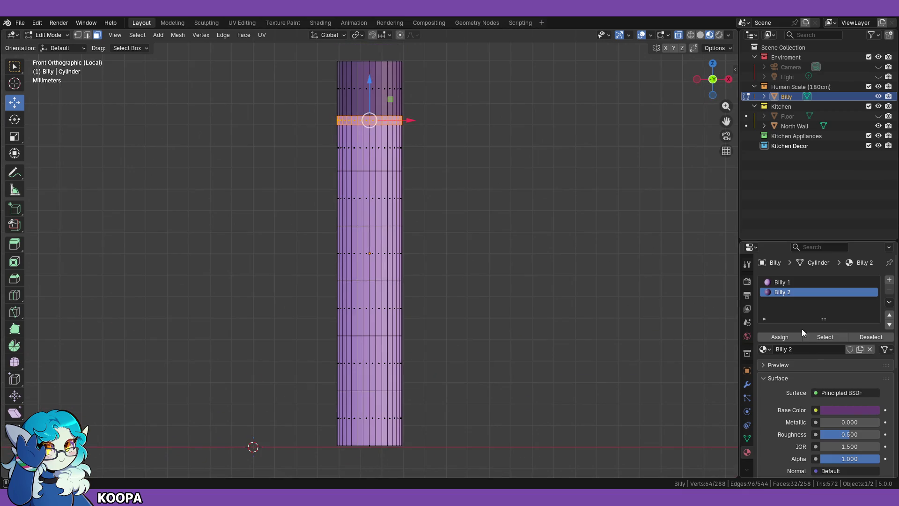
click(777, 335)
click(495, 323)
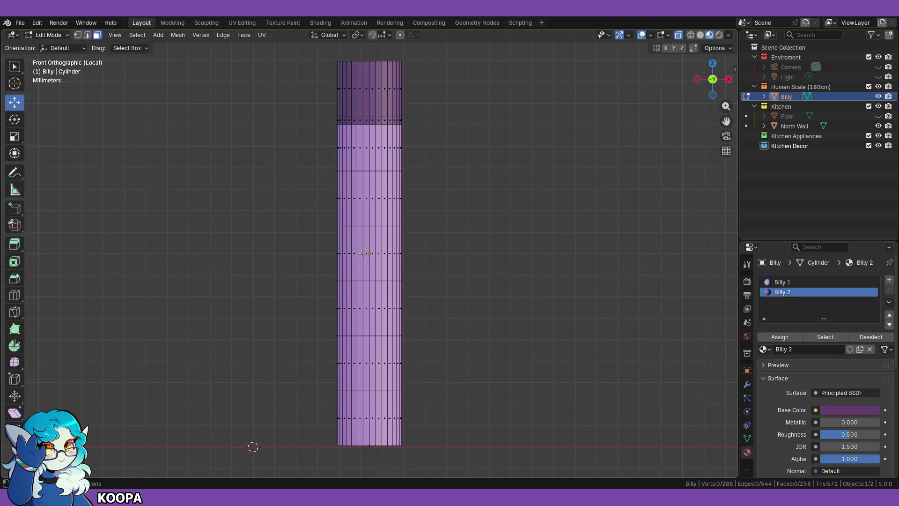
Step: Add two loop cuts at the pole's middle and assign Billy 2 to the ring of faces between them
key(ctrl+r)
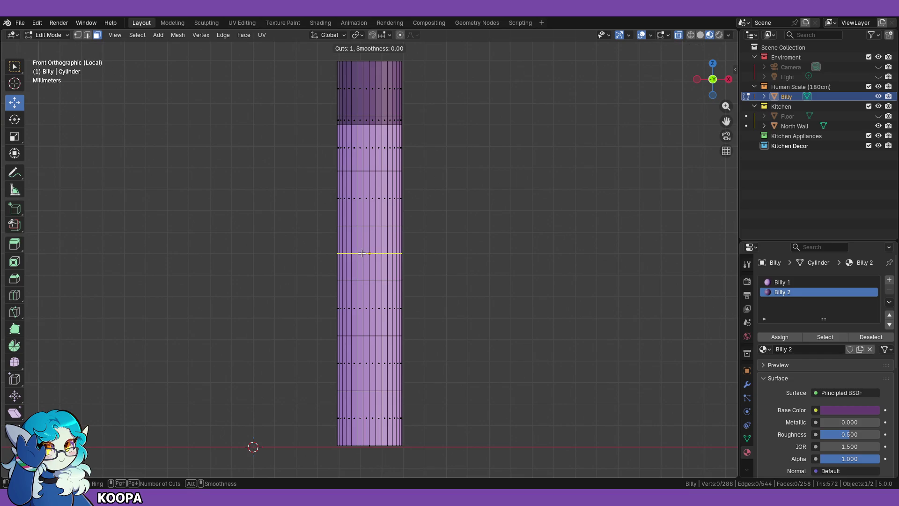
scroll(362, 251, up, 1)
click(362, 251)
right_click(362, 251)
click(469, 288)
click(97, 35)
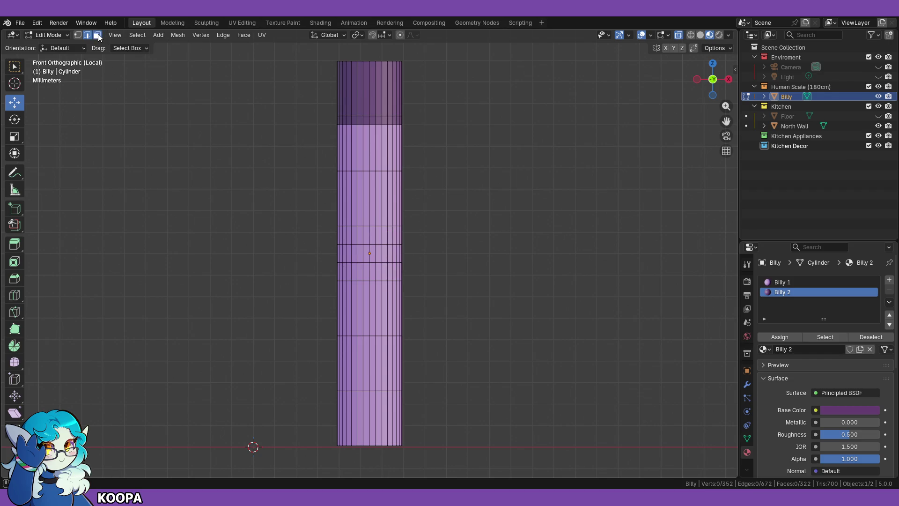
drag(327, 247, 436, 260)
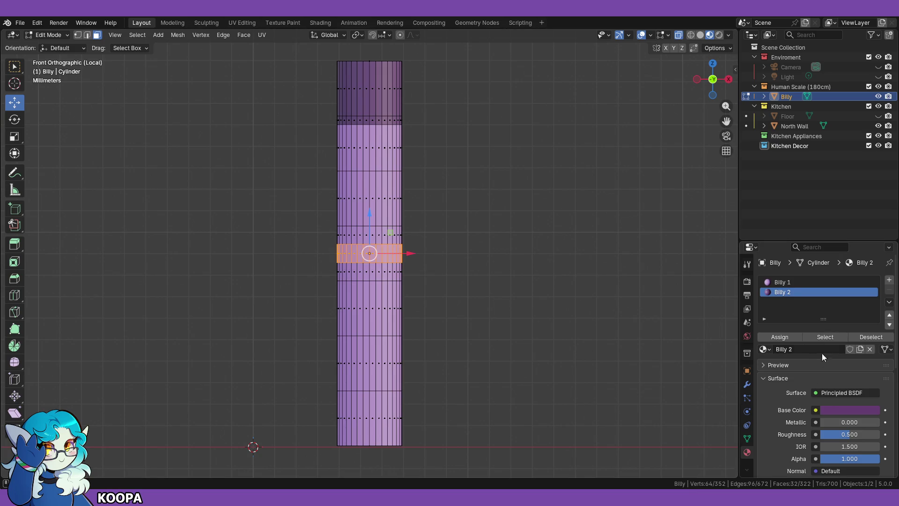
click(780, 336)
click(539, 319)
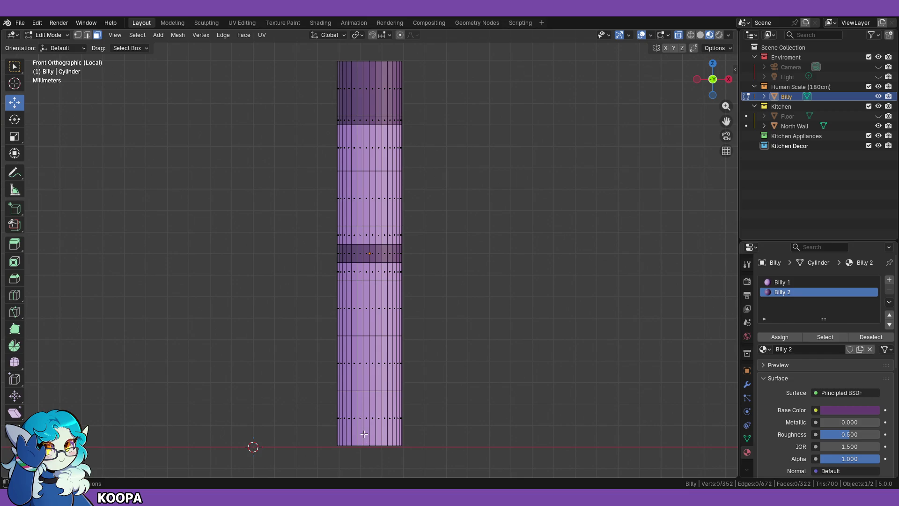
Step: Add a loop cut near the base and assign Billy 2 to the bottom band of faces
key(ctrl+r)
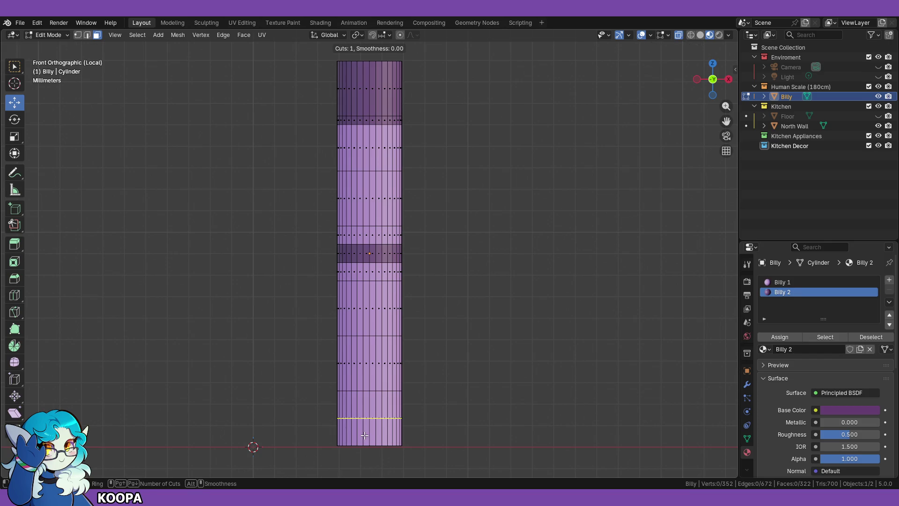
click(364, 435)
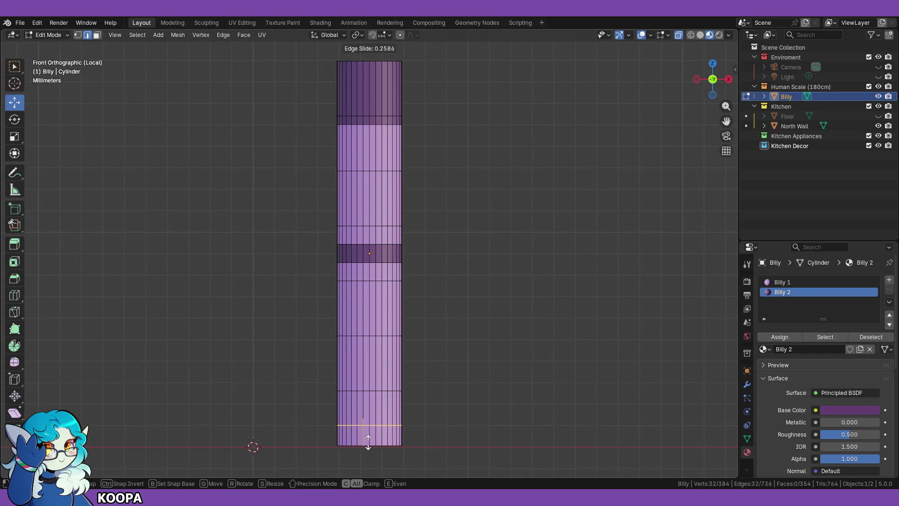
click(367, 441)
click(483, 443)
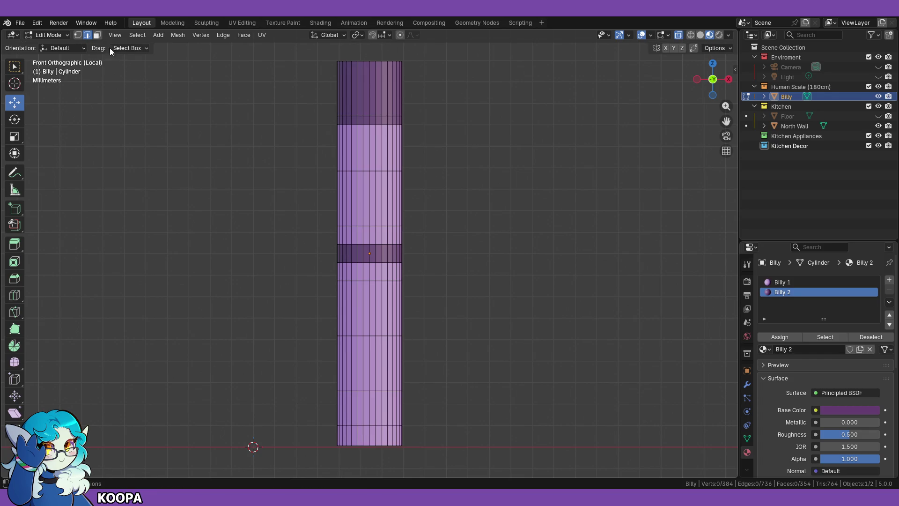
click(97, 35)
drag(319, 430, 438, 451)
click(780, 337)
click(536, 317)
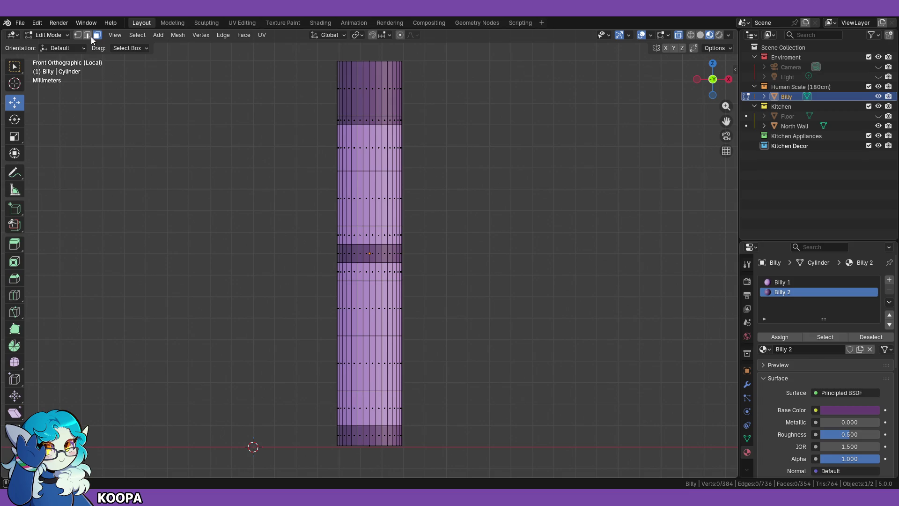
click(61, 35)
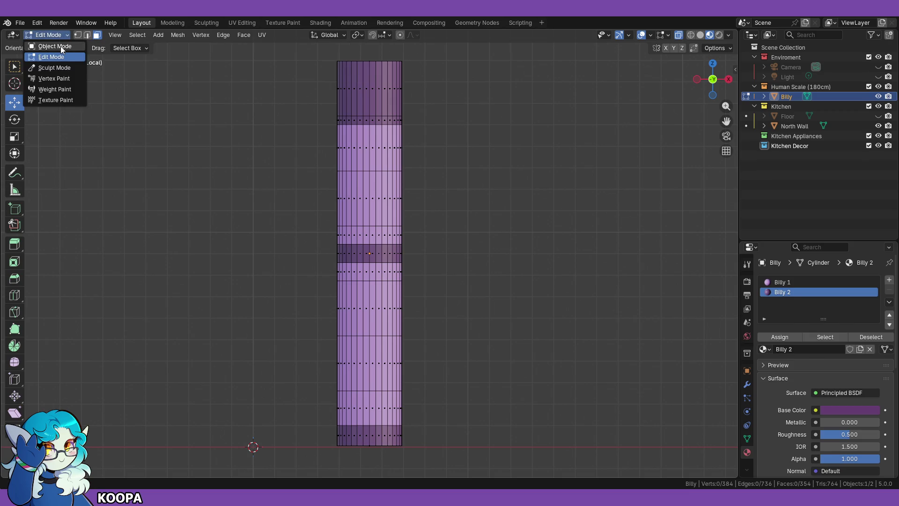
Step: Back in Object Mode, try Shade Smooth and Auto Smooth on the pole, undoing a trial subdivision
click(60, 46)
click(540, 281)
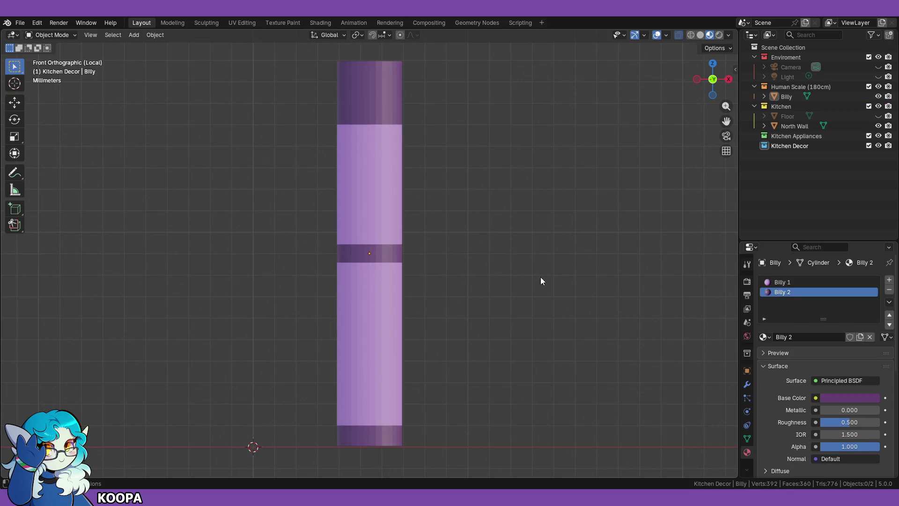
right_click(369, 315)
mouse_move(370, 315)
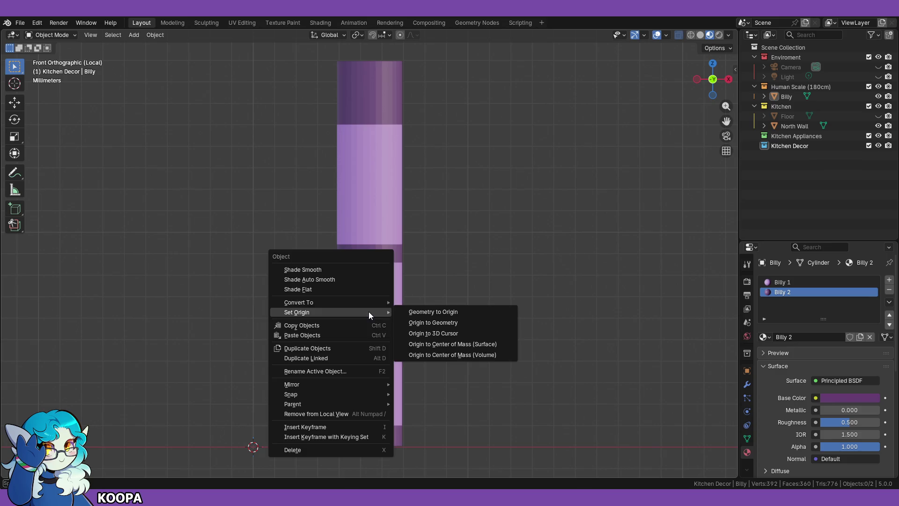
click(350, 269)
middle_drag(470, 287, 414, 289)
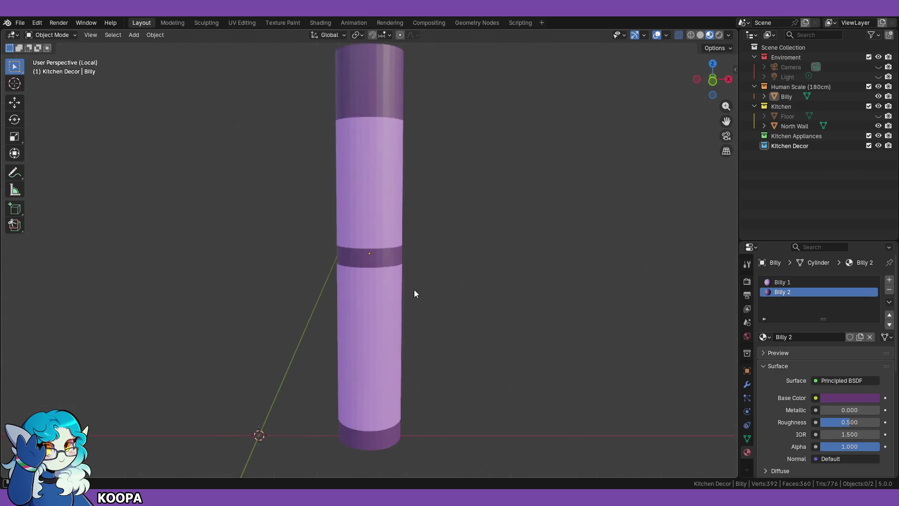
right_click(368, 151)
click(356, 164)
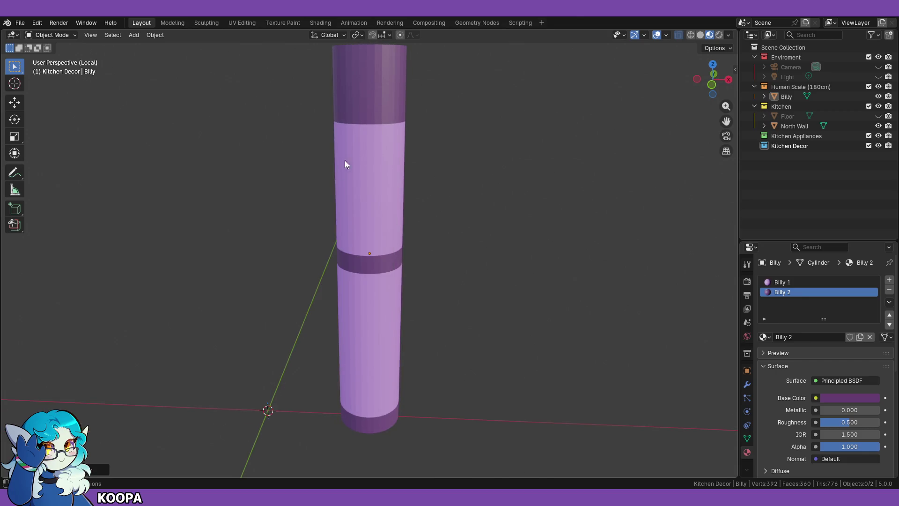
scroll(459, 213, up, 3)
key(ctrl+2)
key(ctrl+z)
scroll(476, 246, down, 2)
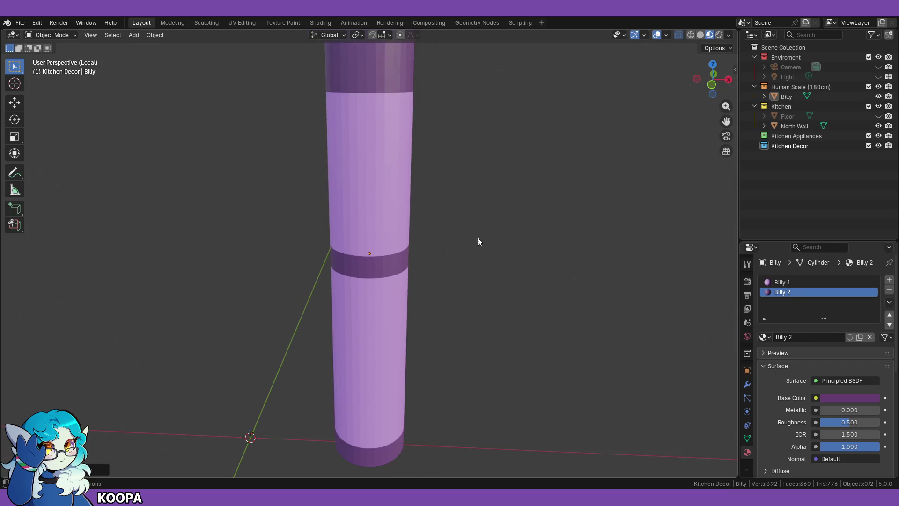
middle_drag(478, 241, 474, 260)
scroll(474, 259, down, 1)
scroll(405, 209, up, 1)
Step: Compare the selected pole in solid, material preview and rendered viewport shading
click(389, 176)
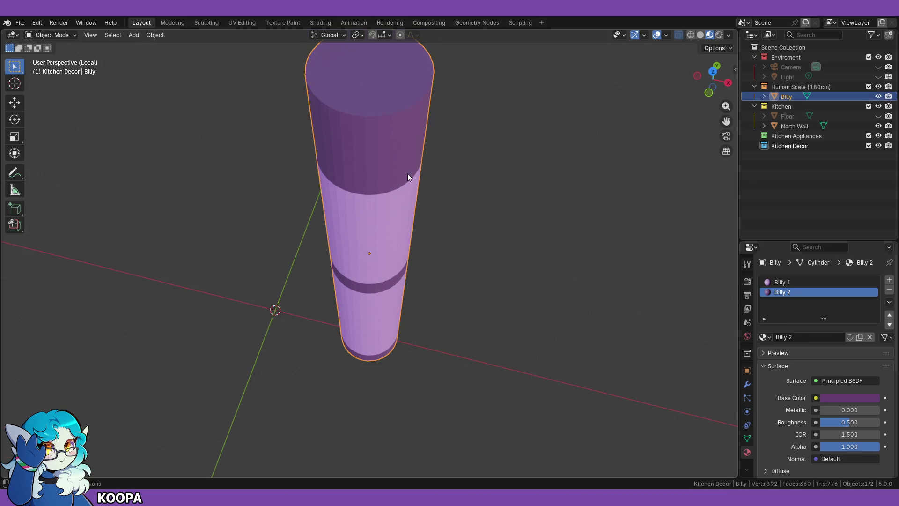
right_click(407, 177)
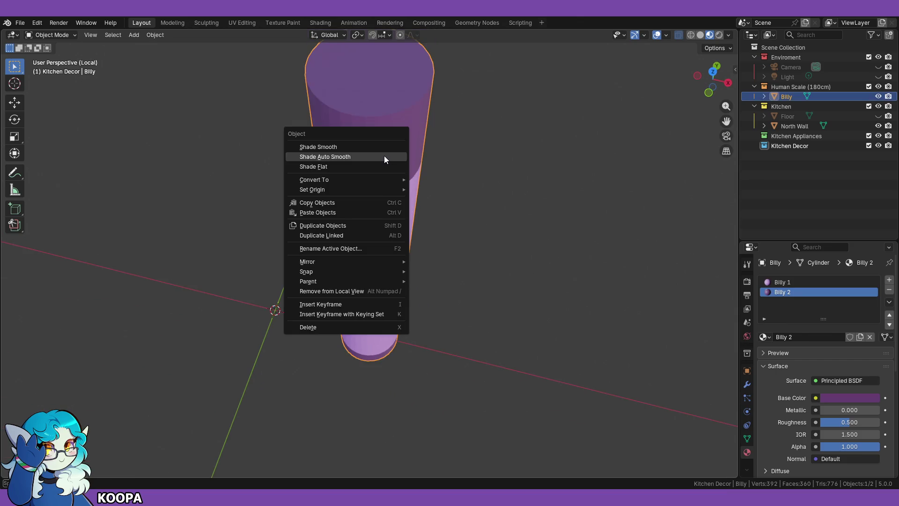
click(701, 35)
click(711, 35)
click(716, 35)
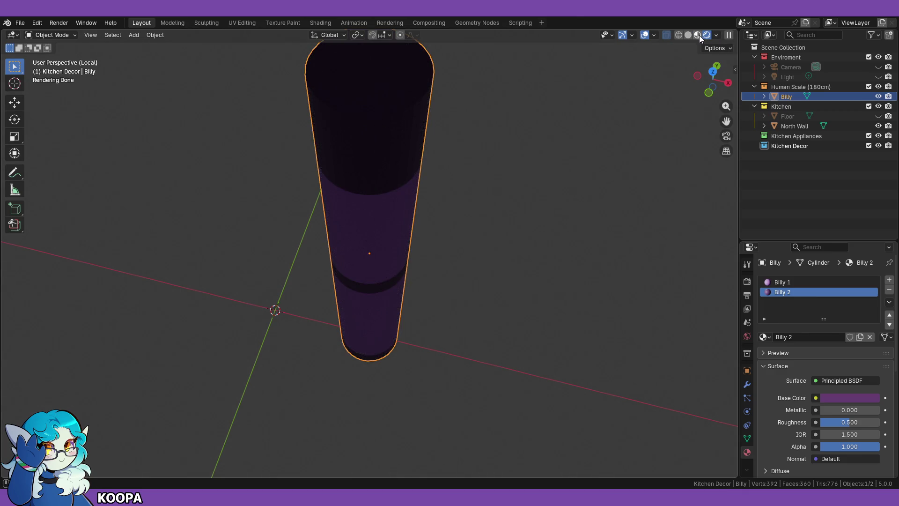
click(698, 35)
Step: Apply Shade Flat to the pole with Keep Sharp Edges checked in the redo panel
middle_drag(439, 259, 454, 235)
right_click(370, 173)
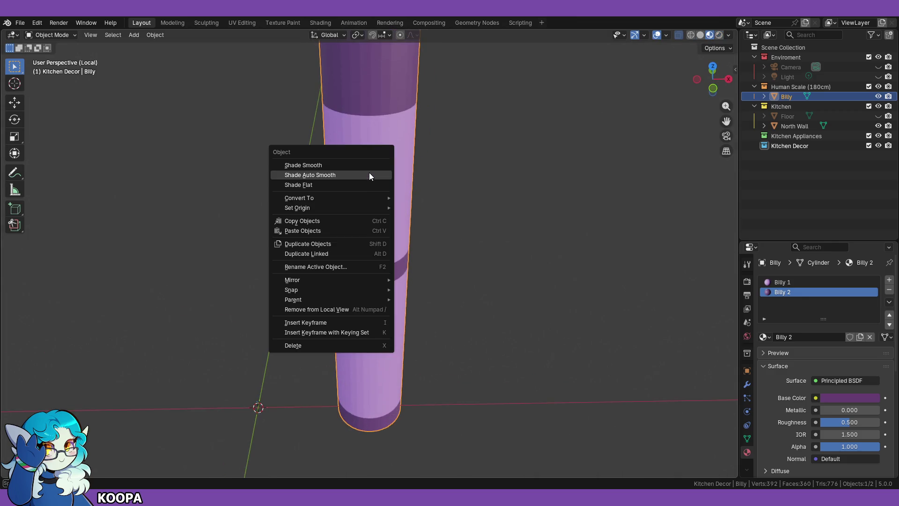
click(345, 186)
mouse_move(403, 221)
middle_down()
mouse_move(455, 249)
mouse_move(372, 312)
middle_up()
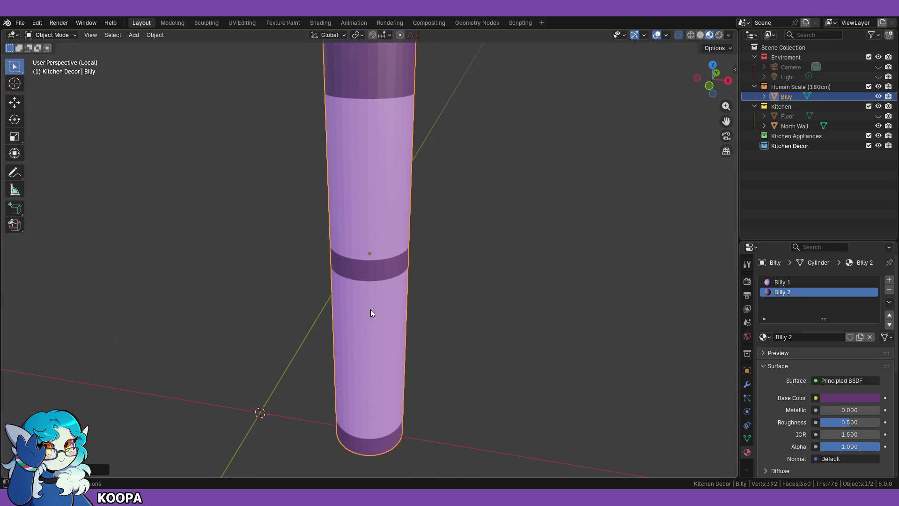
click(99, 470)
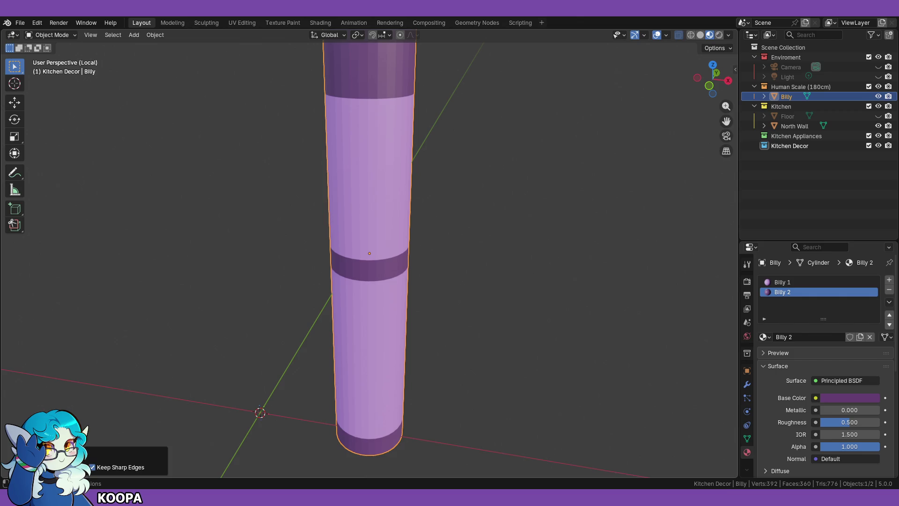
click(107, 452)
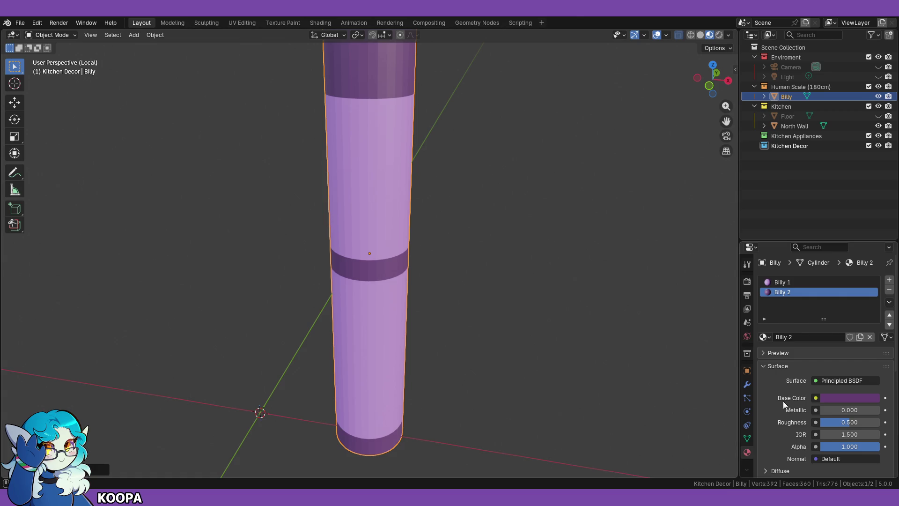
click(747, 264)
Step: Set the render engine to EEVEE in Render Properties
click(747, 281)
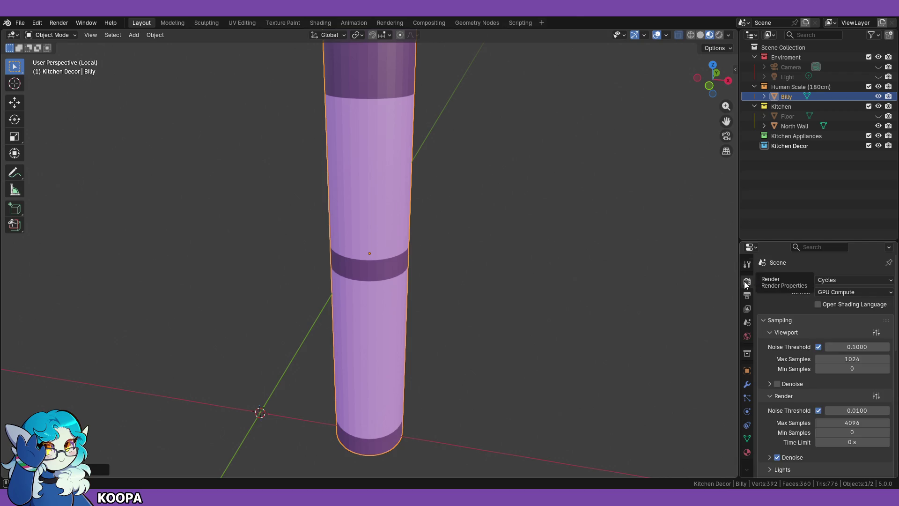
click(832, 279)
click(828, 289)
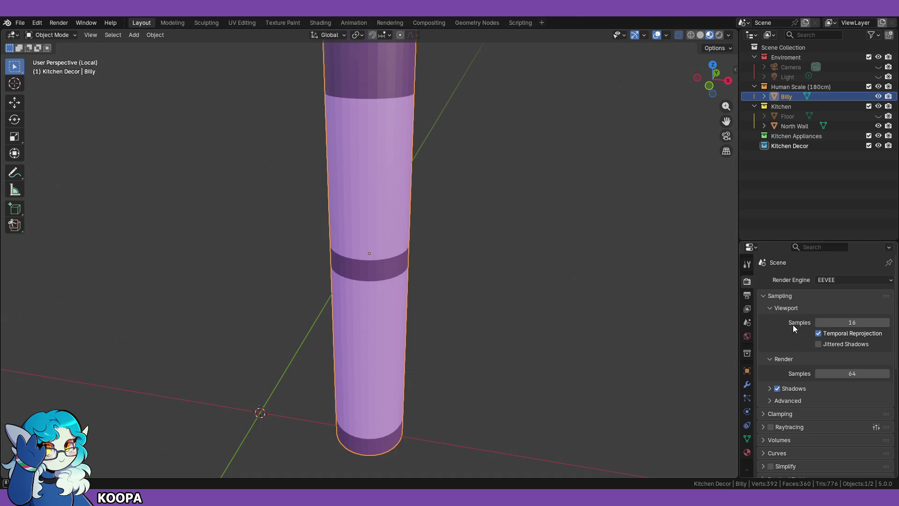
click(504, 312)
scroll(510, 308, down, 5)
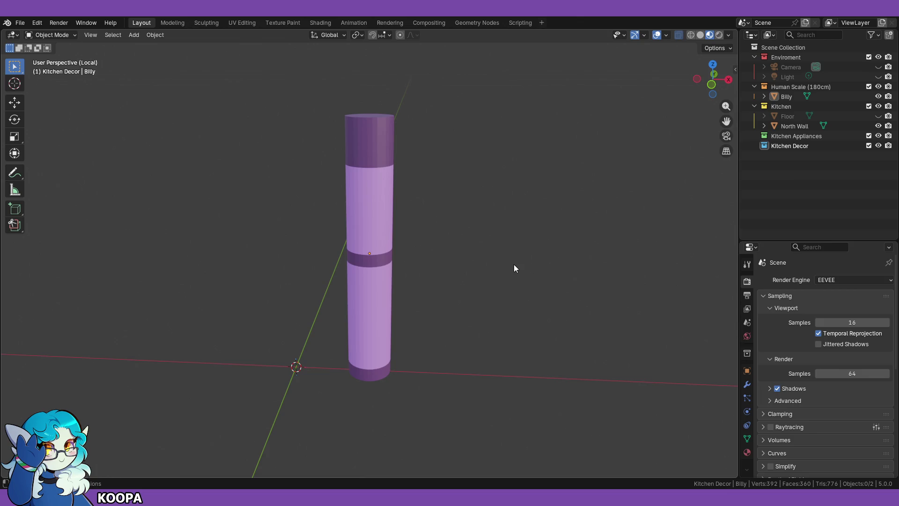
Step: Turn off X-ray and exit Local view so the North Wall reappears beside the pole
click(701, 34)
click(680, 34)
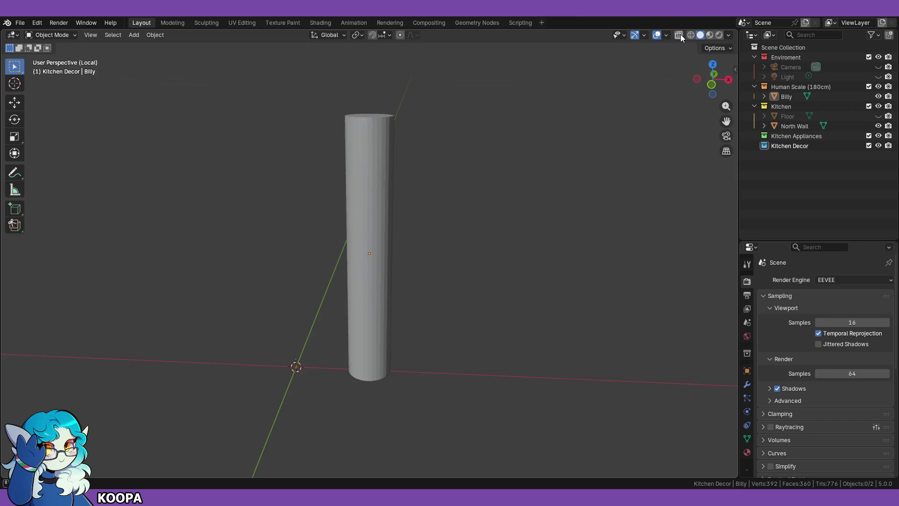
click(710, 35)
middle_drag(522, 292, 525, 271)
key(KP_1)
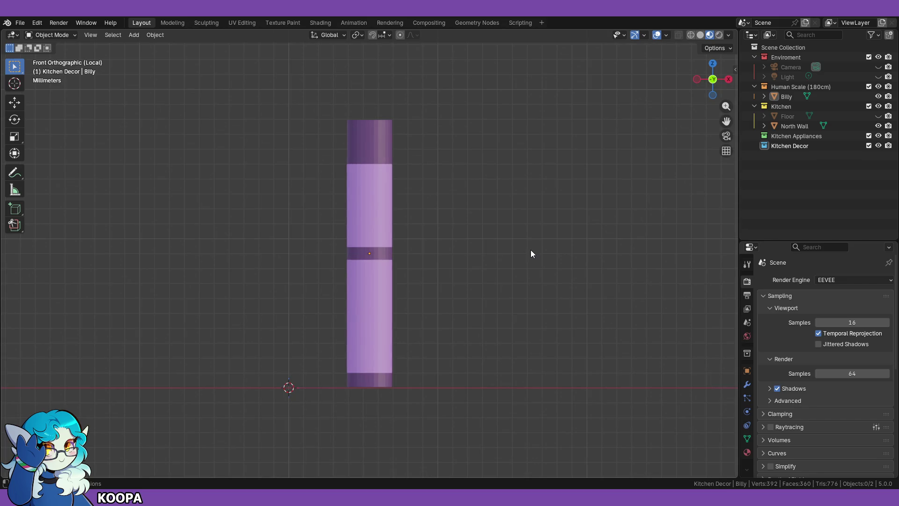
key(KP_Divide)
key(KP_5)
mouse_move(457, 256)
middle_down()
mouse_move(440, 263)
mouse_move(468, 249)
middle_up()
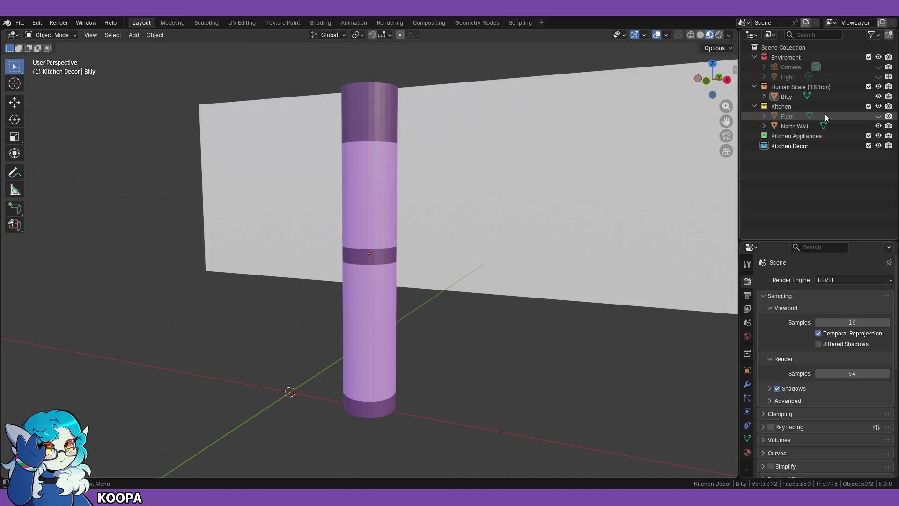
Step: Unhide the Floor in the Outliner
click(879, 116)
mouse_move(476, 269)
middle_down()
mouse_move(488, 288)
mouse_move(428, 305)
mouse_move(463, 277)
mouse_move(453, 287)
mouse_move(474, 318)
mouse_move(488, 293)
mouse_move(436, 322)
mouse_move(417, 317)
middle_up()
scroll(488, 289, down, 6)
scroll(463, 277, up, 3)
scroll(387, 311, up, 5)
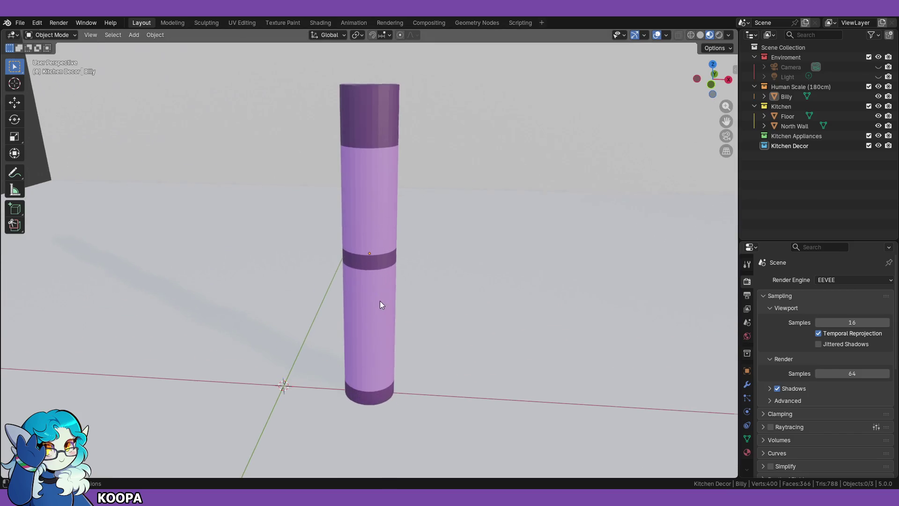
middle_drag(351, 114, 405, 241)
Step: Put the Billy pole in Edit Mode with its whole mesh selected
click(76, 35)
click(54, 56)
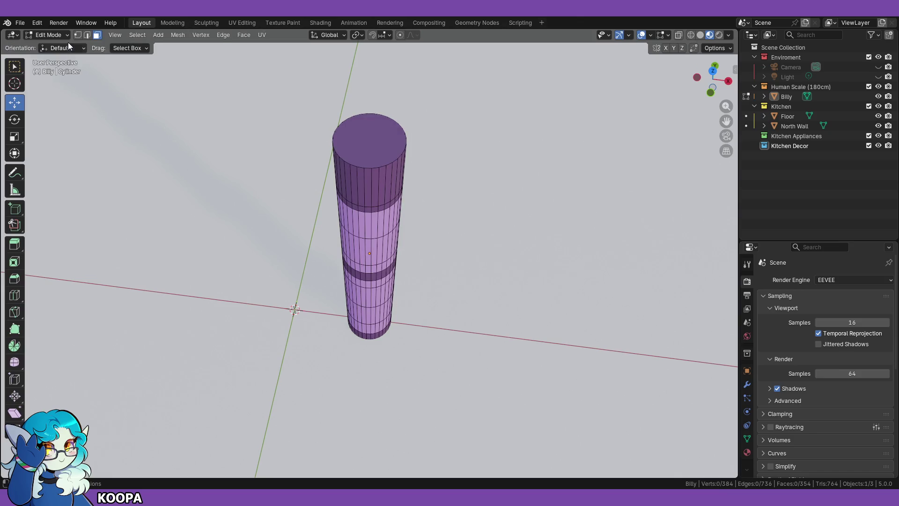
middle_drag(175, 148, 416, 268)
mouse_move(425, 257)
middle_down()
mouse_move(327, 257)
mouse_move(413, 213)
mouse_move(393, 283)
mouse_move(408, 277)
middle_up()
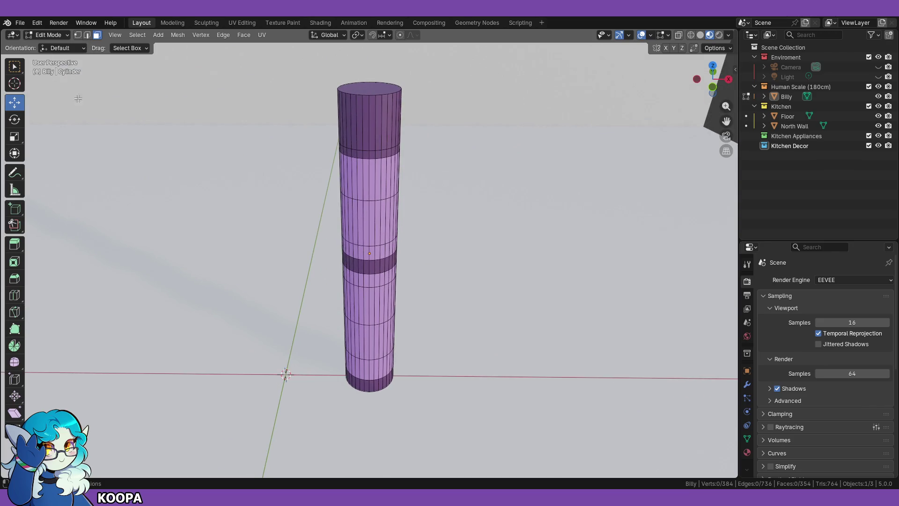
click(47, 34)
click(52, 46)
click(51, 35)
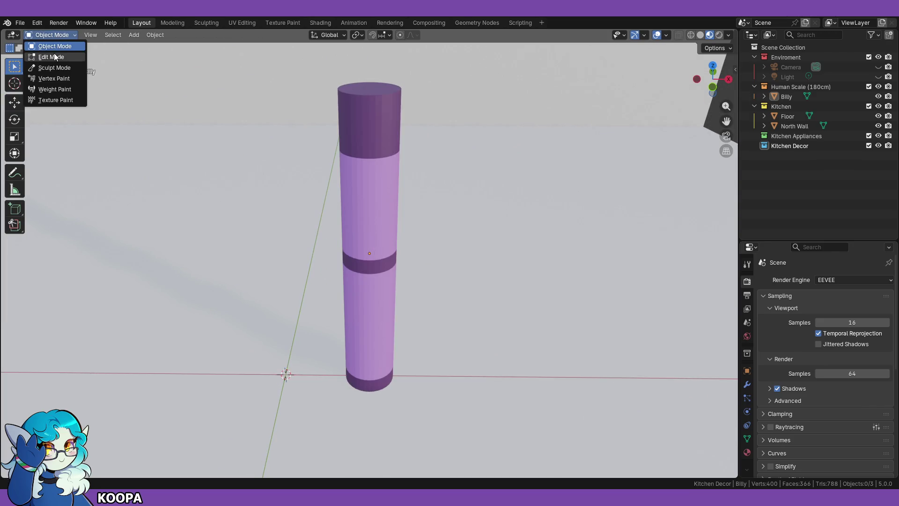
click(54, 56)
key(a)
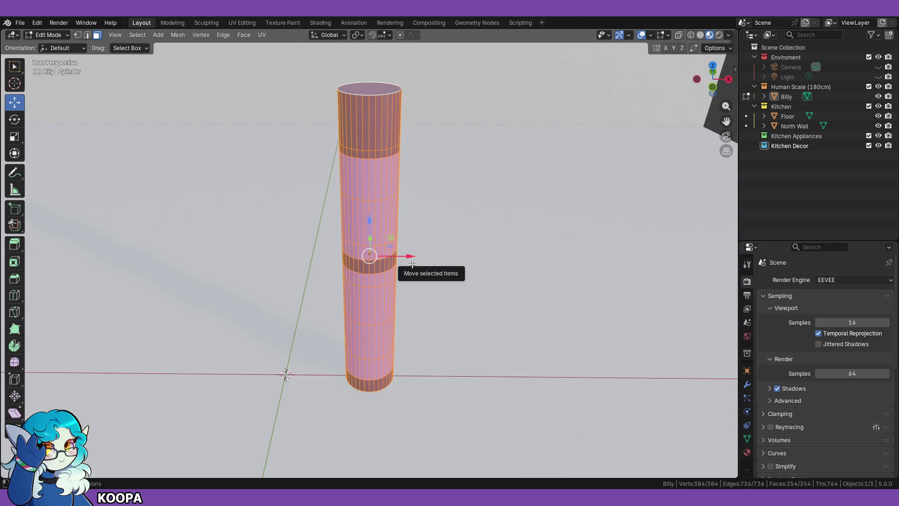
key(ctrl+b)
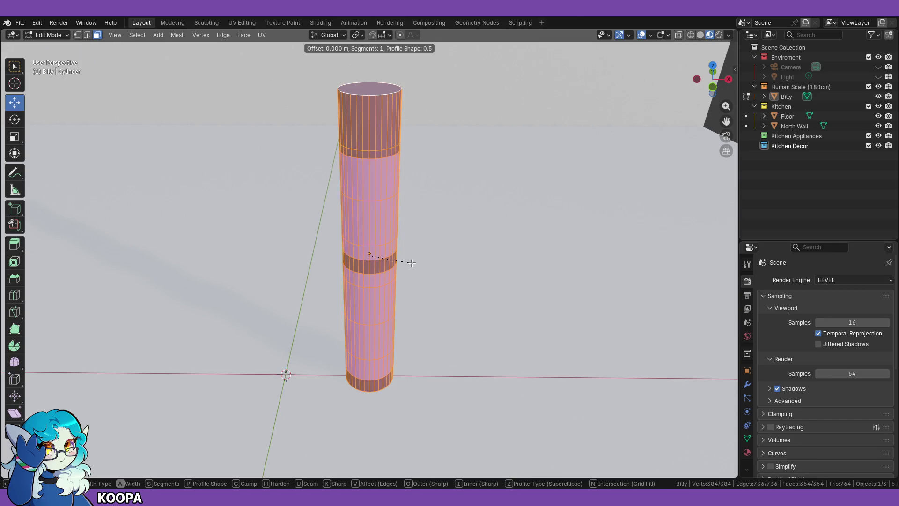
key(Escape)
scroll(547, 278, down, 2)
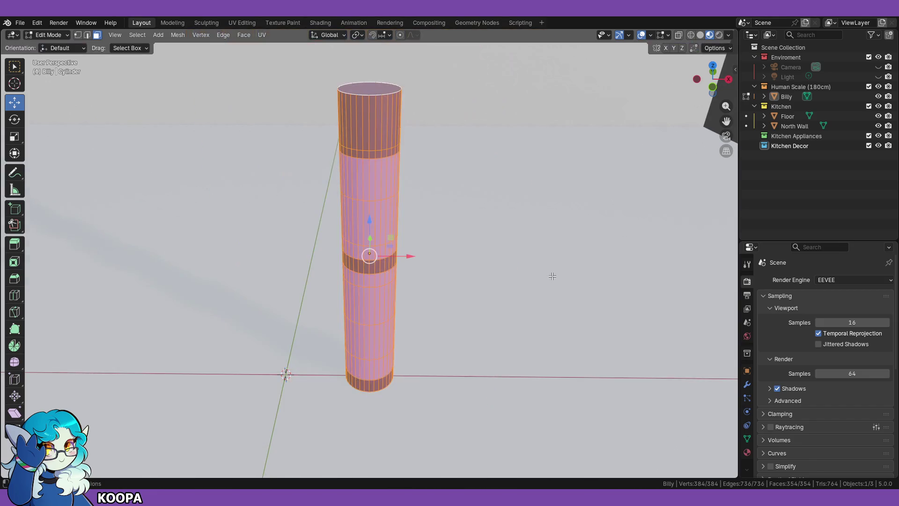
scroll(515, 283, down, 2)
key(ctrl+b)
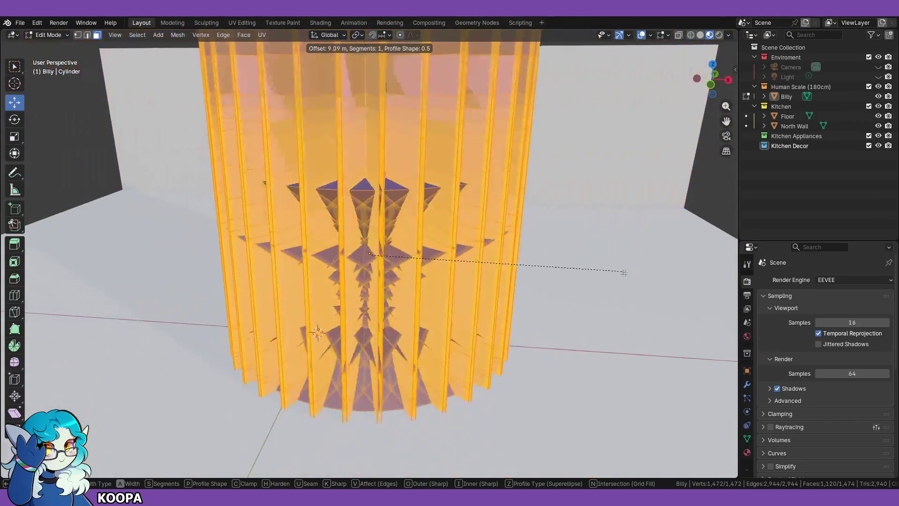
key(Escape)
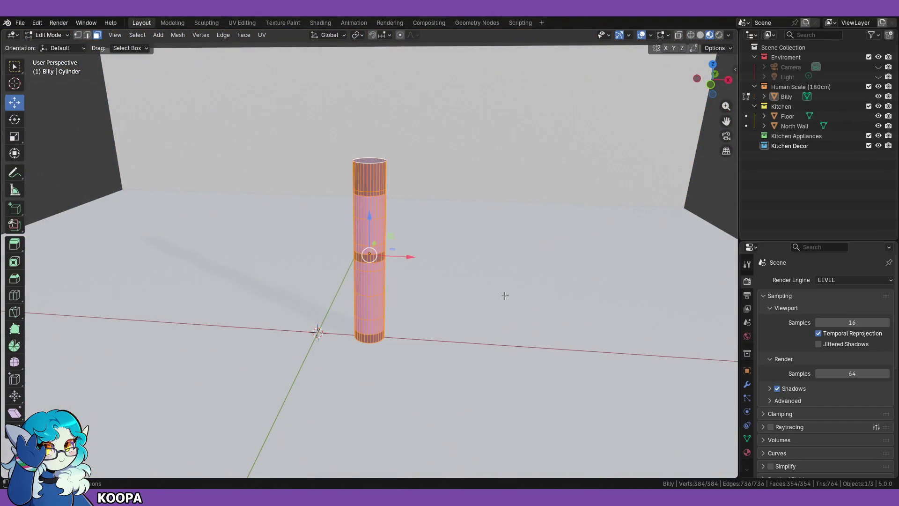
key(ctrl+b)
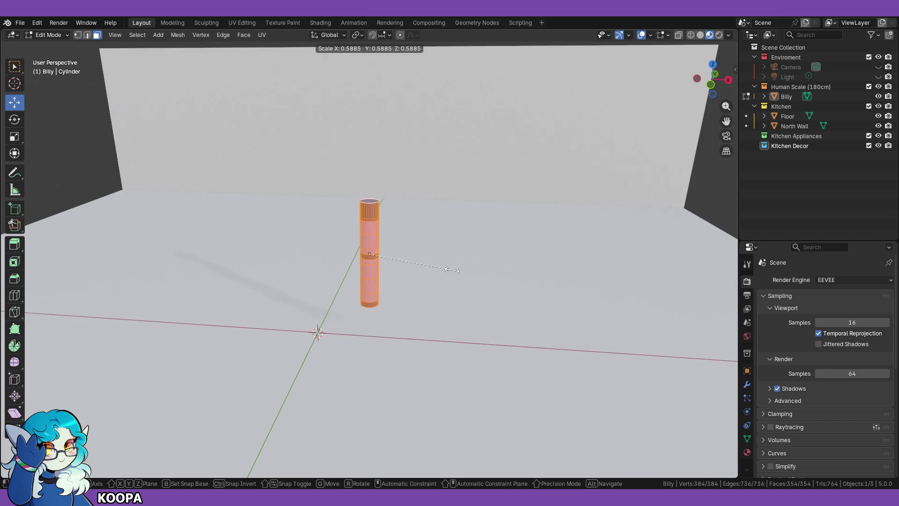
key(Escape)
scroll(453, 270, up, 4)
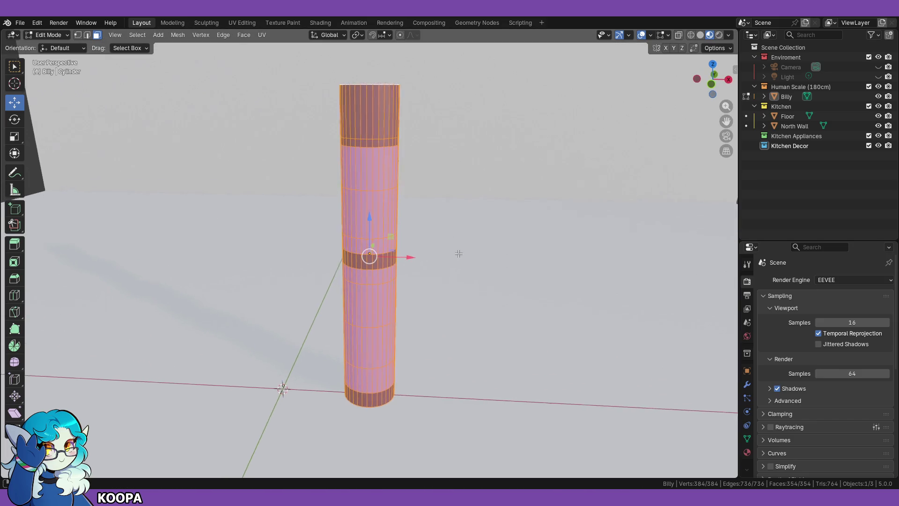
scroll(458, 218, up, 3)
scroll(458, 220, down, 3)
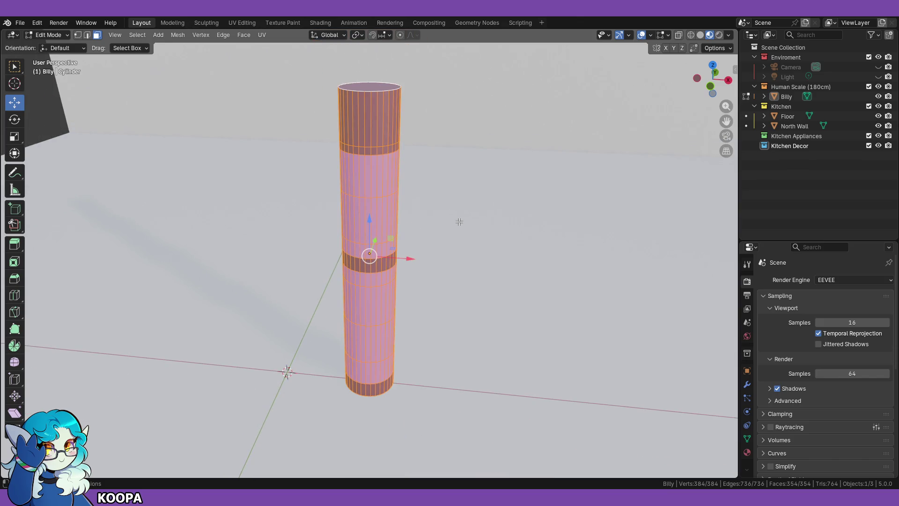
key(x)
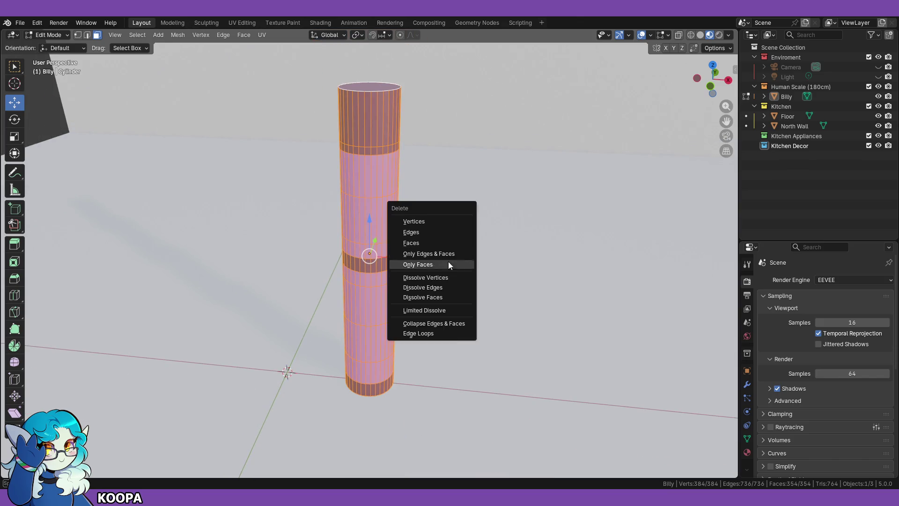
click(433, 242)
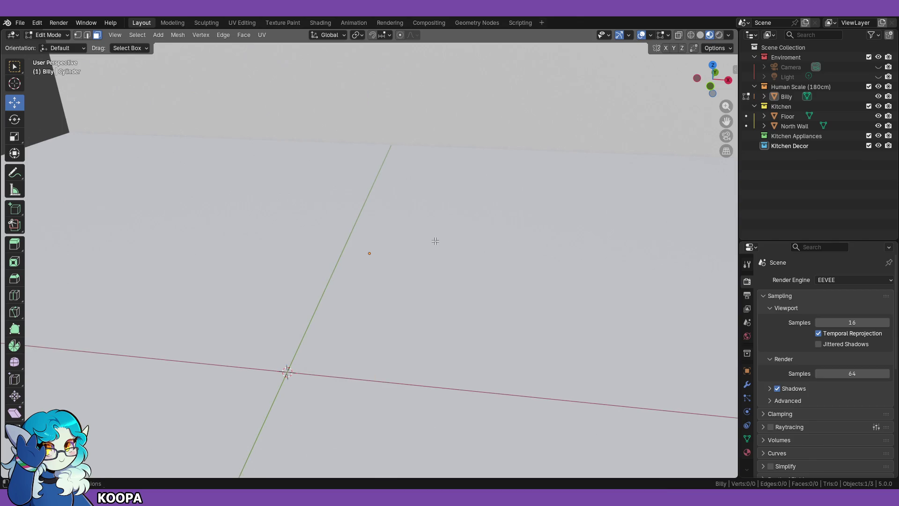
key(ctrl+z)
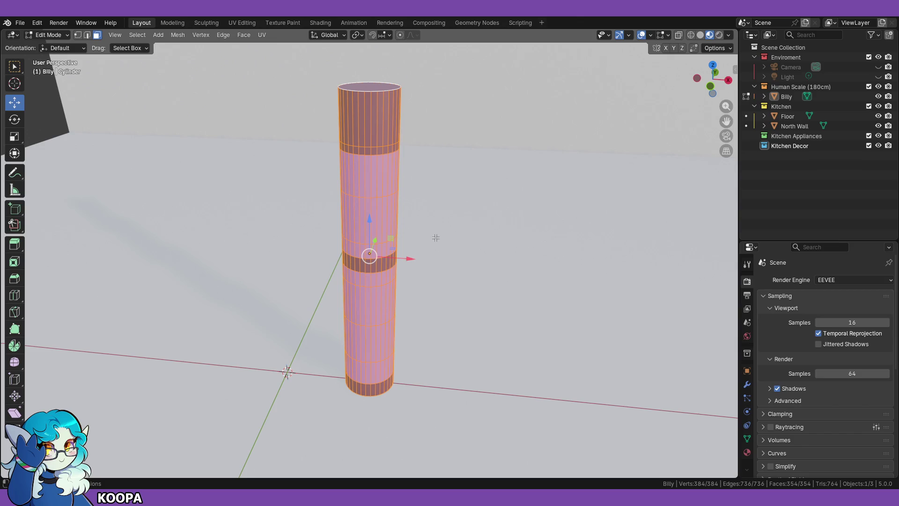
middle_drag(375, 314, 423, 306)
scroll(446, 275, up, 5)
mouse_move(434, 253)
middle_down()
mouse_move(439, 239)
mouse_move(438, 286)
mouse_move(458, 266)
mouse_move(449, 256)
middle_up()
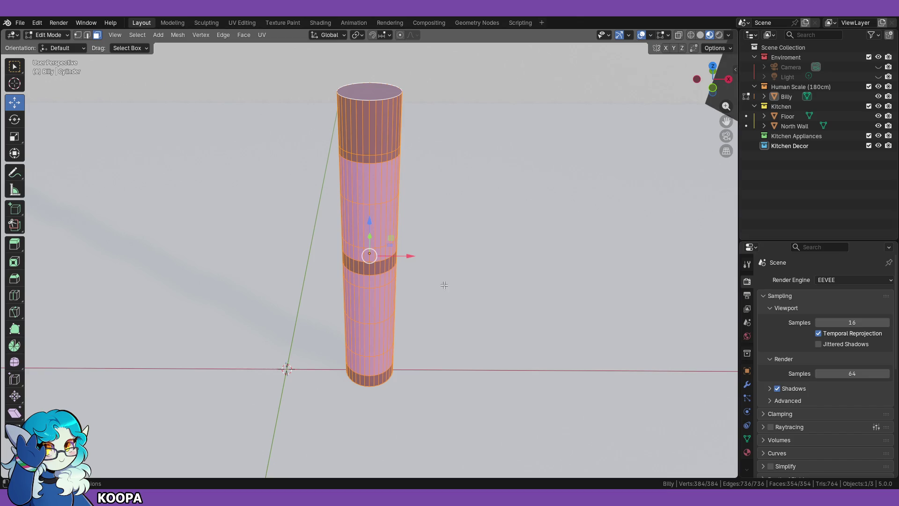
Step: Add a Decimate modifier to the Billy pole and lower its ratio
click(748, 385)
click(817, 280)
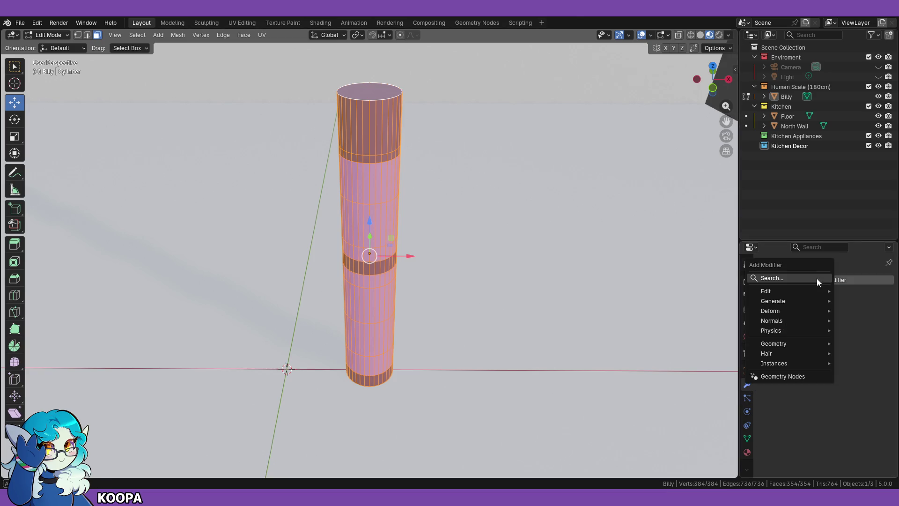
click(817, 279)
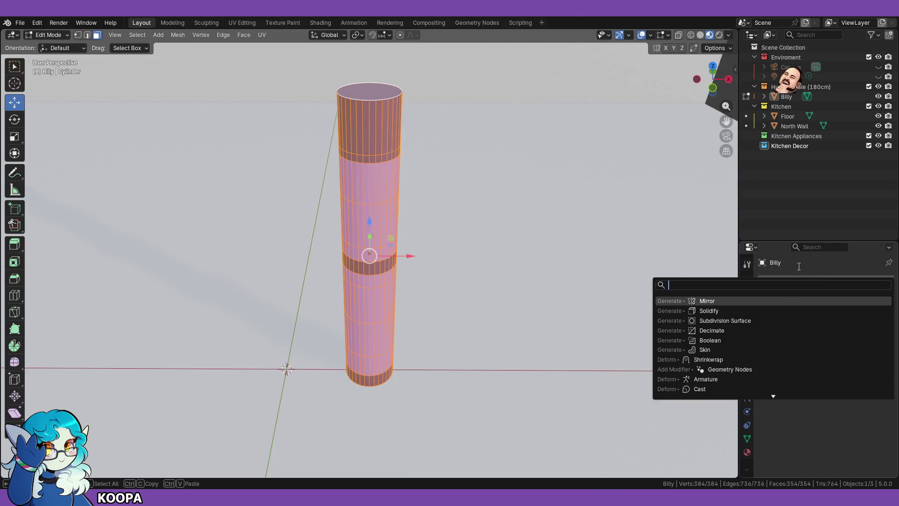
text(deci)
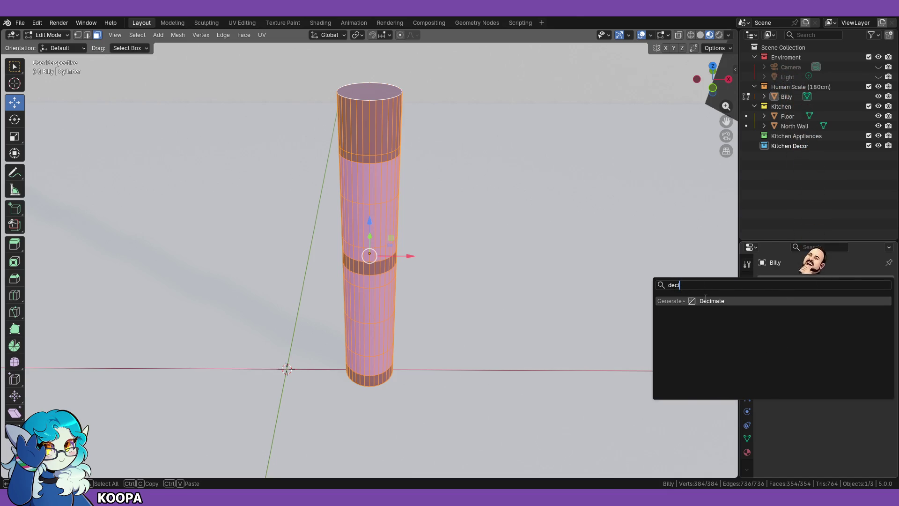
key(Return)
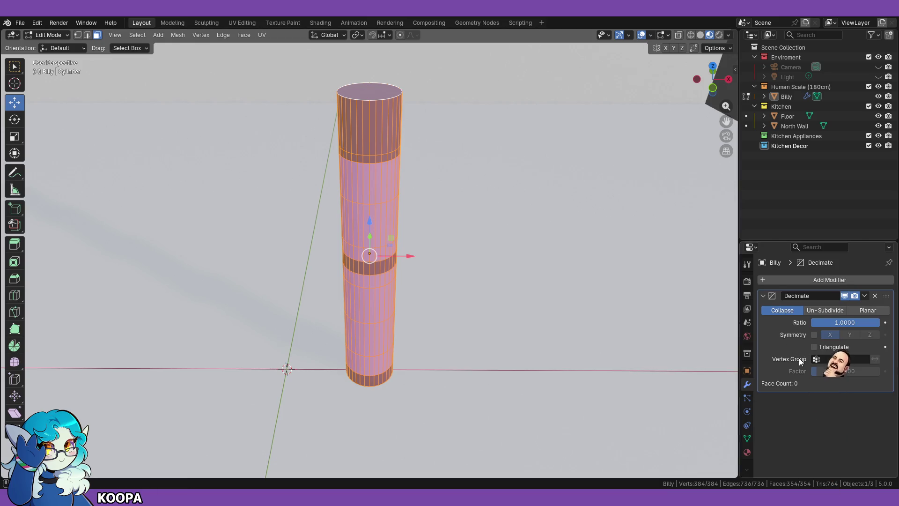
mouse_move(847, 326)
mouse_down()
mouse_move(804, 325)
mouse_move(821, 323)
mouse_up()
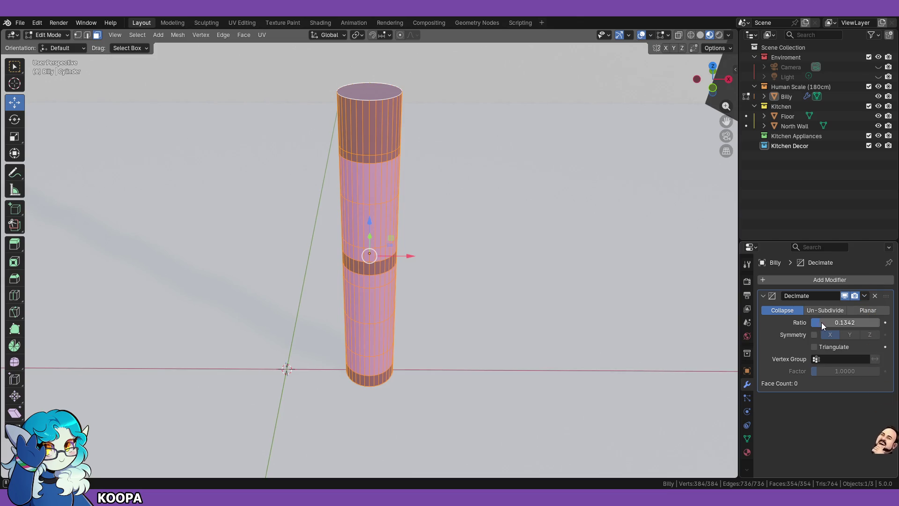
Step: Try Un-Subdivide, return to Collapse, restore Ratio to 1.0, then delete the Decimate modifier
click(864, 296)
click(864, 297)
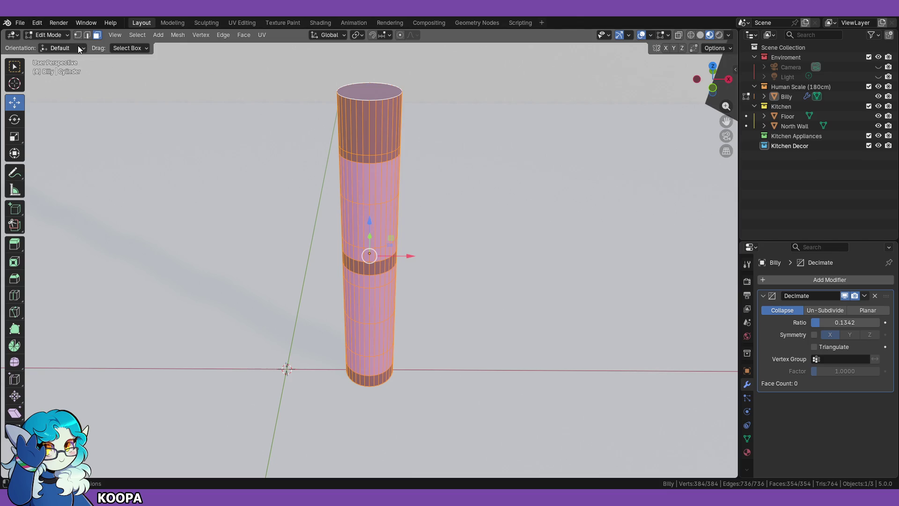
click(535, 200)
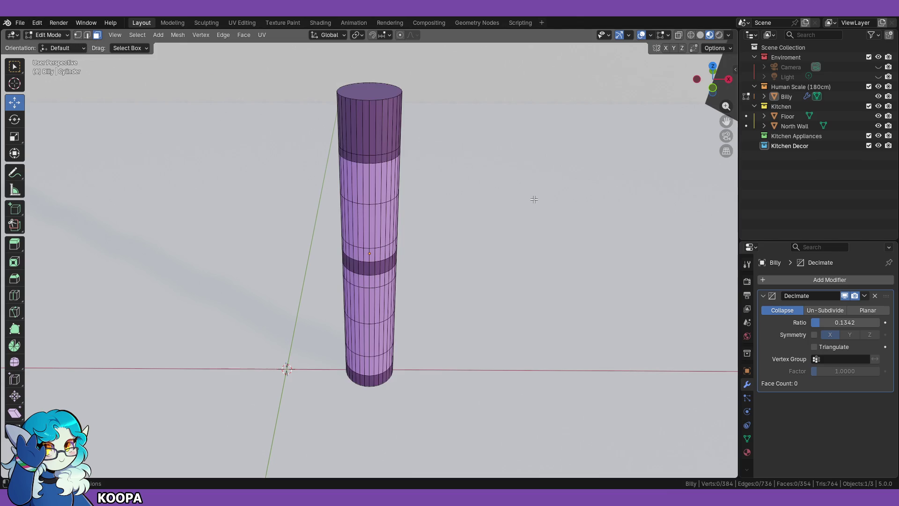
click(810, 312)
click(782, 310)
click(864, 296)
click(864, 296)
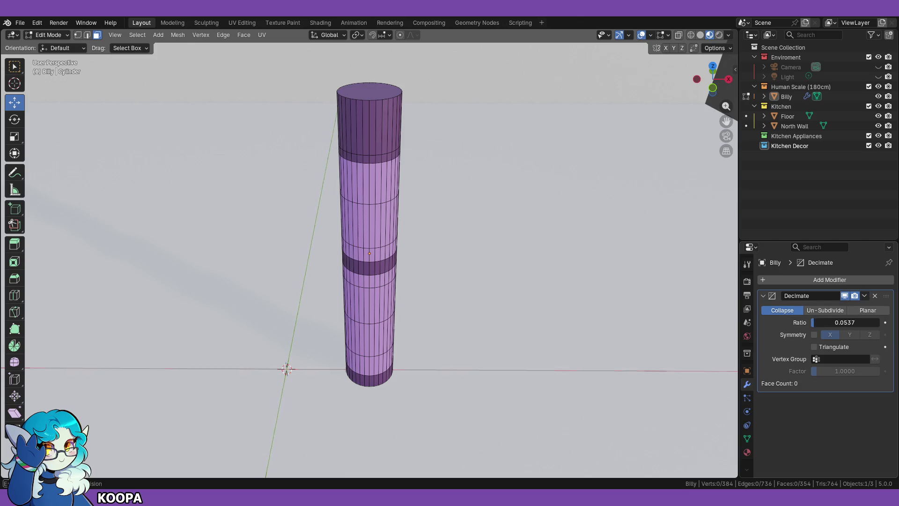
drag(819, 322, 880, 323)
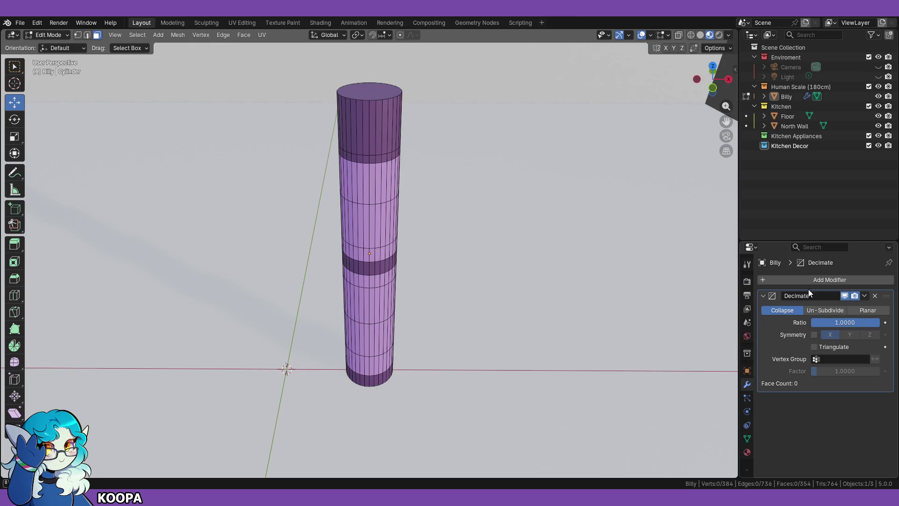
click(875, 296)
middle_drag(551, 245, 551, 233)
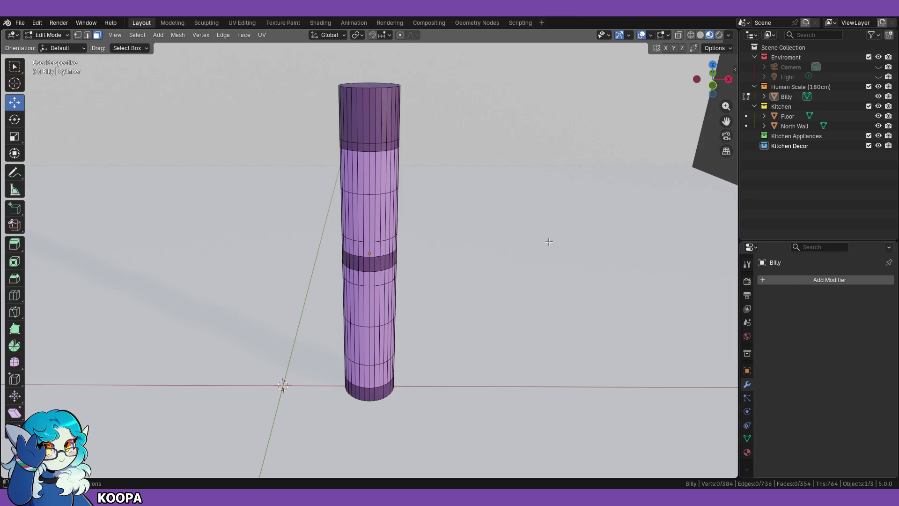
Step: Select all of the pole's mesh and orbit to look down on it from above
middle_drag(464, 194, 444, 221)
key(a)
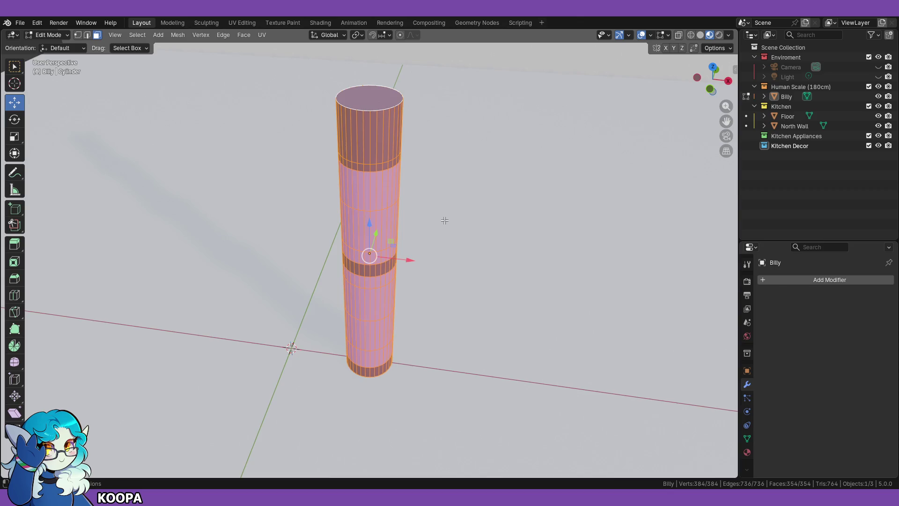
scroll(443, 213, up, 3)
scroll(431, 165, down, 3)
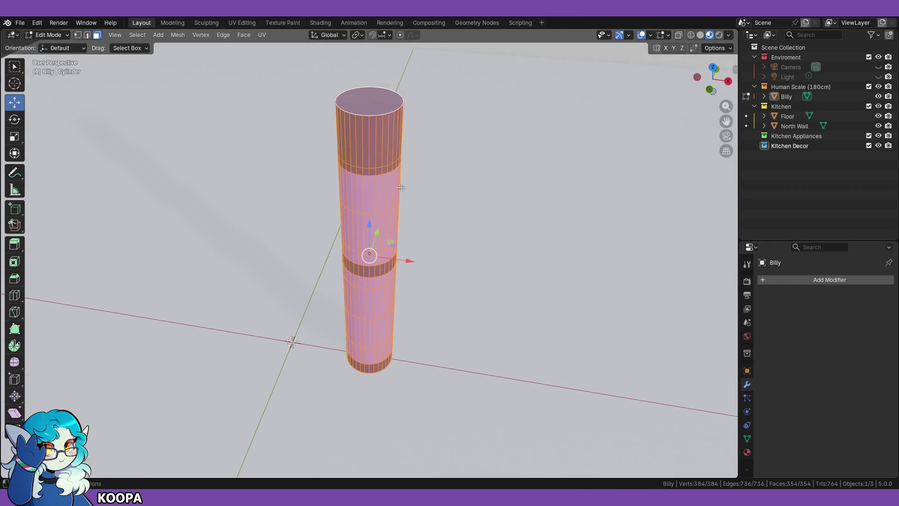
middle_drag(441, 265, 440, 248)
middle_drag(382, 116, 366, 155)
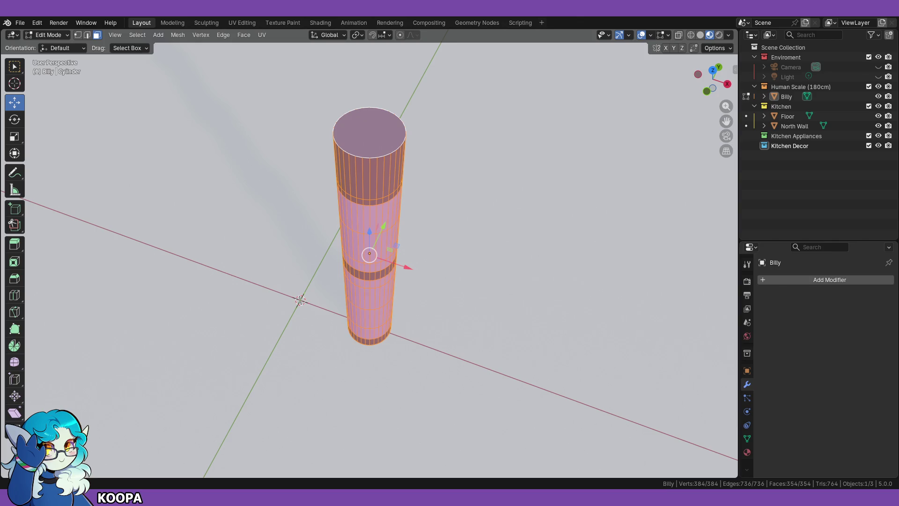
Step: Orbit to a side view with the wall, deselect the geometry, and show the interaction modes
mouse_move(515, 196)
middle_down()
mouse_move(536, 248)
mouse_move(412, 296)
mouse_move(422, 302)
middle_up()
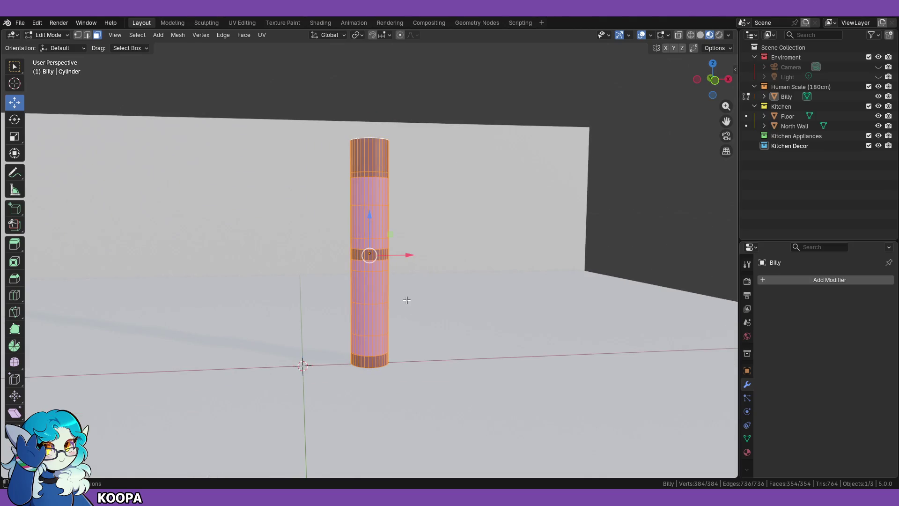
middle_drag(454, 302, 608, 233)
click(623, 219)
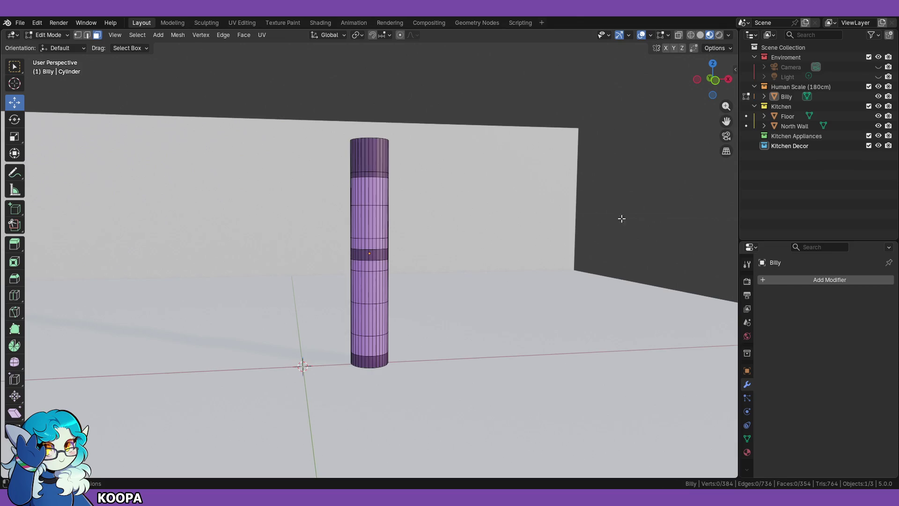
click(60, 34)
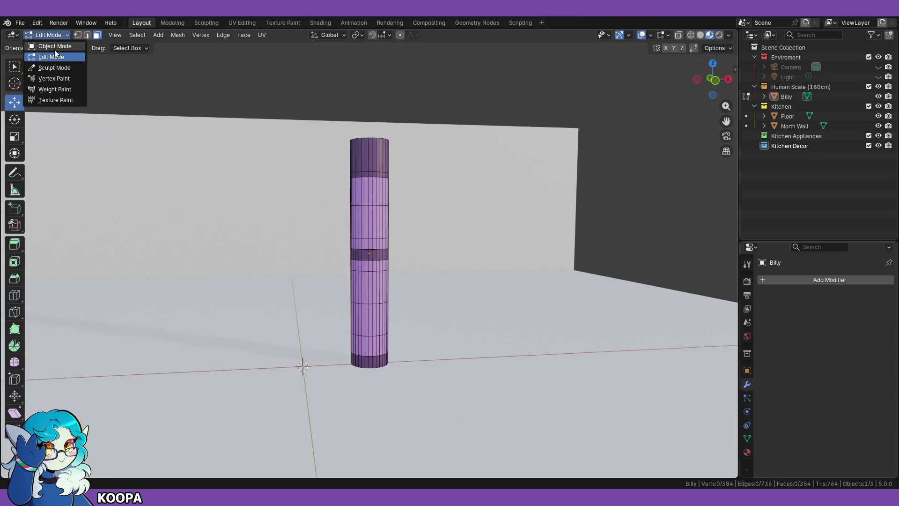
Step: Return to Object Mode, delete the isolated Billy cylinder, and bring up the Add > Mesh list
click(54, 46)
click(383, 290)
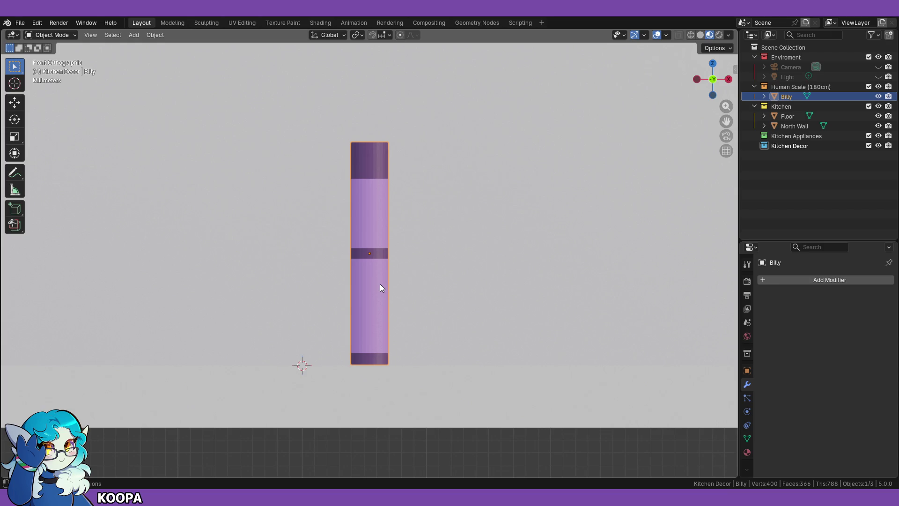
key(KP_Divide)
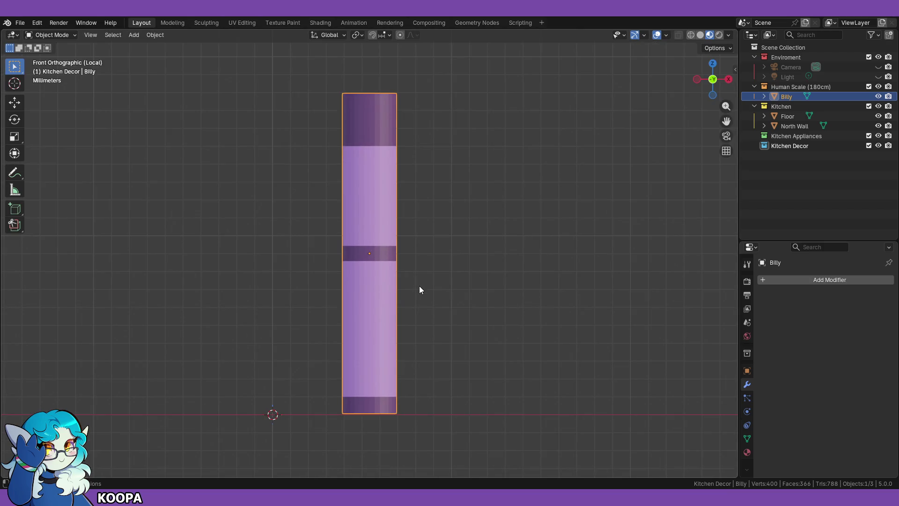
key(x)
click(414, 283)
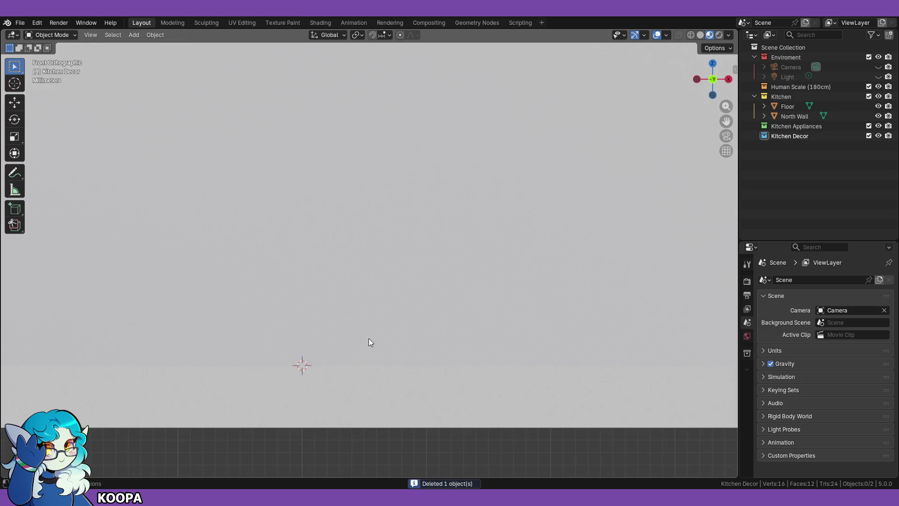
key(shift+a)
mouse_move(343, 298)
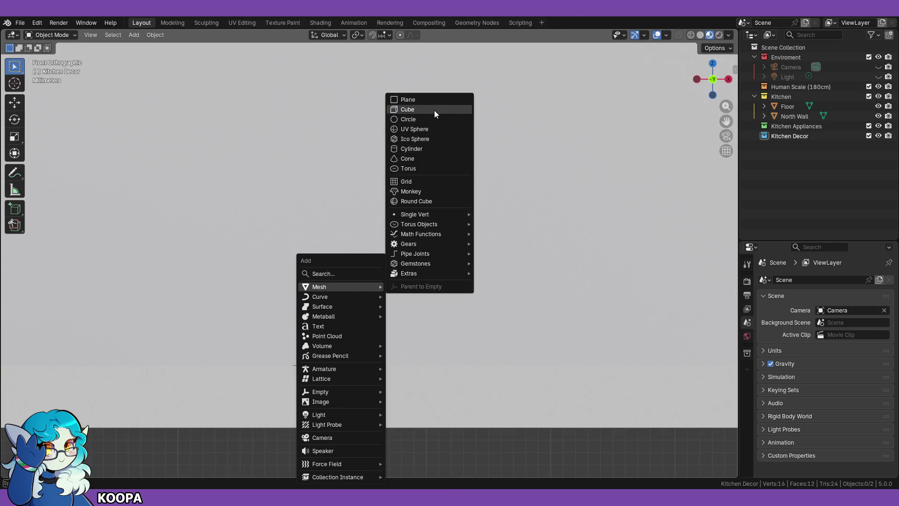
Step: Add a cylinder to Kitchen Decor and set its Vertices to 5
click(423, 147)
key(KP_Decimal)
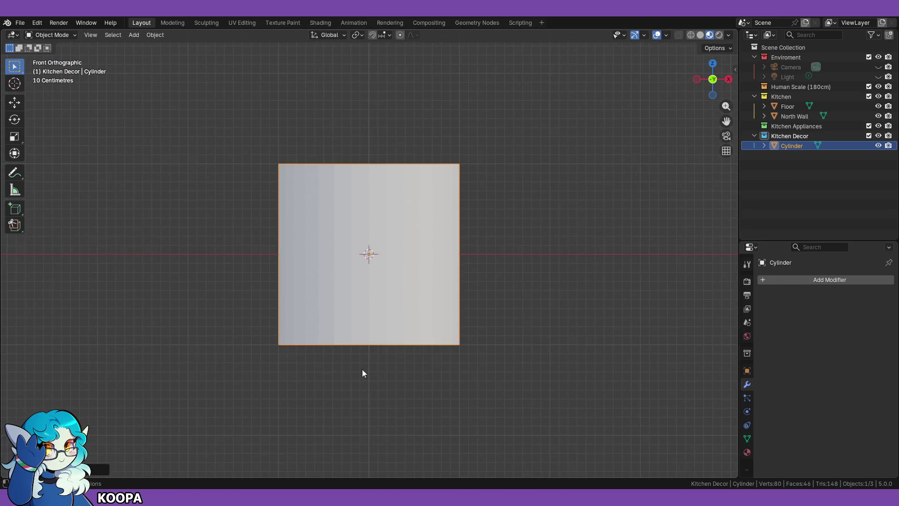
click(98, 469)
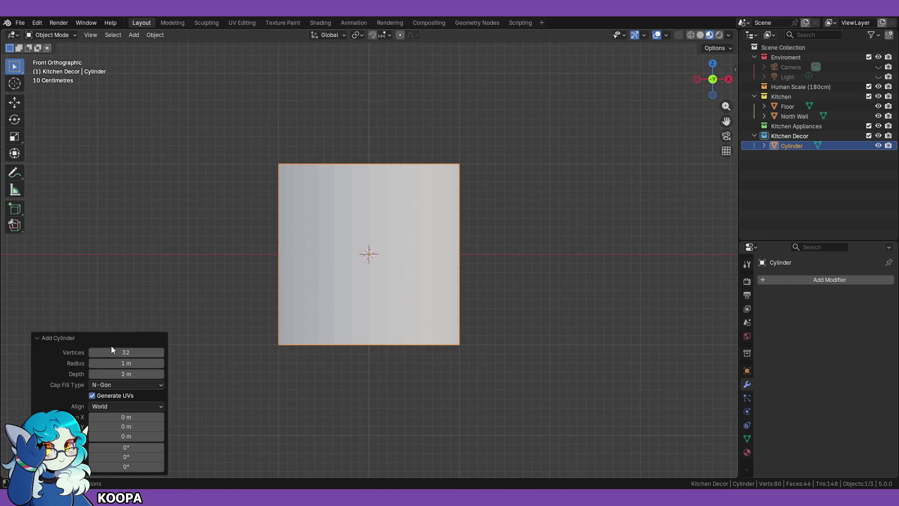
drag(125, 352, 98, 352)
mouse_move(371, 235)
middle_down()
mouse_move(471, 235)
mouse_move(467, 271)
middle_up()
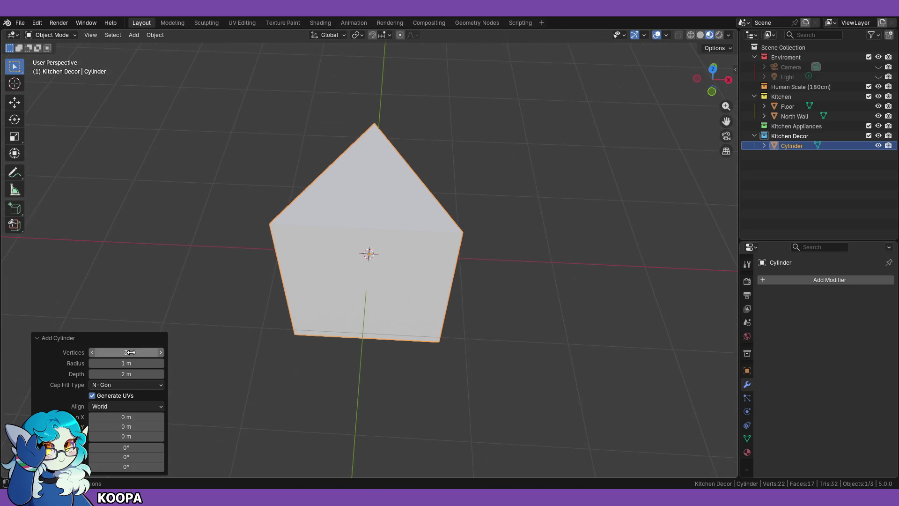
click(160, 354)
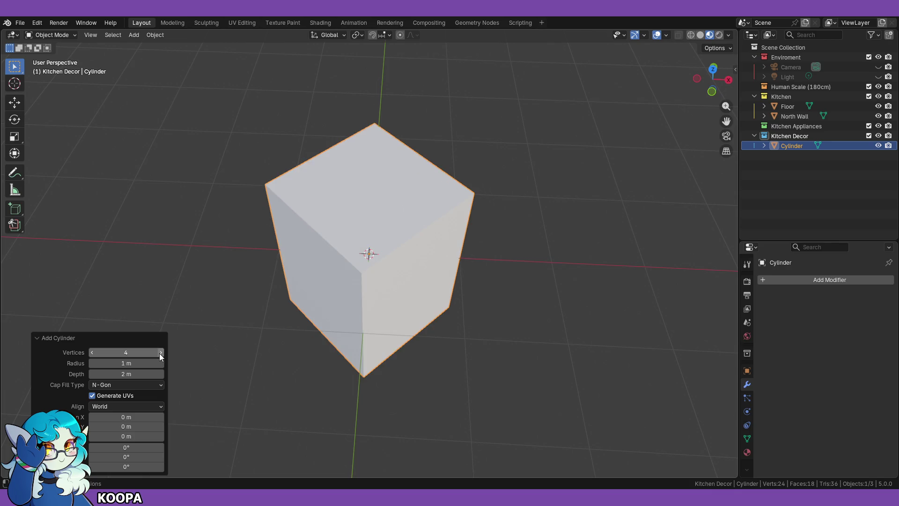
click(159, 353)
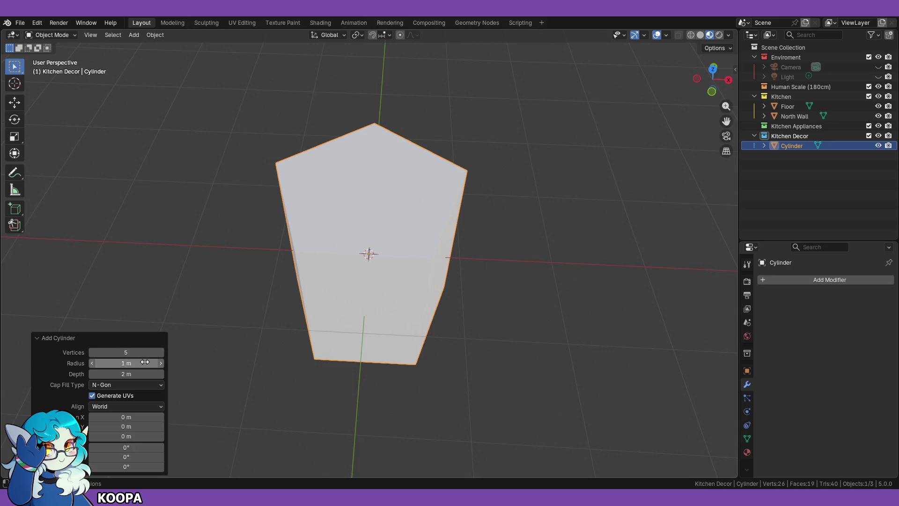
Step: Select everything and scale it down to 0.055 in front view
key(a)
key(KP_1)
key(s)
click(389, 264)
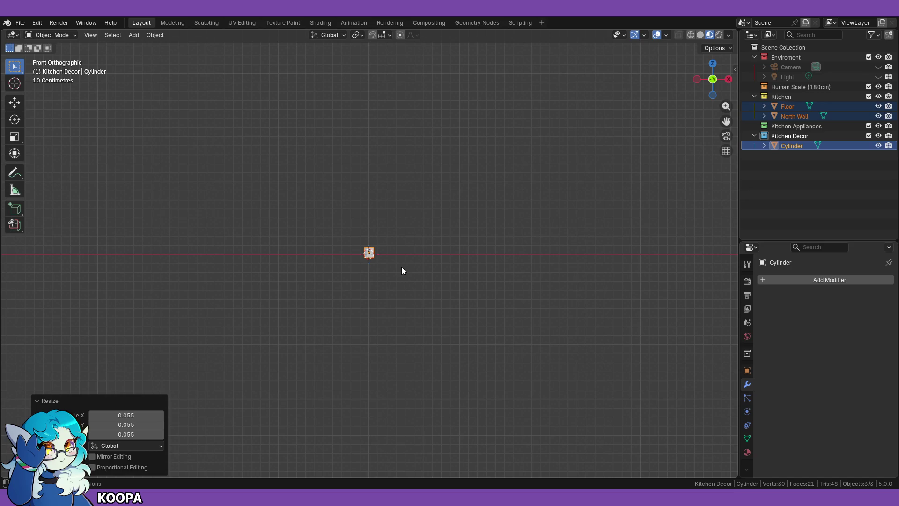
Step: Raise the cylinder 0.04 m, then shift it 0.05 m right along X
key(KP_Decimal)
scroll(420, 271, down, 6)
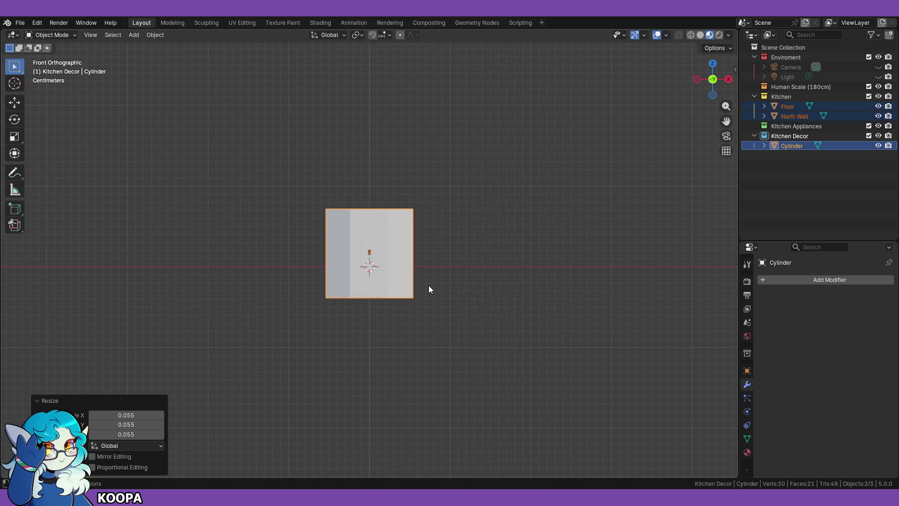
key(g)
click(430, 255)
key(g)
key(z)
key(x)
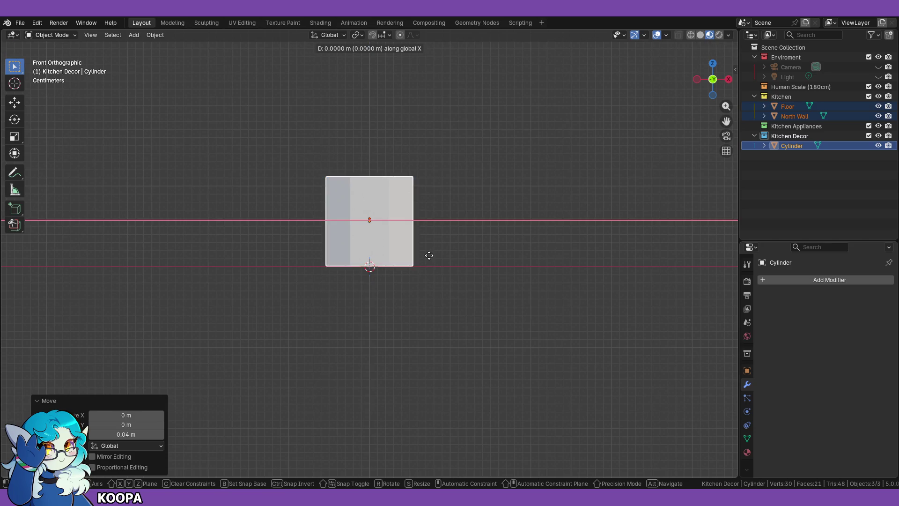
click(468, 261)
Step: Scale the cylinder to 0.141 and lower it about 0.048 m along Z
middle_drag(601, 227, 593, 268)
key(s)
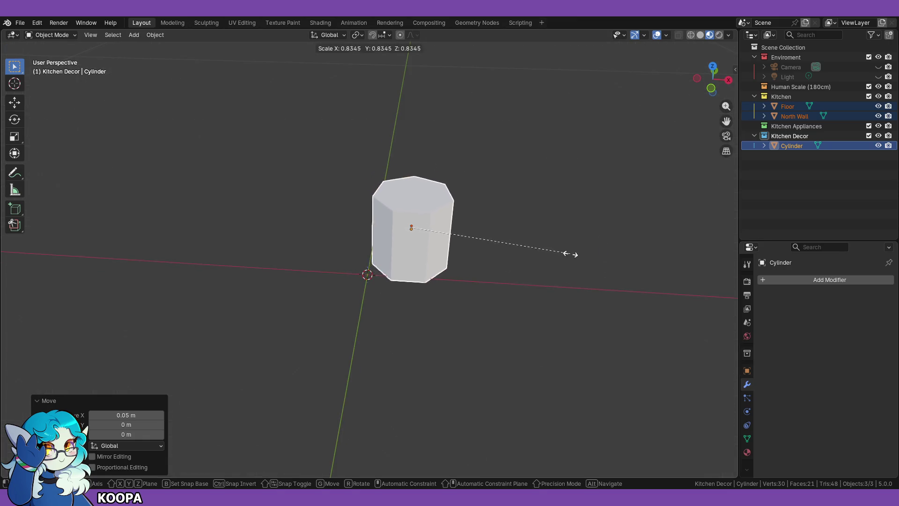
click(443, 225)
key(KP_1)
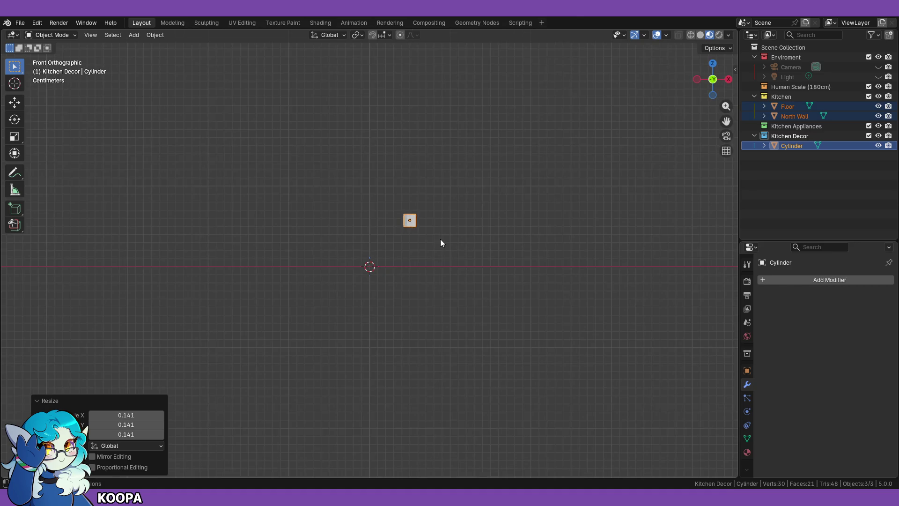
key(g)
key(z)
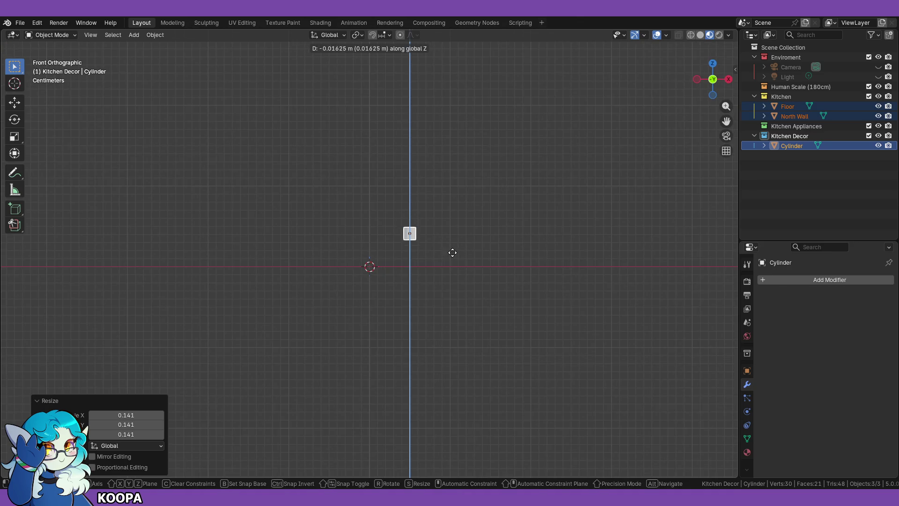
click(441, 278)
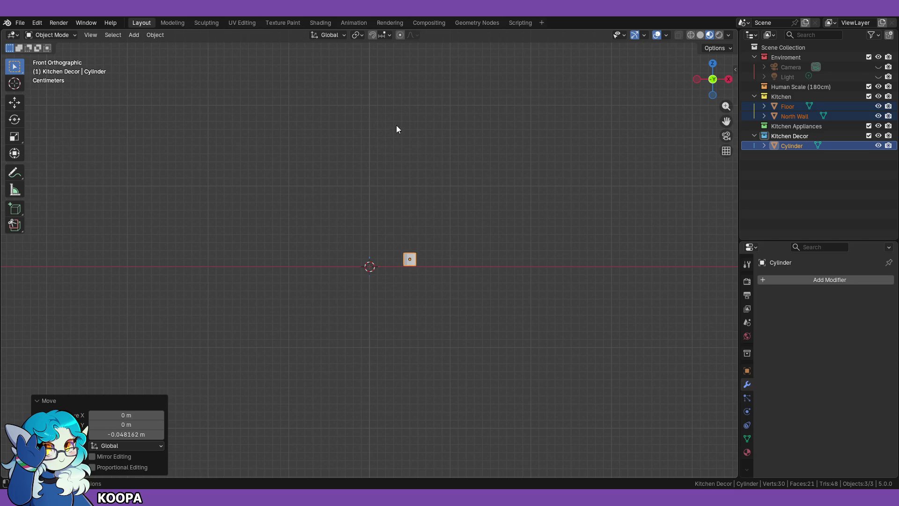
Step: In Edit Mode and front view, move the cylinder mesh about 0.001 m lower along Z
click(68, 37)
click(58, 57)
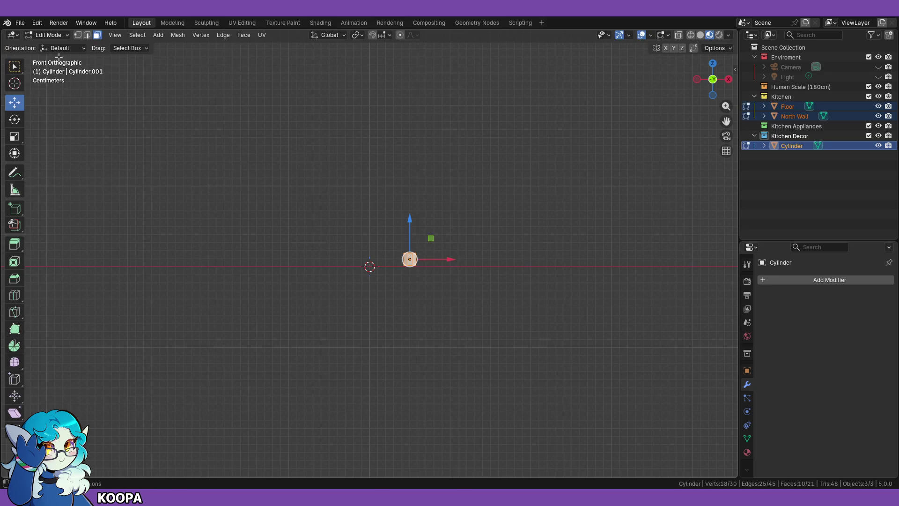
middle_drag(500, 231, 506, 303)
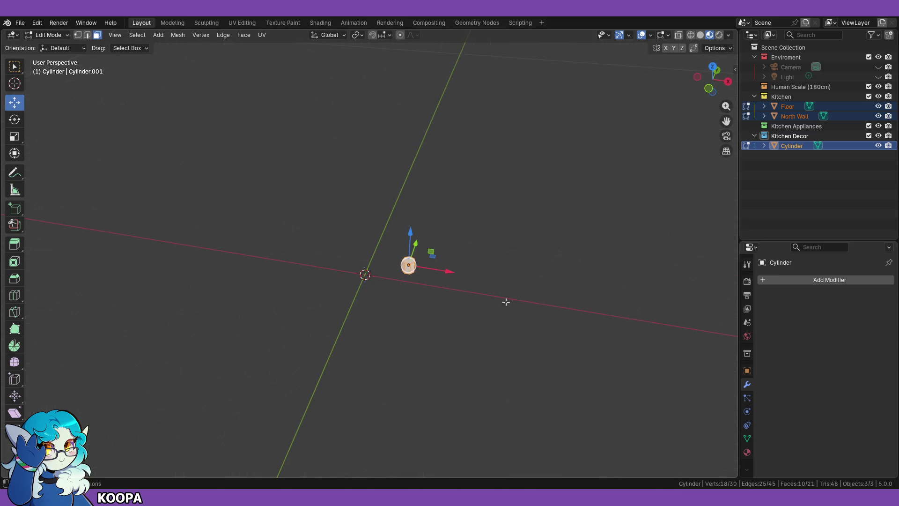
key(KP_1)
key(KP_Decimal)
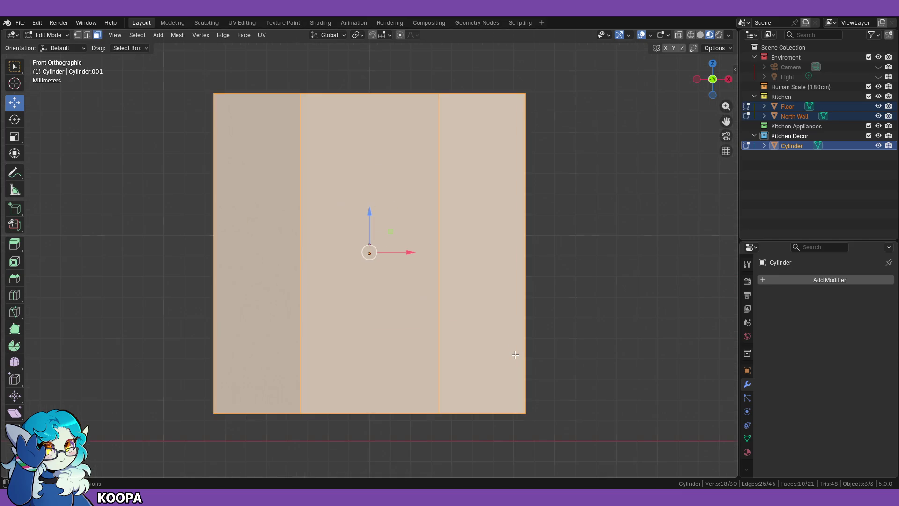
middle_drag(639, 276, 581, 326)
scroll(581, 326, down, 4)
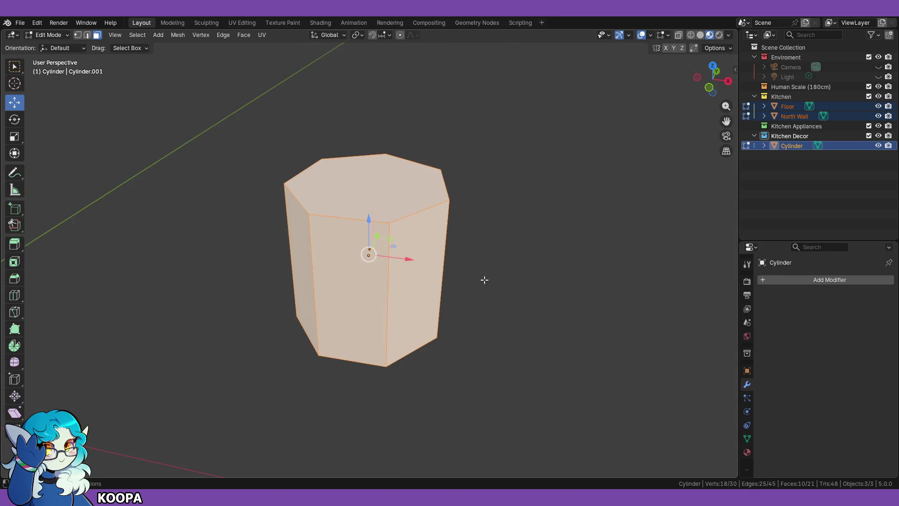
key(KP_1)
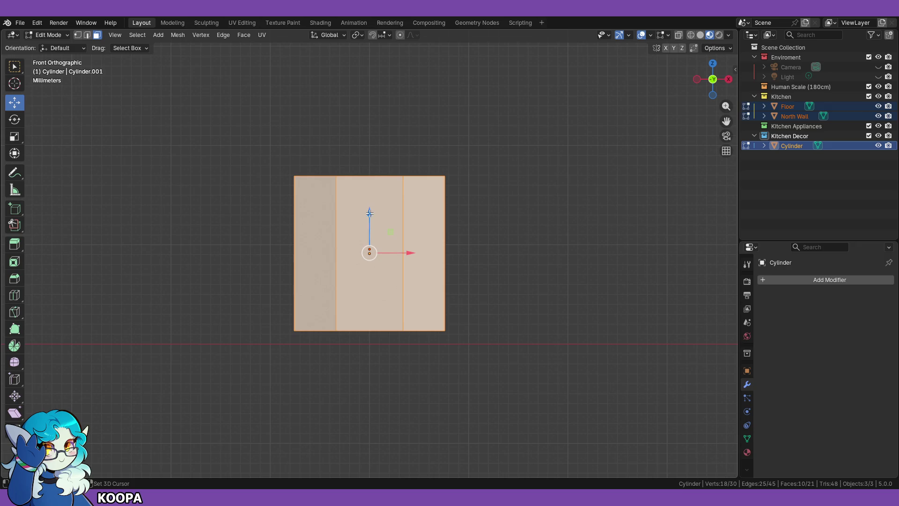
mouse_move(369, 214)
mouse_down()
mouse_move(370, 183)
mouse_move(370, 226)
mouse_up()
middle_drag(579, 267, 291, 174)
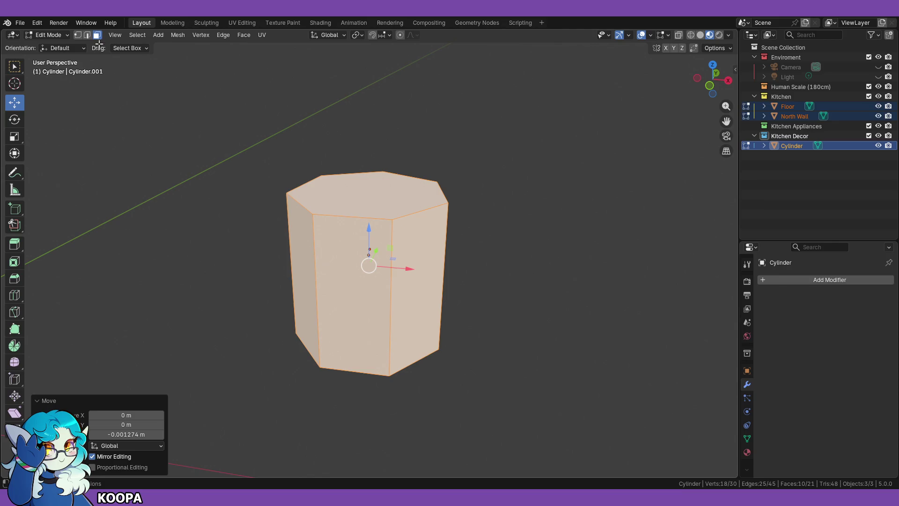
click(65, 35)
Step: Re-enter Edit Mode with Face Select and select the cylinder's top face
click(42, 45)
click(63, 36)
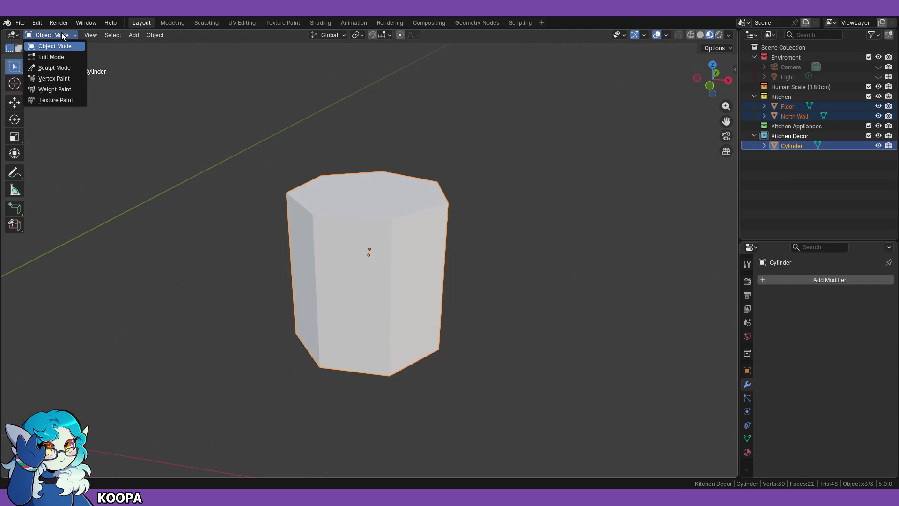
click(51, 57)
click(97, 36)
click(370, 201)
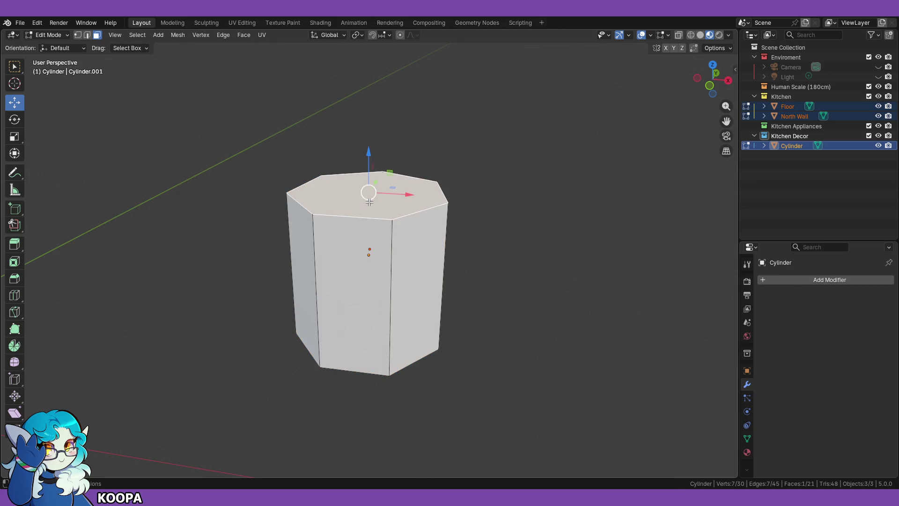
key(KP_1)
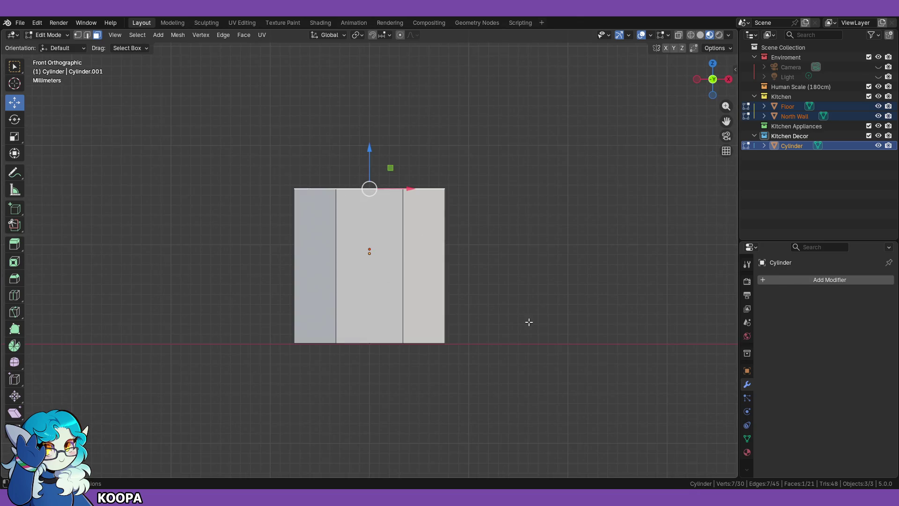
scroll(529, 321, down, 2)
scroll(524, 316, down, 9)
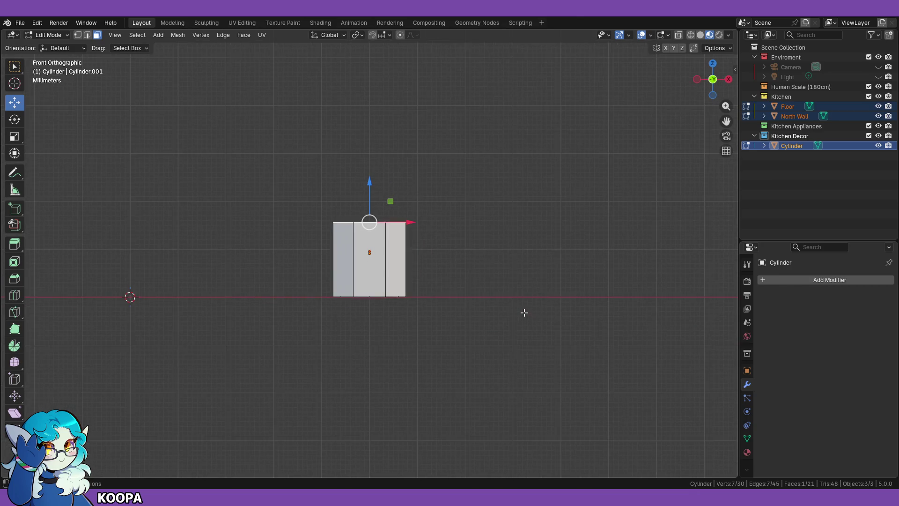
scroll(482, 313, up, 6)
scroll(476, 317, down, 13)
scroll(477, 320, up, 8)
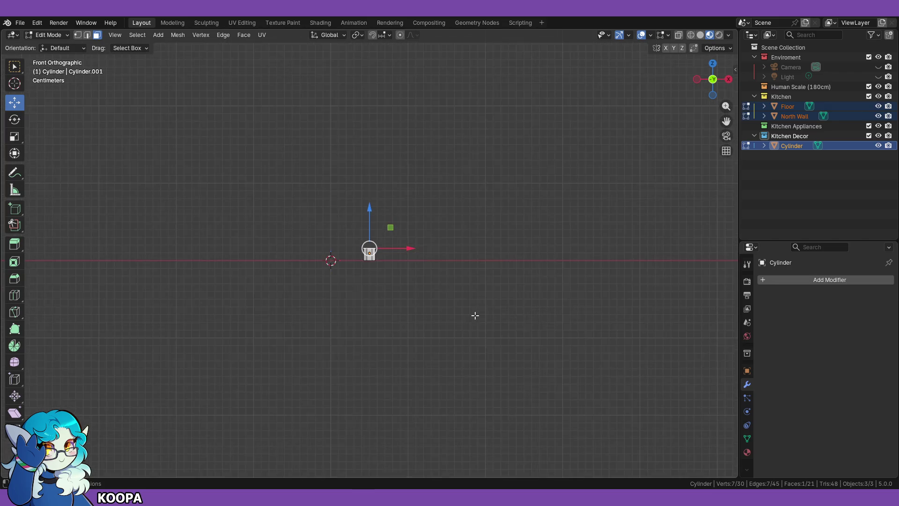
middle_drag(478, 293, 475, 316)
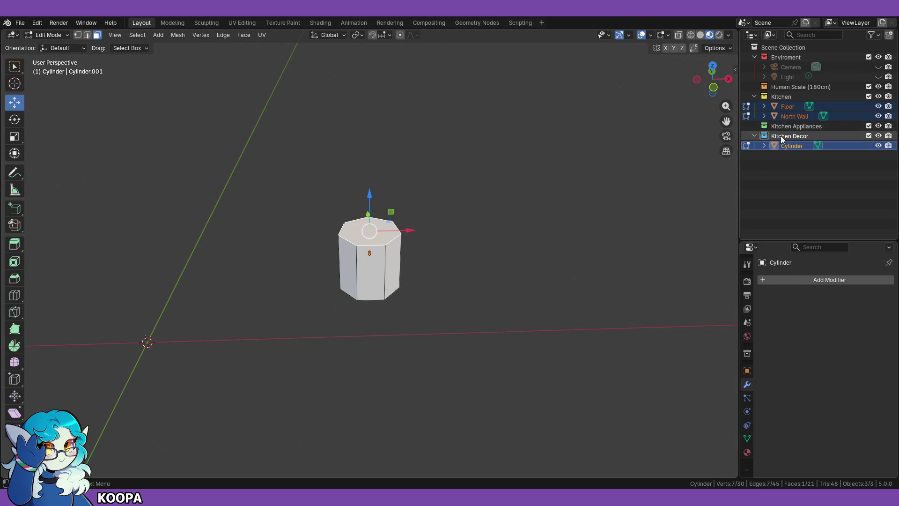
Step: Select Floor, switch to Object Mode, deselect all, then select the cylinder in the viewport
click(786, 107)
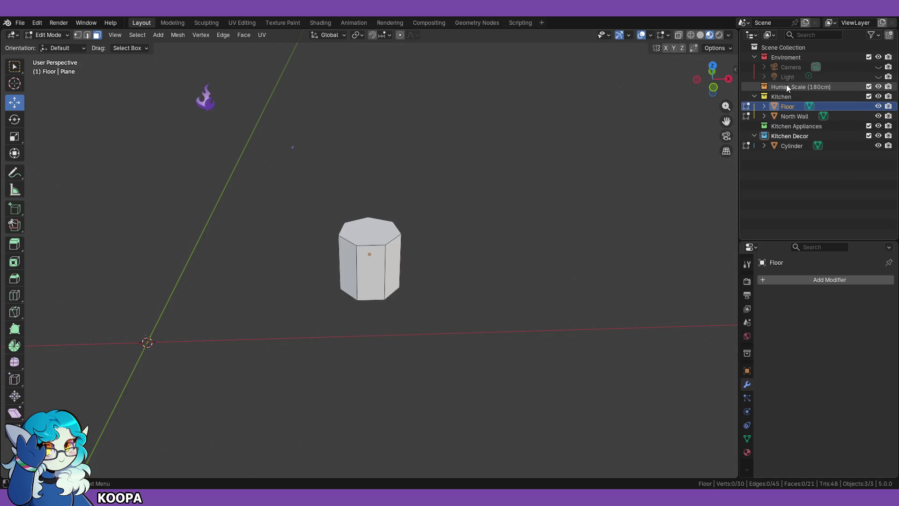
mouse_move(586, 200)
middle_down()
mouse_move(487, 317)
mouse_move(361, 357)
mouse_move(195, 285)
mouse_move(251, 289)
mouse_move(286, 315)
mouse_move(367, 331)
mouse_move(327, 304)
middle_up()
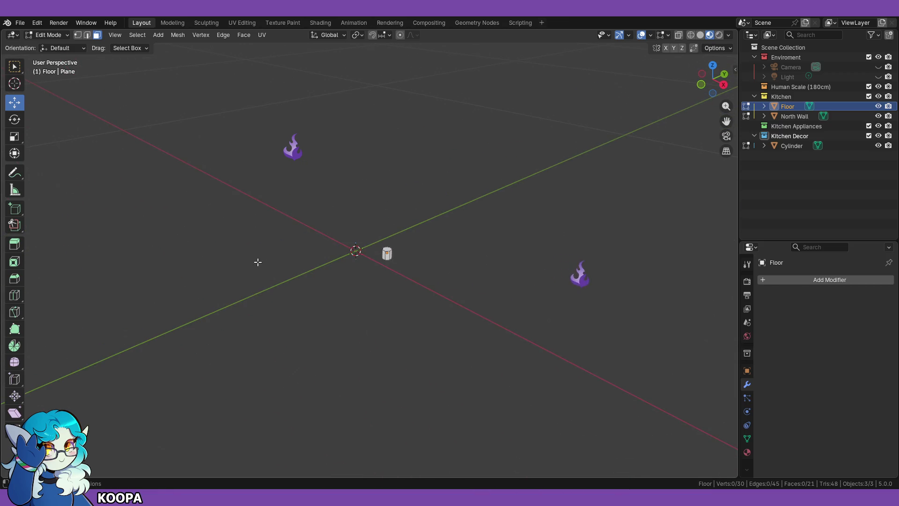
click(49, 35)
click(61, 46)
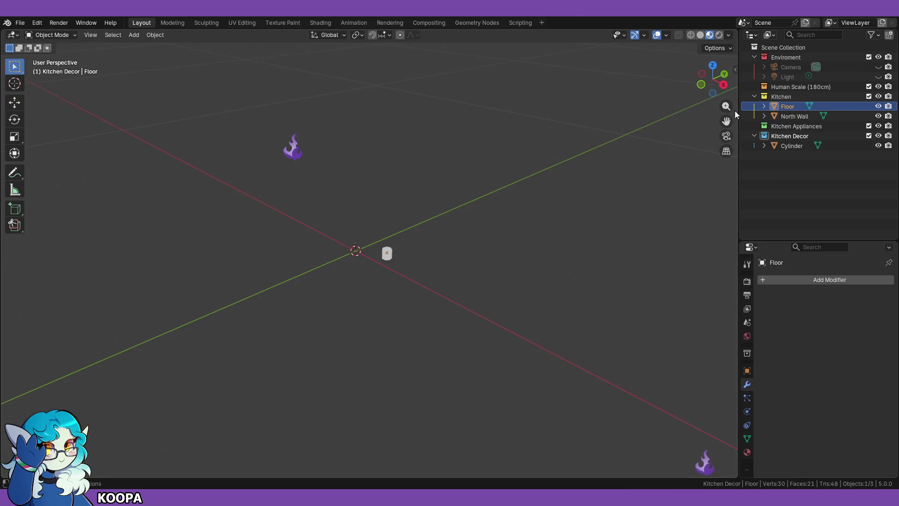
click(480, 341)
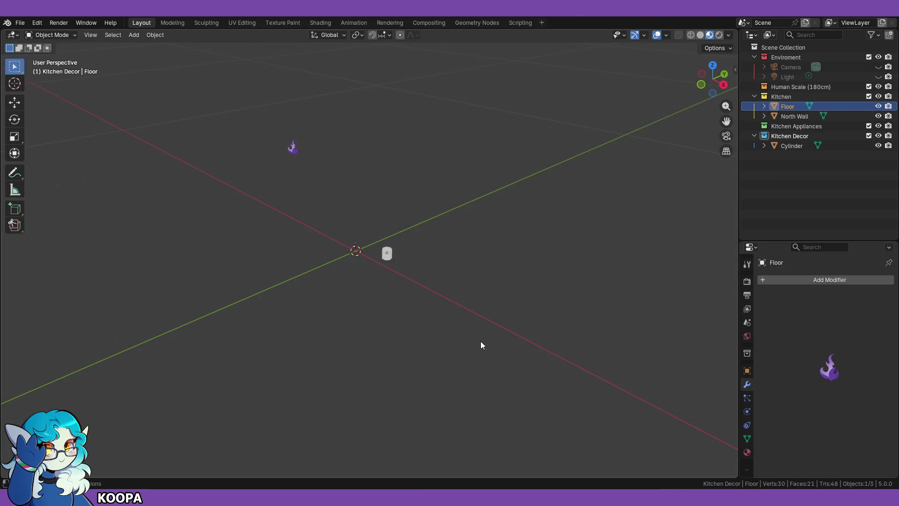
scroll(420, 340, up, 7)
scroll(407, 327, down, 5)
mouse_move(406, 327)
middle_down()
mouse_move(386, 325)
mouse_move(513, 342)
mouse_move(519, 355)
middle_up()
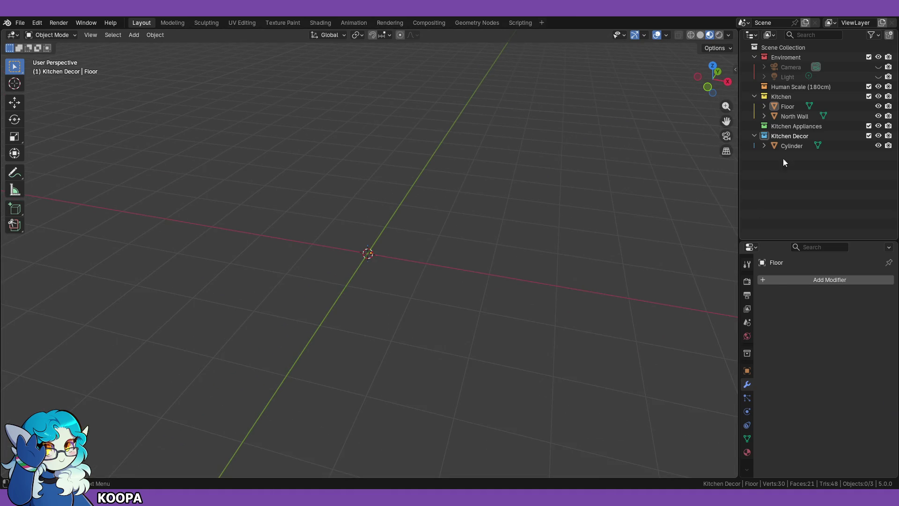
scroll(403, 286, up, 2)
scroll(396, 299, up, 4)
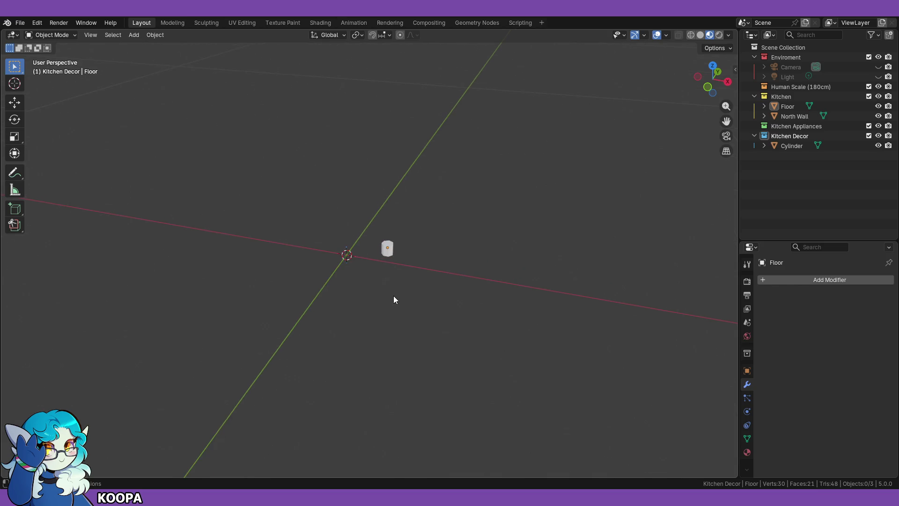
click(400, 252)
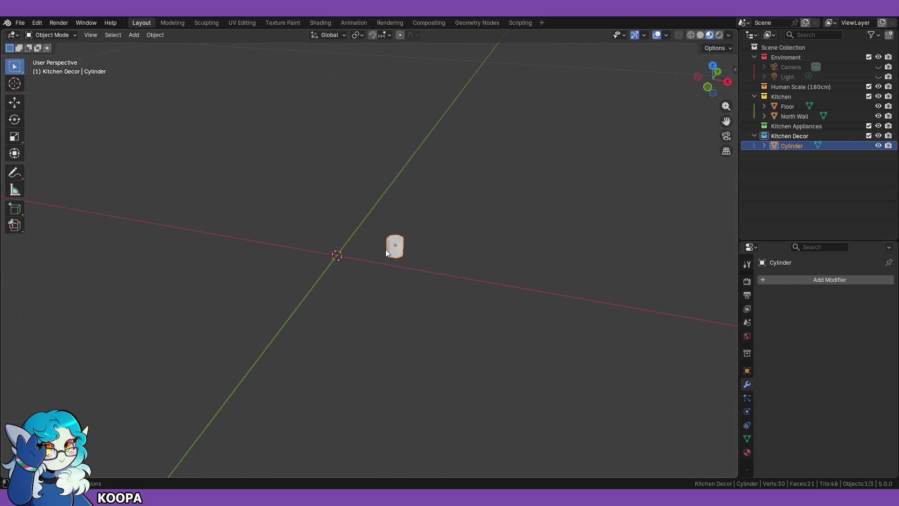
Step: Toggle the camera view and frame the selected cylinder
key(KP_0)
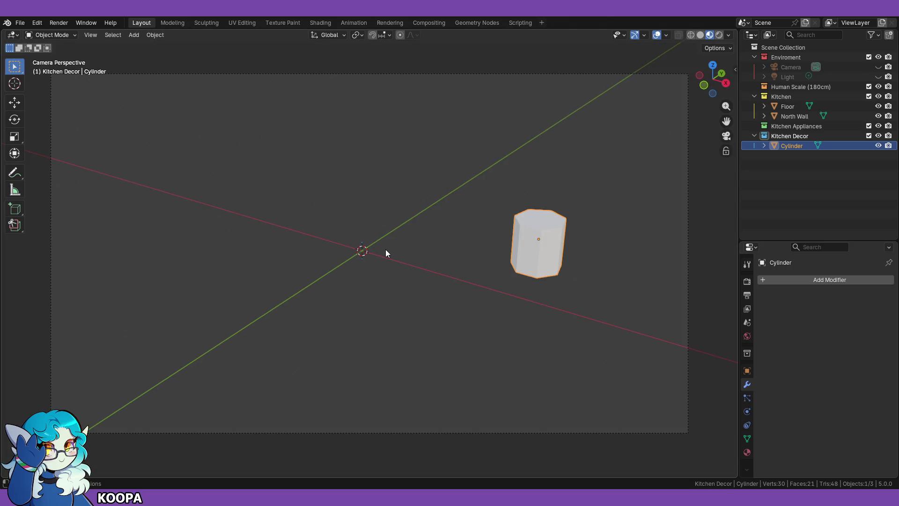
key(KP_0)
key(KP_Decimal)
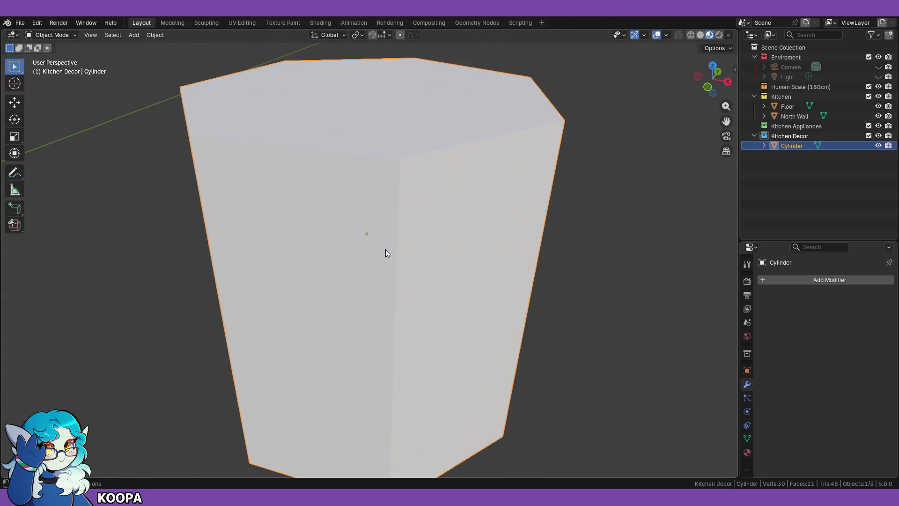
Step: Isolate the Floor in local view, look through the camera, then exit local view
click(789, 107)
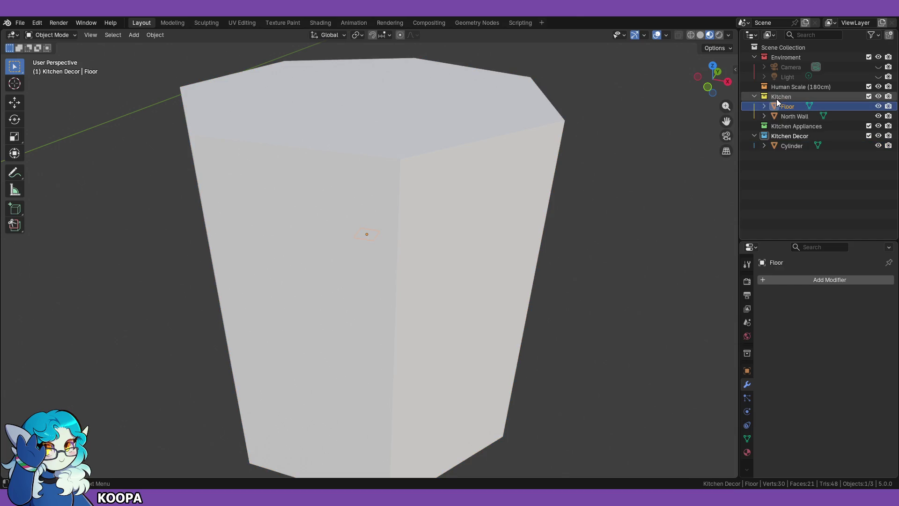
scroll(525, 253, down, 5)
key(KP_Divide)
scroll(385, 270, down, 1)
mouse_move(378, 280)
middle_down()
mouse_move(320, 261)
mouse_move(269, 257)
mouse_move(292, 263)
mouse_move(296, 286)
mouse_move(288, 248)
mouse_move(306, 268)
mouse_move(281, 259)
mouse_move(300, 275)
middle_up()
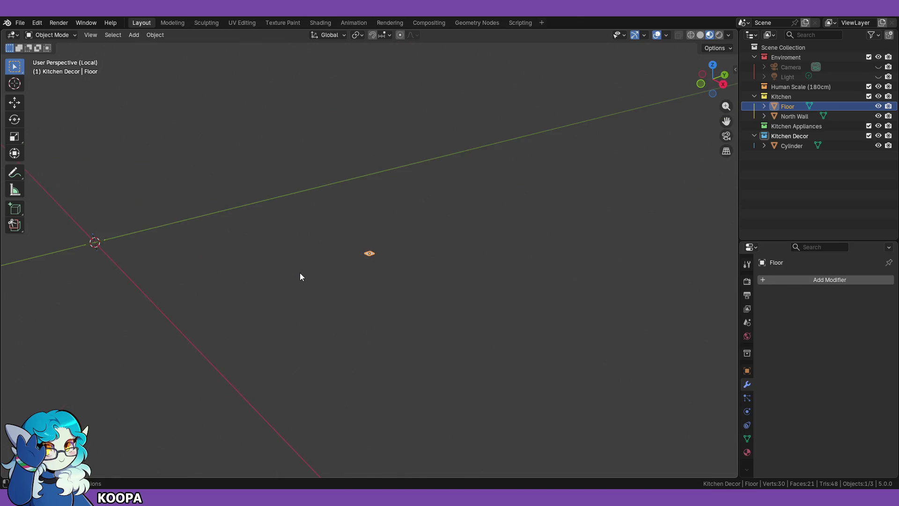
click(725, 136)
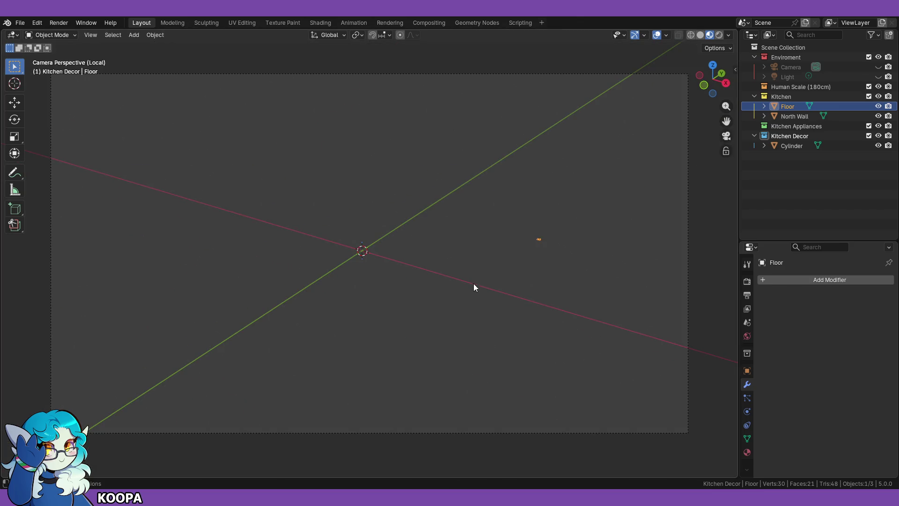
key(KP_Divide)
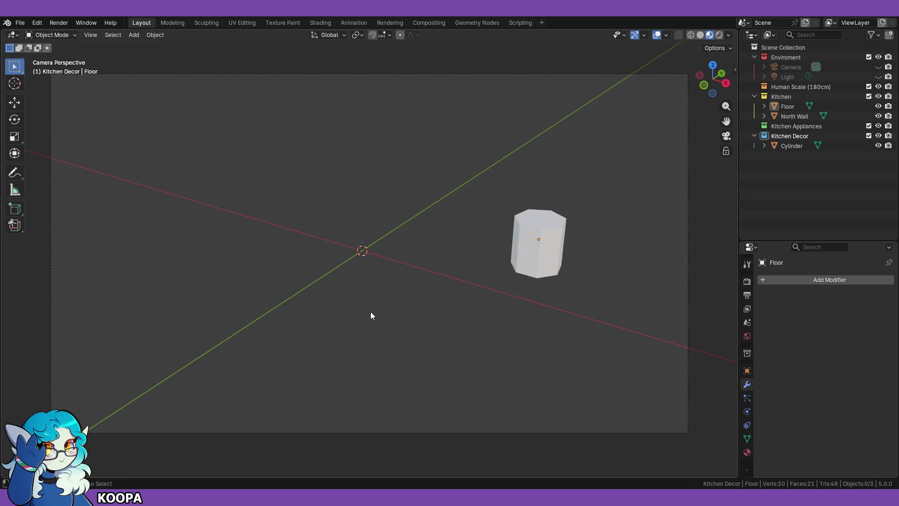
Step: Undo the cylinder edits back to before it existed, then redo one step
key(a)
key(Tab)
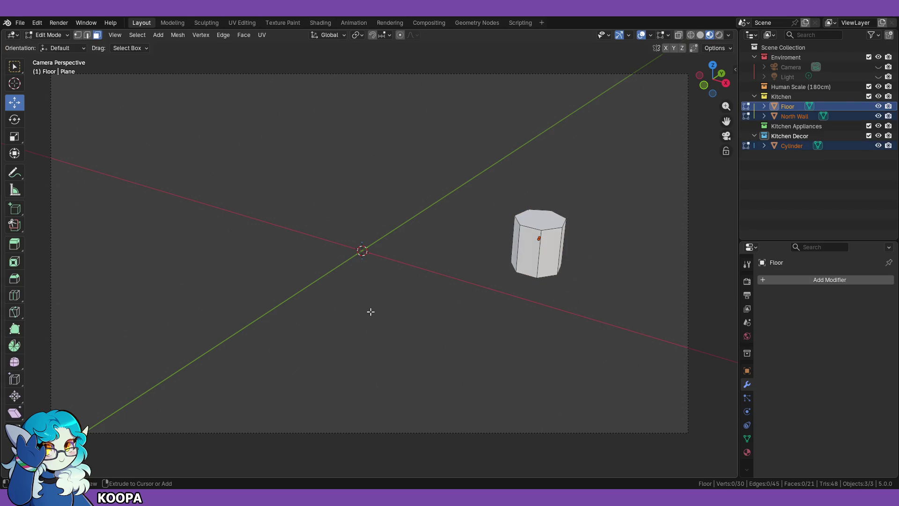
key(ctrl+z)
key(ctrl+z)
key(ctrl+z)
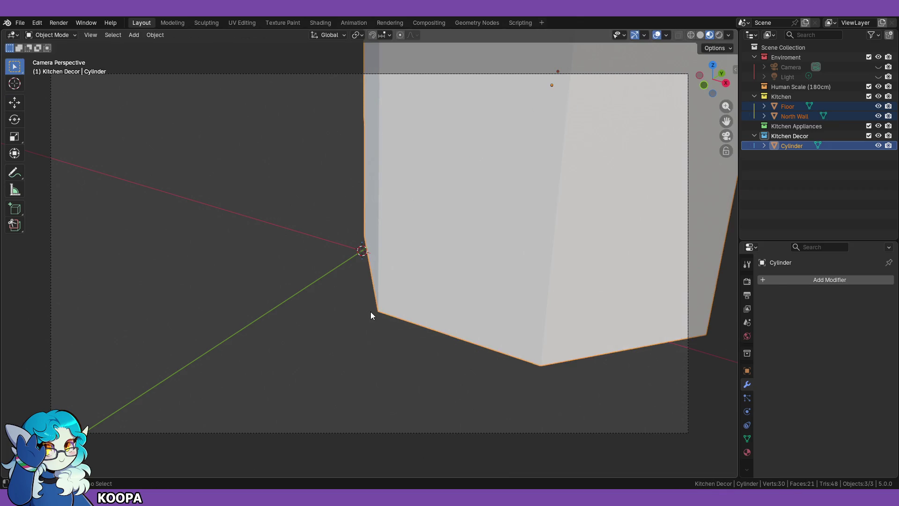
key(ctrl+z)
key(ctrl+z)
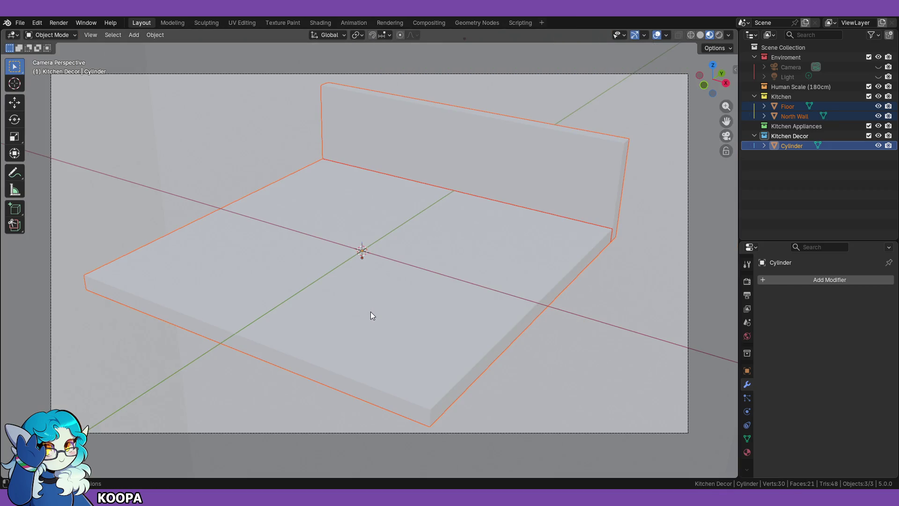
key(ctrl+z)
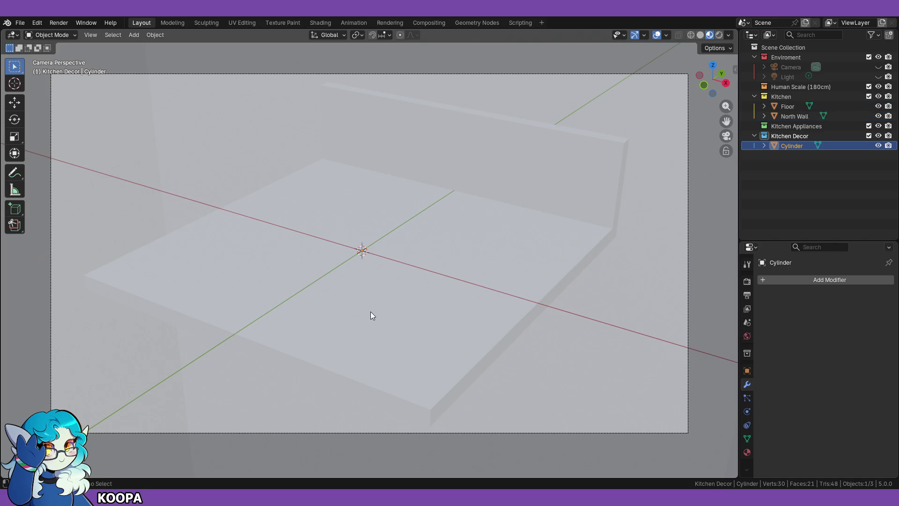
key(ctrl+z)
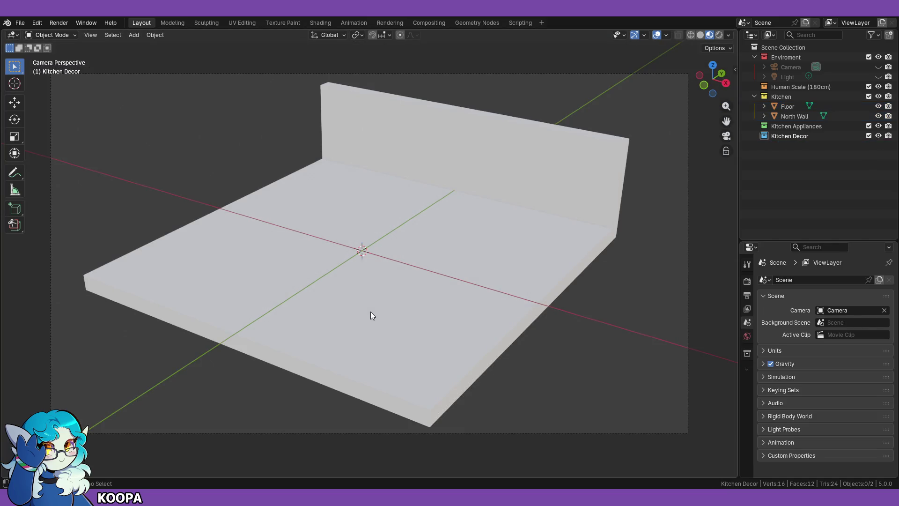
key(ctrl+shift+z)
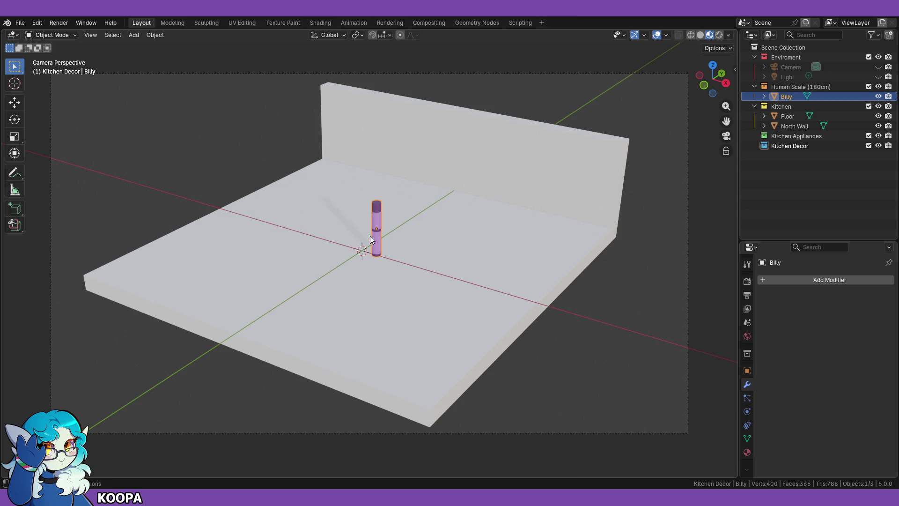
Step: Leave camera view, centre the Billy figure from the front, and delete it
click(726, 135)
scroll(282, 259, up, 4)
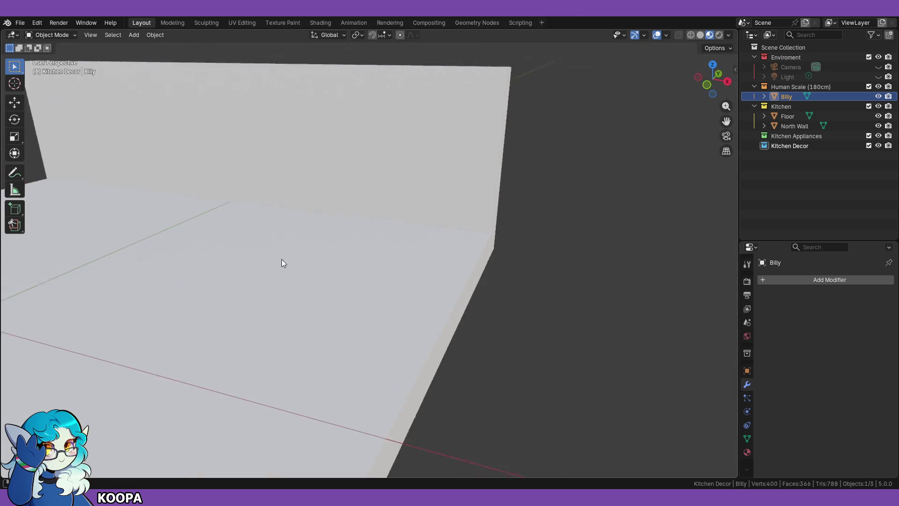
key(KP_1)
mouse_move(191, 240)
shift+middle_down()
mouse_move(265, 280)
mouse_move(577, 284)
mouse_move(469, 307)
mouse_move(465, 379)
mouse_move(449, 299)
mouse_move(439, 293)
mouse_move(396, 308)
shift+middle_up()
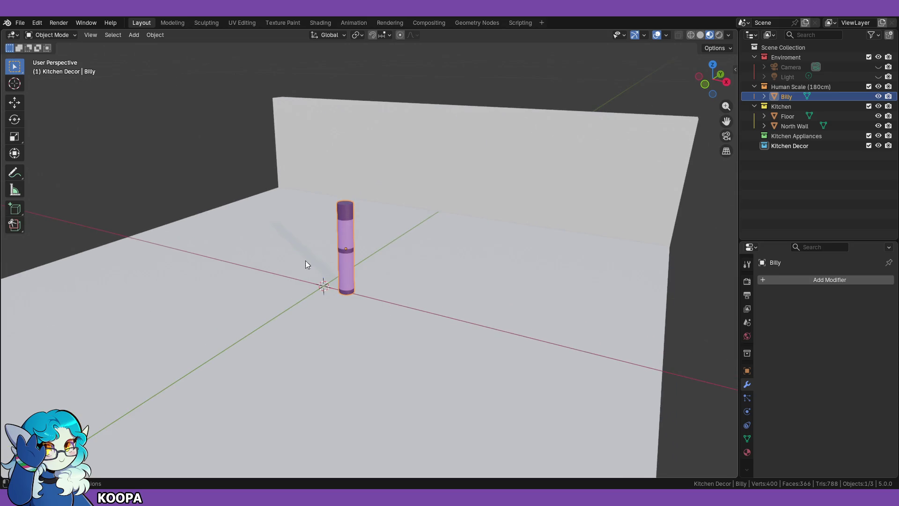
middle_drag(350, 225, 354, 230)
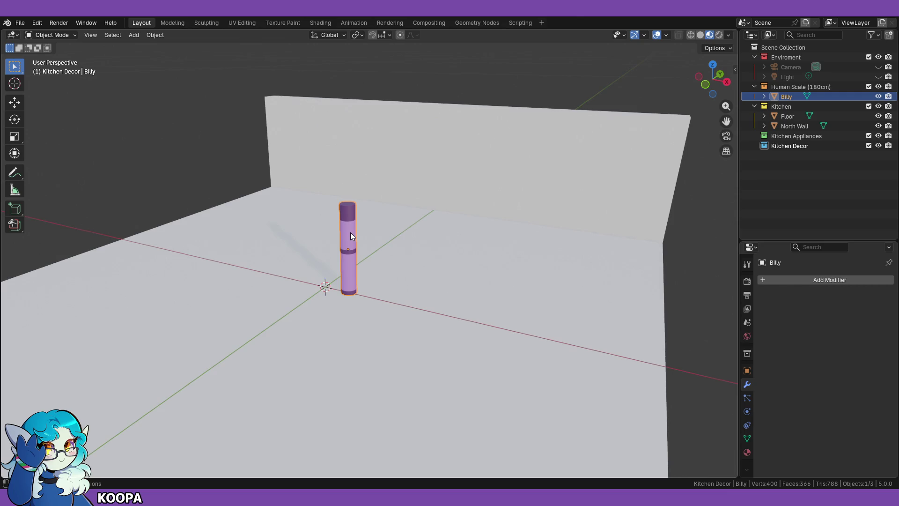
key(x)
click(350, 231)
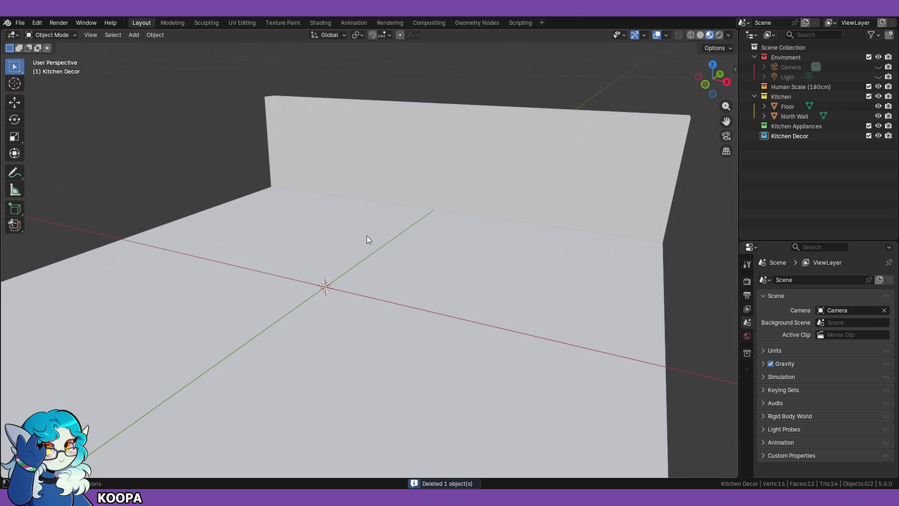
Step: Add a seven-sided cylinder to Kitchen Decor and frame it in view
key(shift+a)
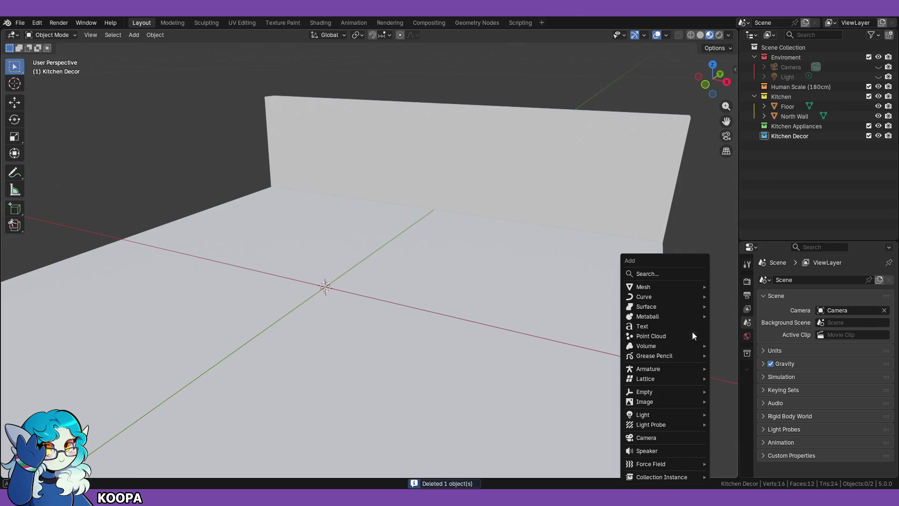
mouse_move(660, 286)
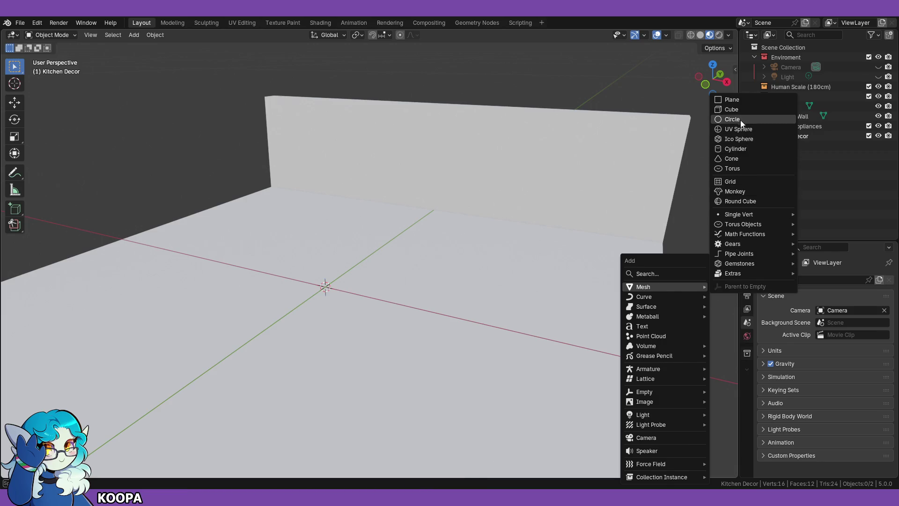
click(735, 149)
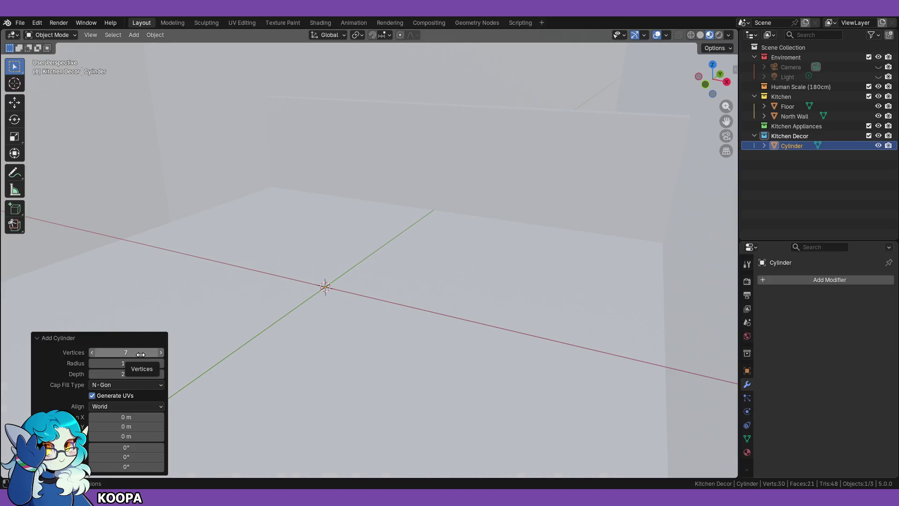
key(KP_Decimal)
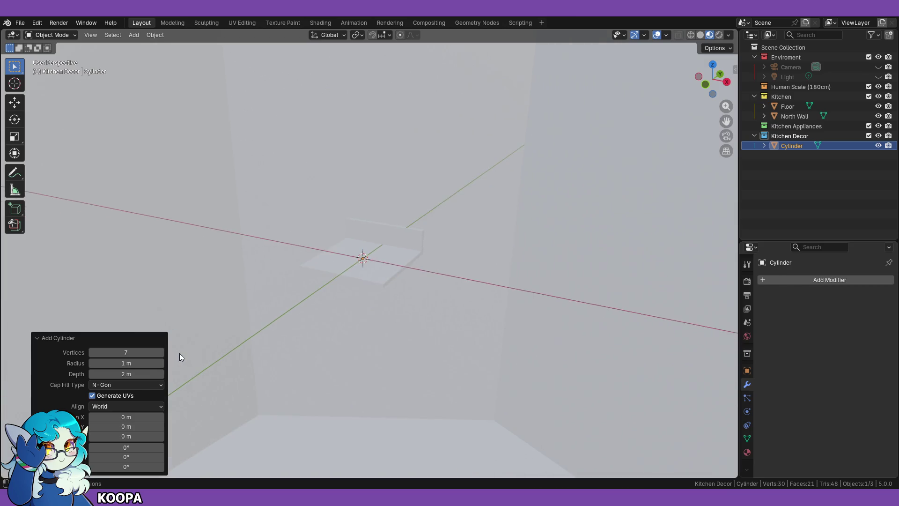
scroll(201, 390, down, 6)
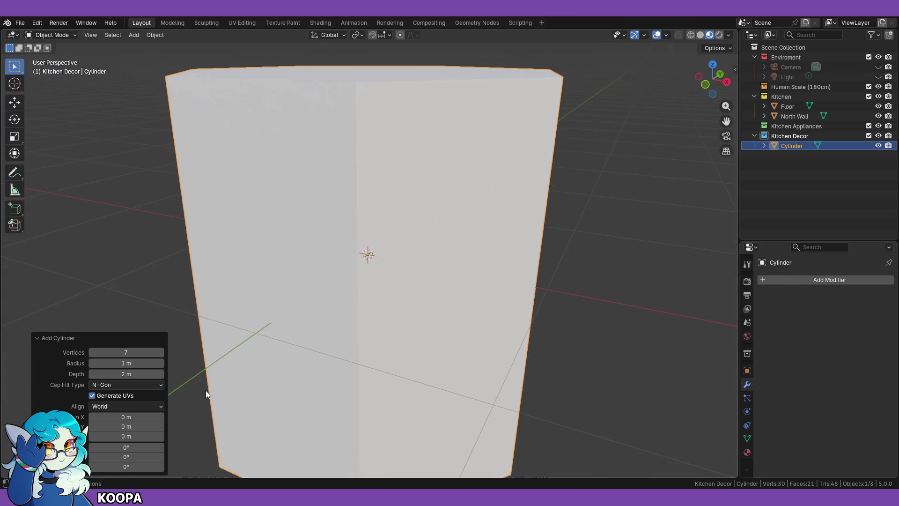
Step: Shrink the new cylinder and switch to the front view
key(s)
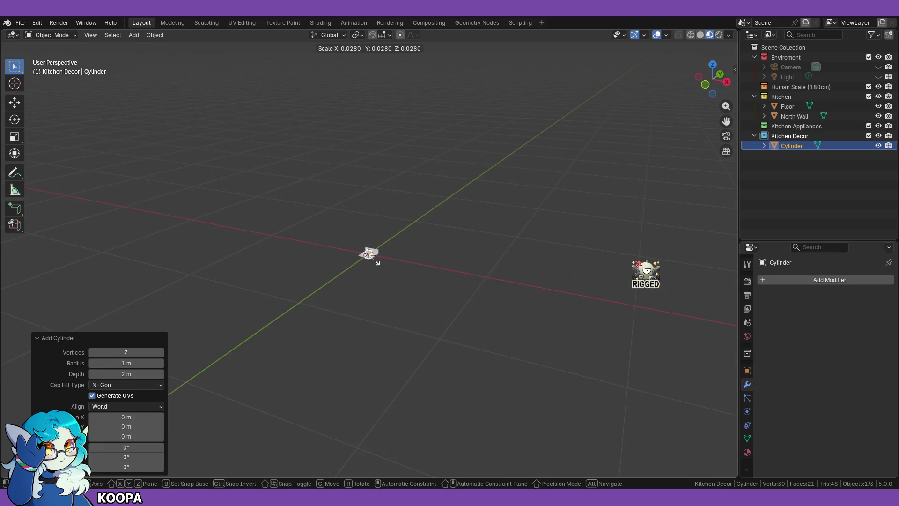
click(374, 340)
scroll(373, 342, up, 5)
key(KP_1)
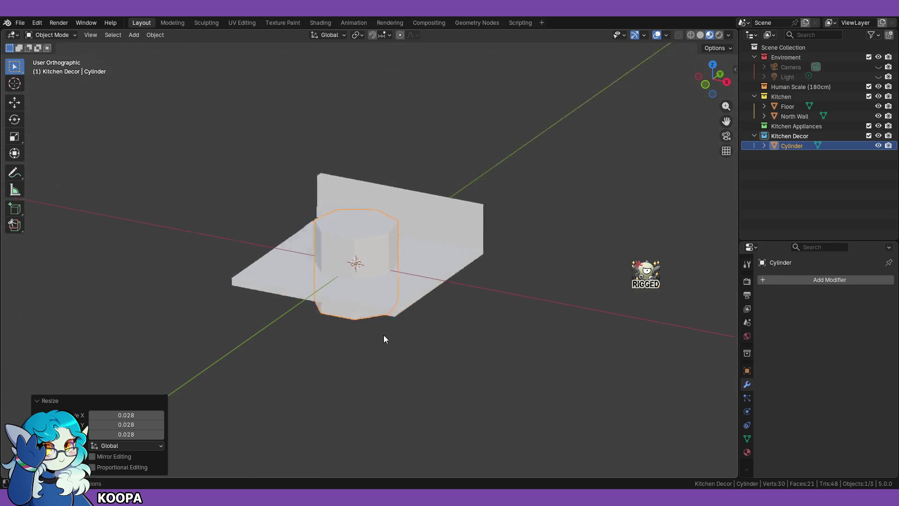
scroll(427, 328, up, 4)
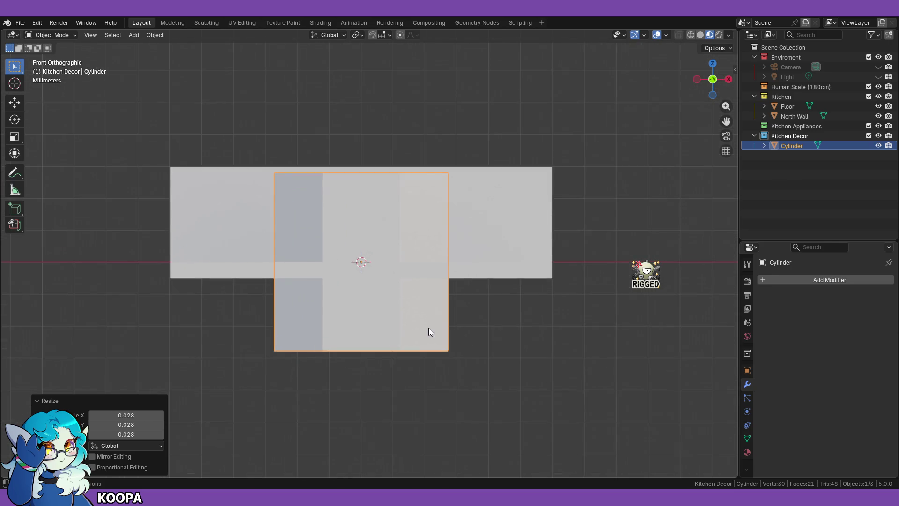
Step: Scale the cylinder smaller again and isolate it in Local view
key(s)
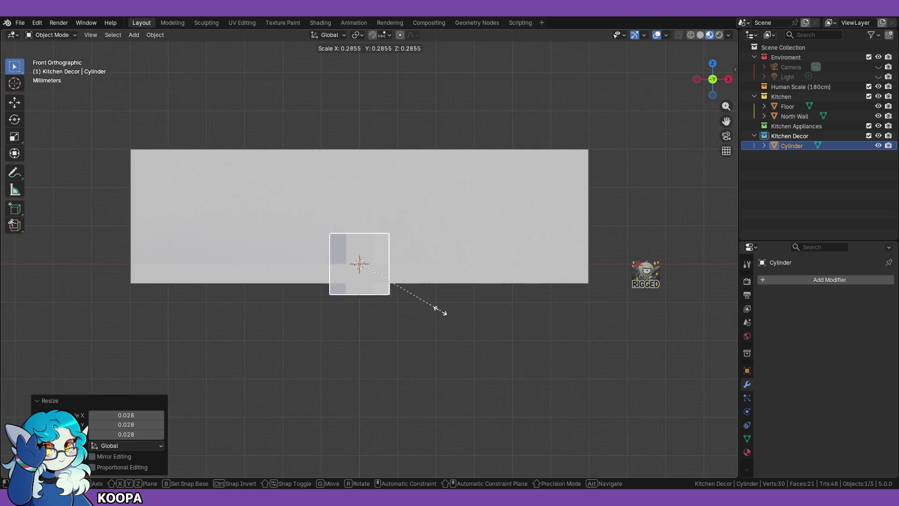
click(410, 296)
scroll(418, 317, up, 2)
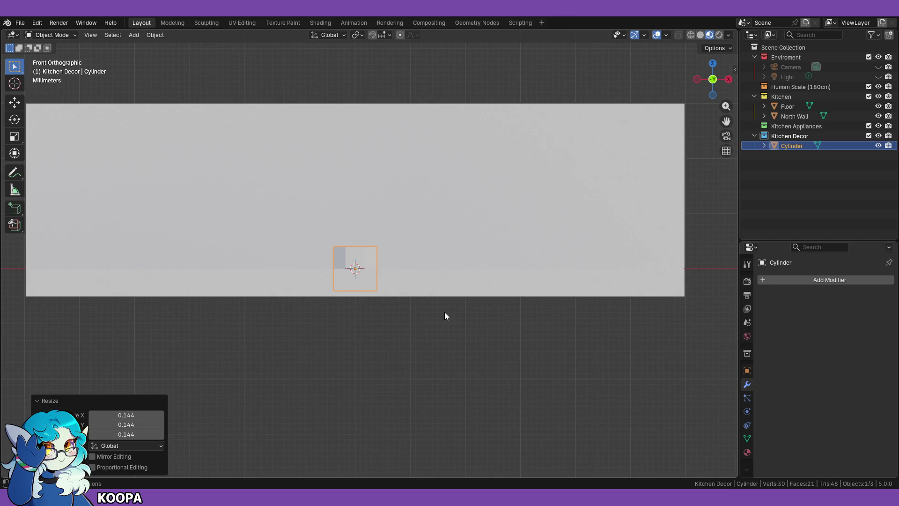
scroll(423, 310, up, 1)
scroll(424, 310, down, 1)
key(KP_Divide)
scroll(426, 288, down, 8)
scroll(458, 320, up, 1)
Step: Reposition and shrink the cylinder further, setting it down on the red axis
key(g)
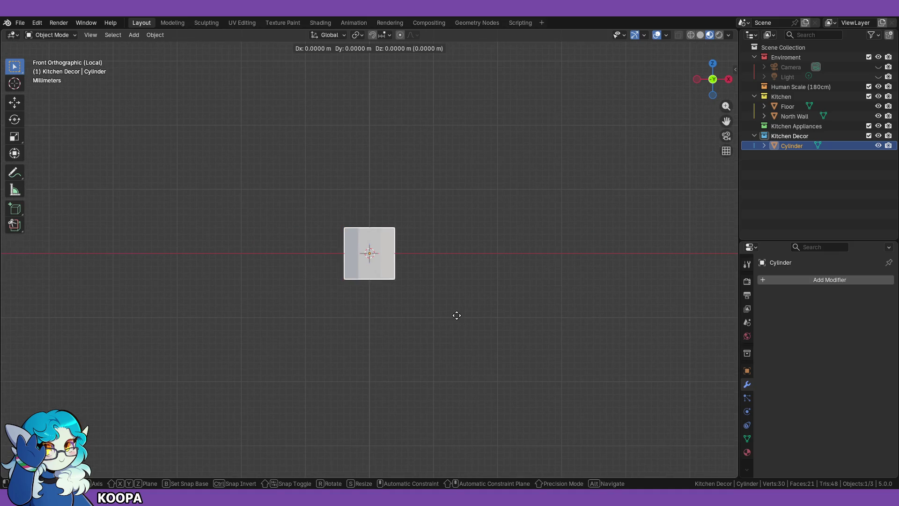
click(488, 291)
key(s)
click(439, 271)
key(g)
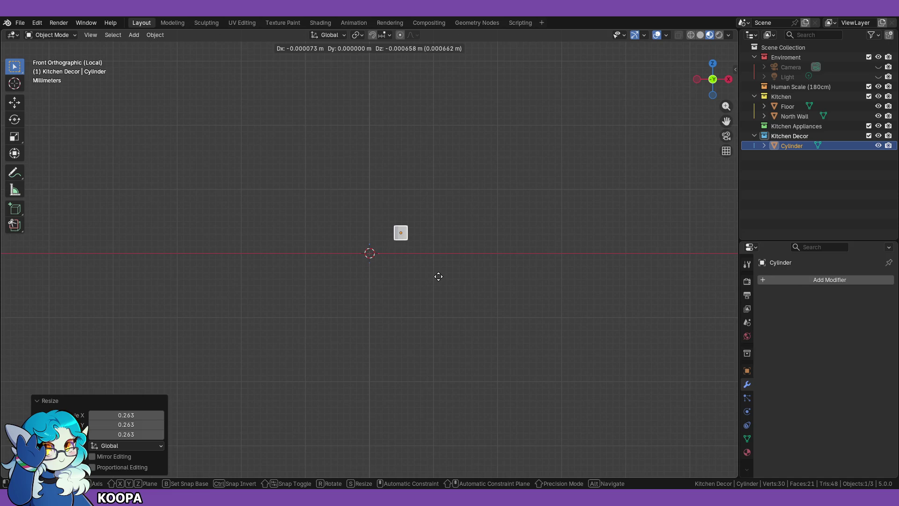
right_click(439, 276)
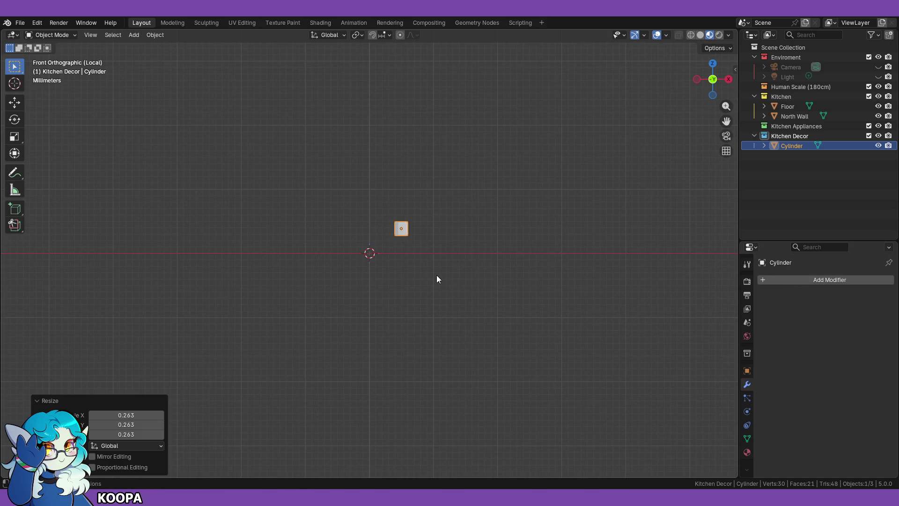
key(g)
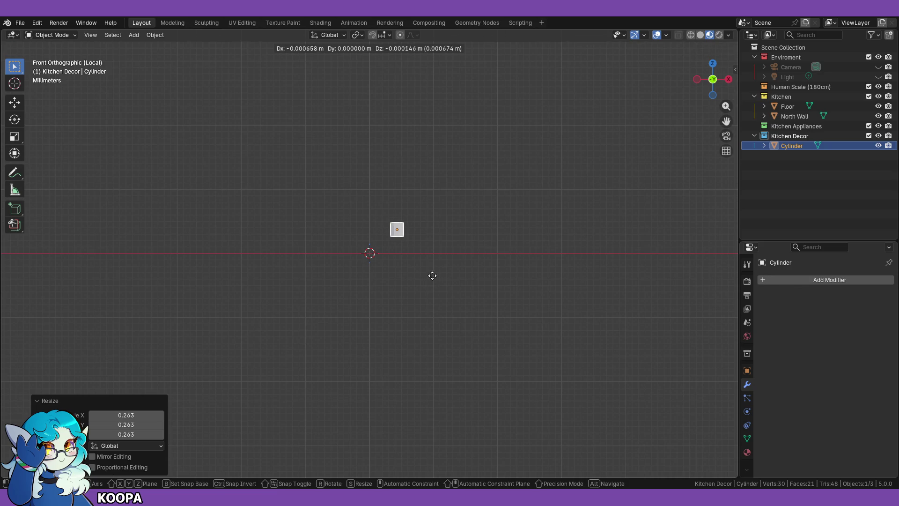
click(434, 291)
scroll(436, 291, up, 5)
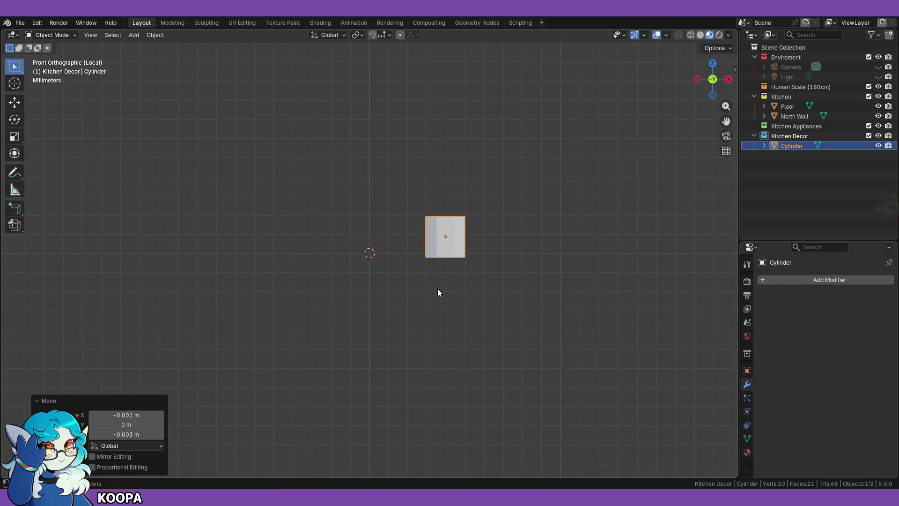
shift+middle_drag(438, 289, 416, 316)
Step: With the Move tool, raise the cylinder slightly and reduce its size a little more
click(15, 105)
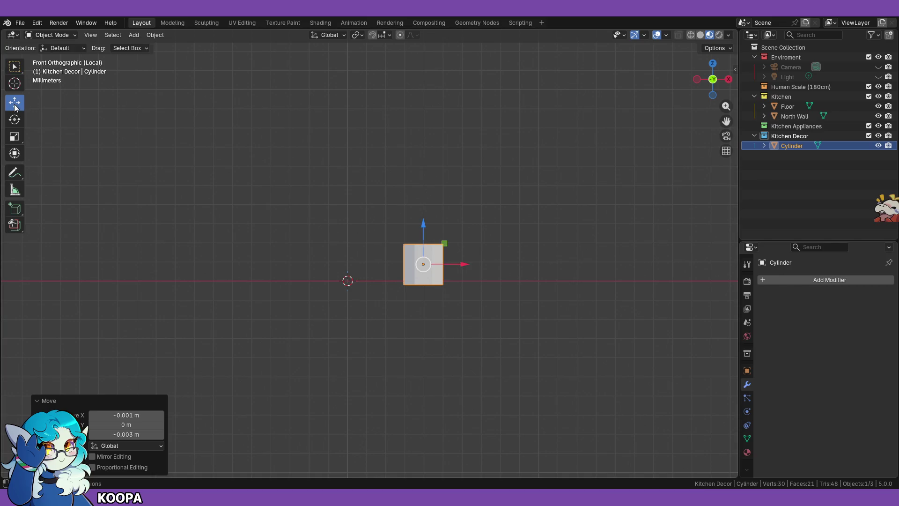
drag(422, 222, 422, 216)
middle_drag(539, 361, 510, 296)
key(KP_1)
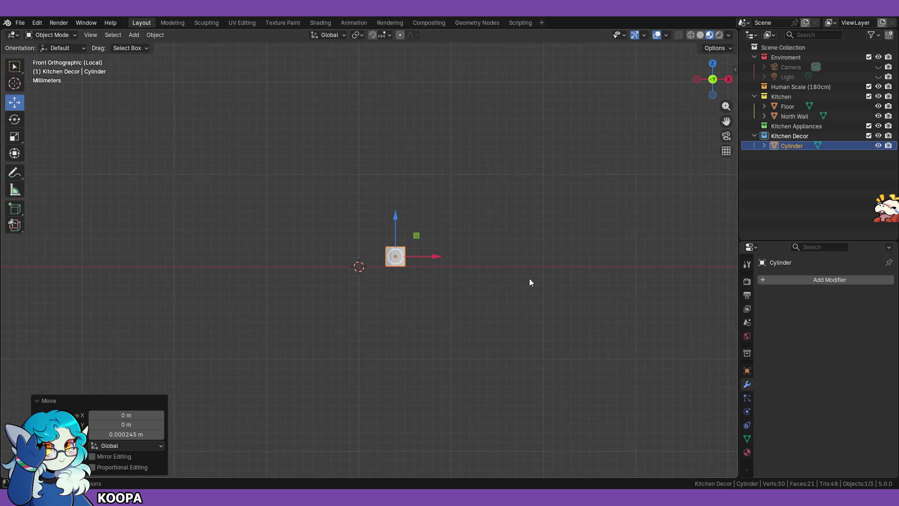
scroll(527, 282, up, 4)
key(s)
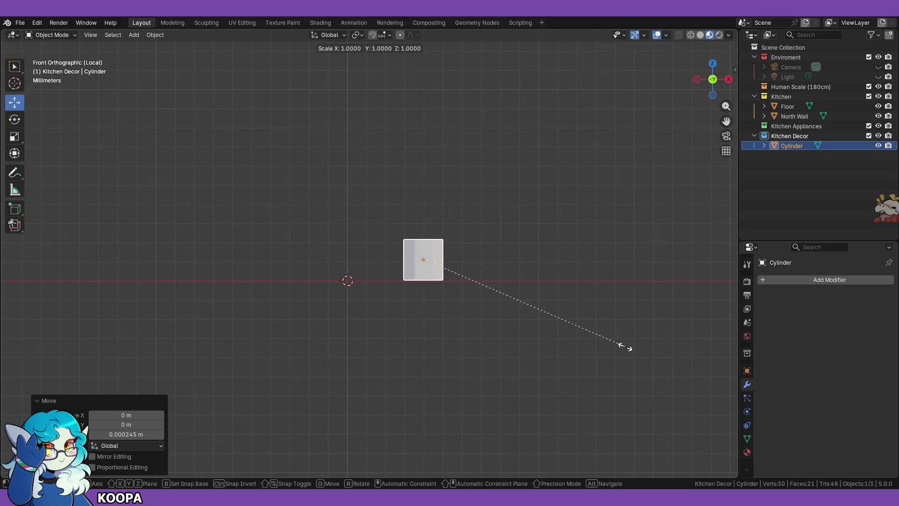
click(615, 347)
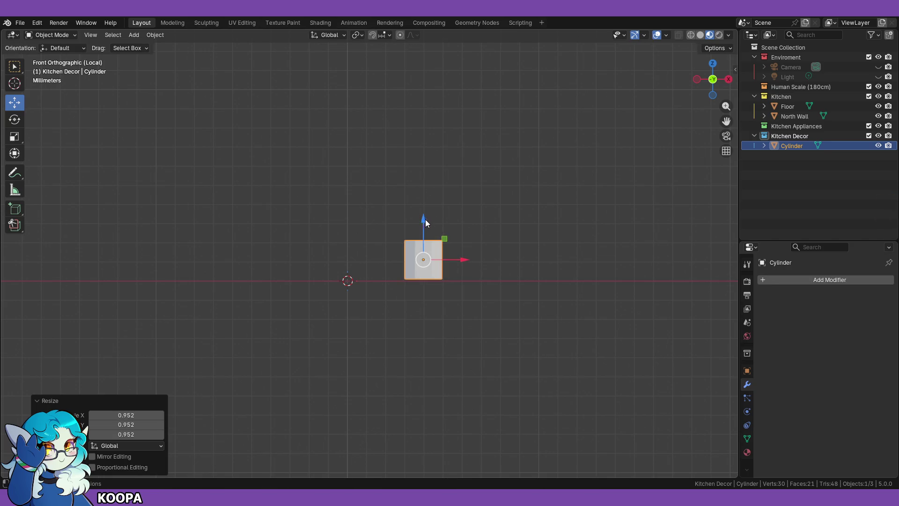
drag(423, 222, 424, 224)
Step: Reselect the cylinder and check it from front and perspective angles
click(521, 331)
middle_drag(522, 331, 548, 303)
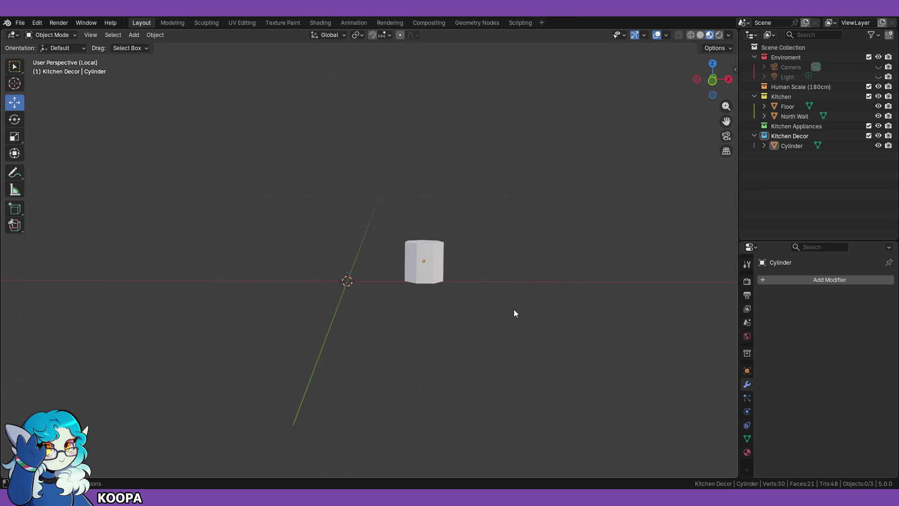
click(422, 244)
middle_drag(505, 256, 505, 249)
key(KP_1)
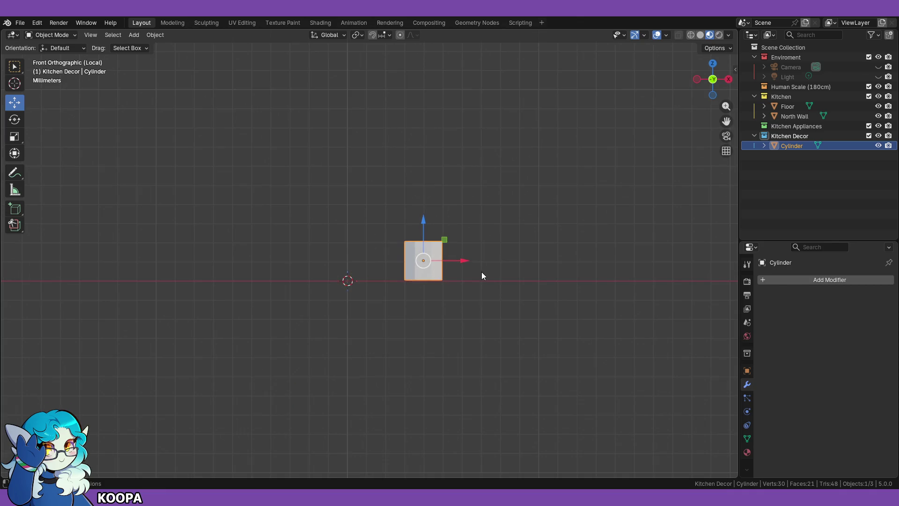
scroll(534, 284, down, 5)
middle_drag(510, 241, 457, 265)
click(63, 34)
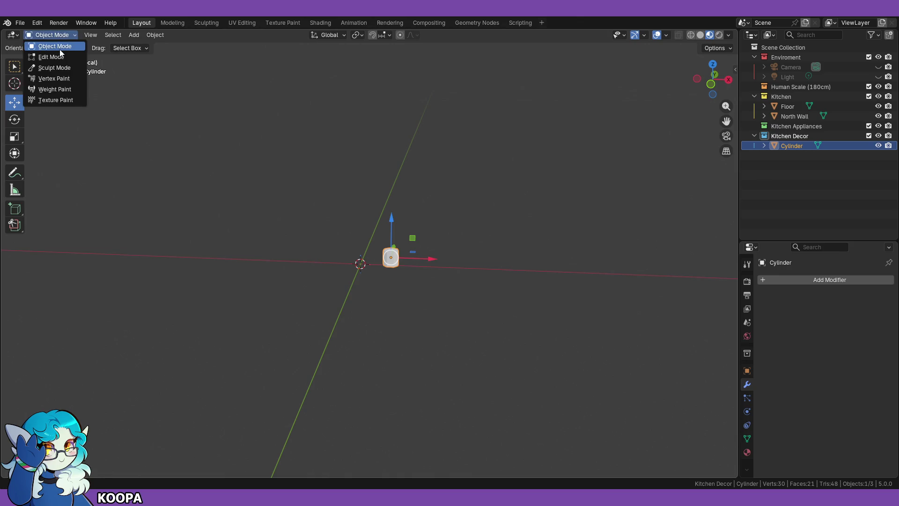
Step: In Edit Mode, pull the cylinder's top face straight up along Z into a tall pole
click(59, 55)
scroll(423, 329, up, 5)
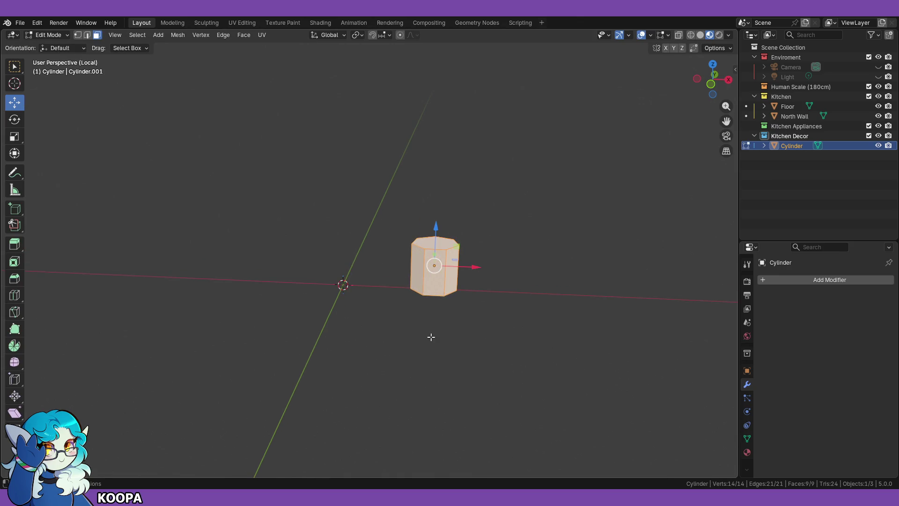
click(444, 246)
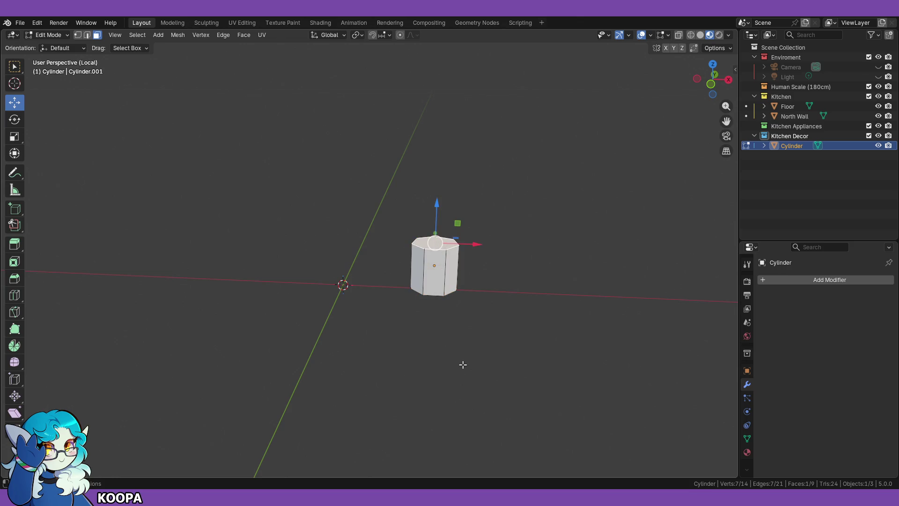
key(KP_1)
scroll(463, 368, down, 6)
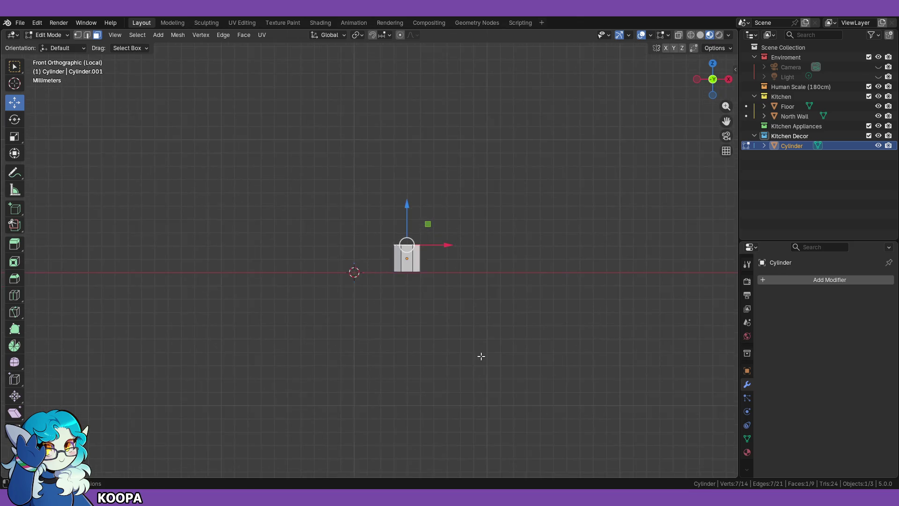
key(g)
key(z)
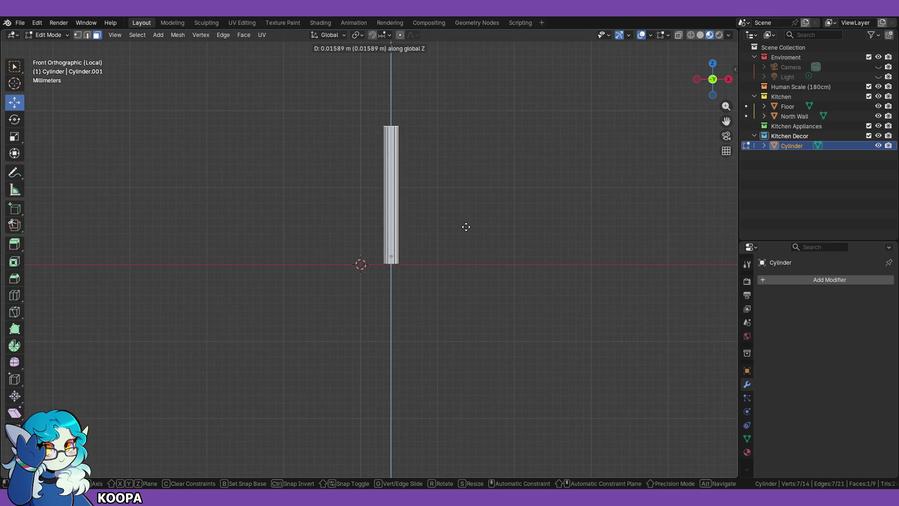
click(466, 227)
Step: Inspect the stretched pole from the front and begin a loop cut around it
mouse_move(486, 245)
middle_down()
mouse_move(462, 289)
mouse_move(477, 253)
middle_up()
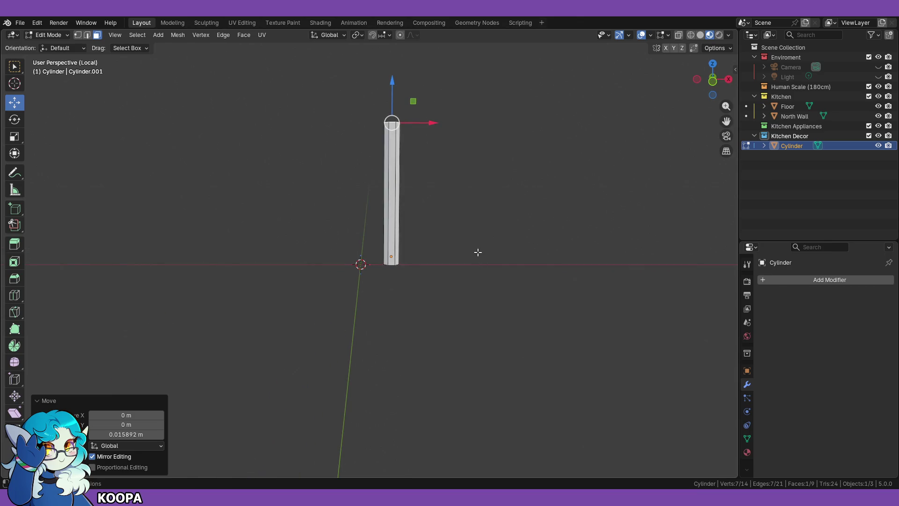
key(KP_1)
scroll(477, 252, up, 2)
scroll(480, 244, down, 1)
key(ctrl+r)
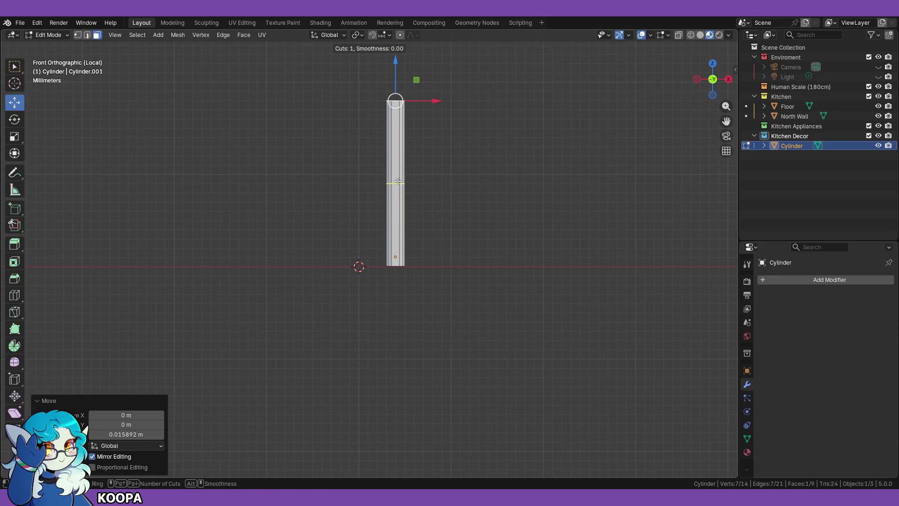
Step: Cut an edge loop into the pole and slide one loop down near its base
click(398, 181)
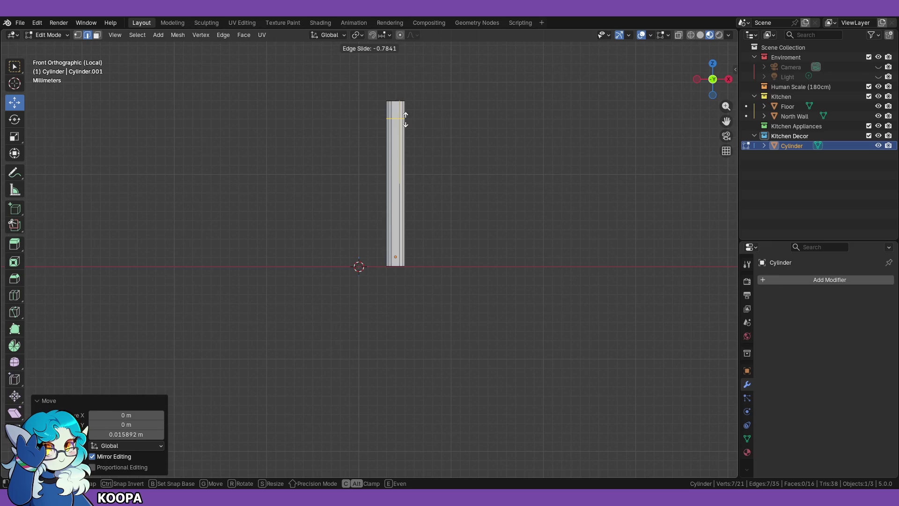
click(406, 119)
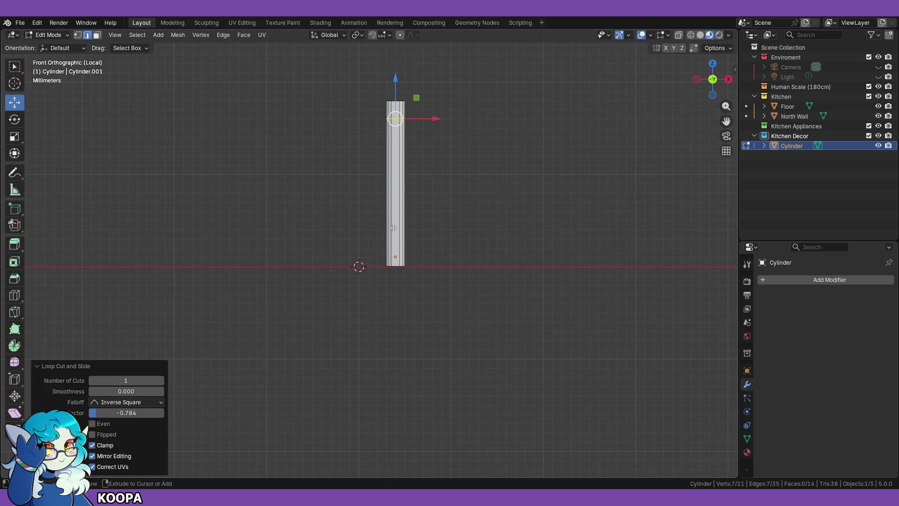
key(g)
key(g)
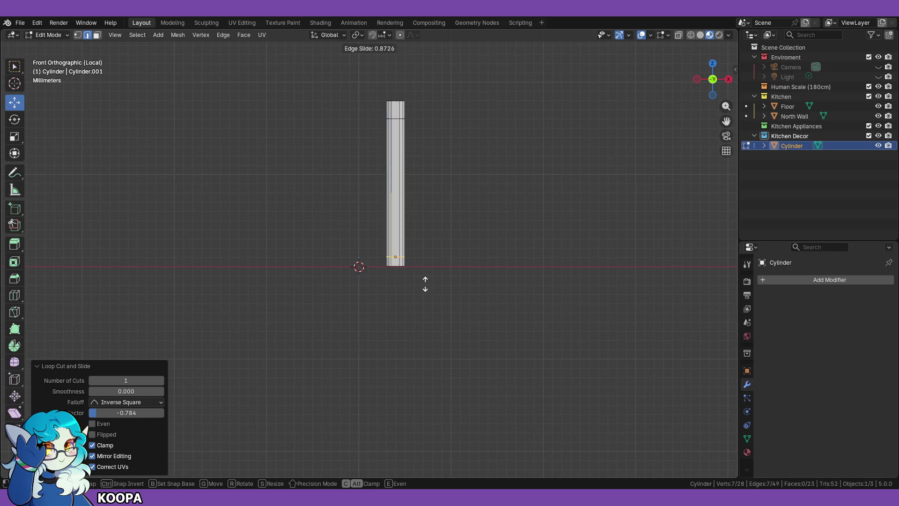
click(426, 284)
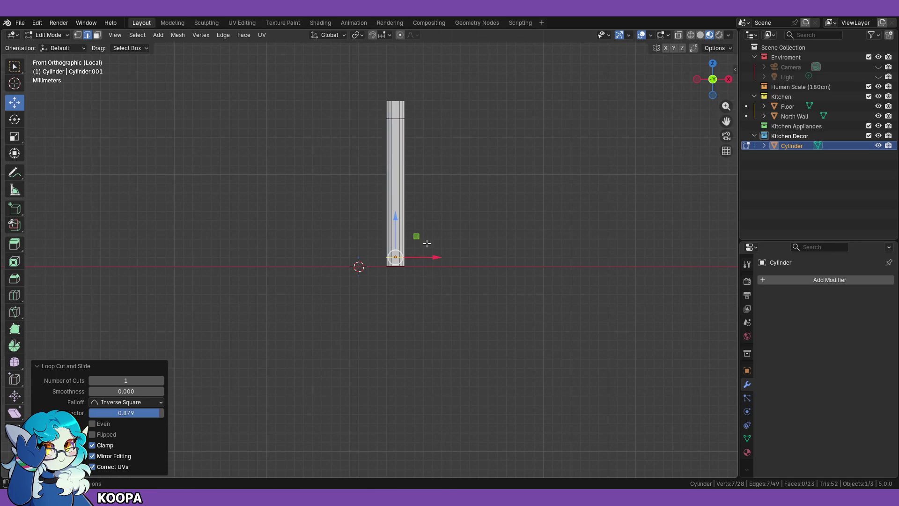
Step: Add two more loop cuts, then undo both as unwanted
key(ctrl+r)
click(417, 206)
click(444, 222)
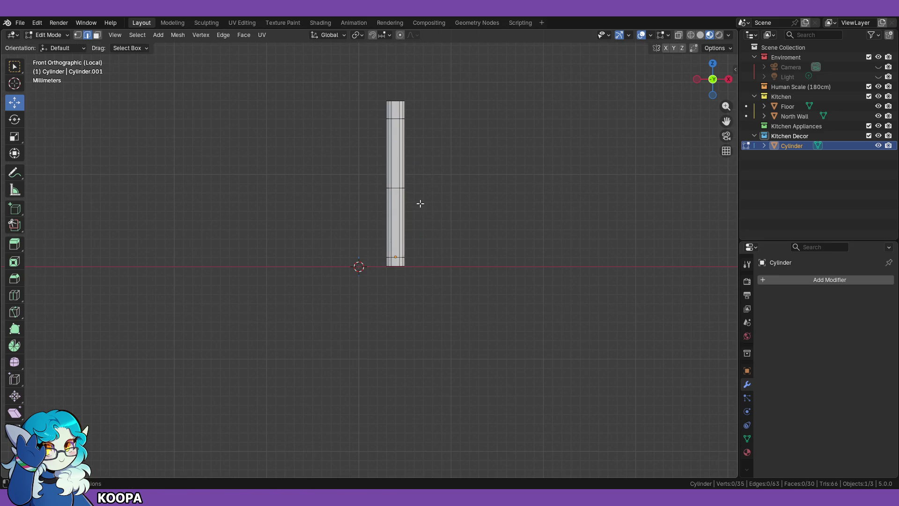
key(ctrl+r)
click(404, 194)
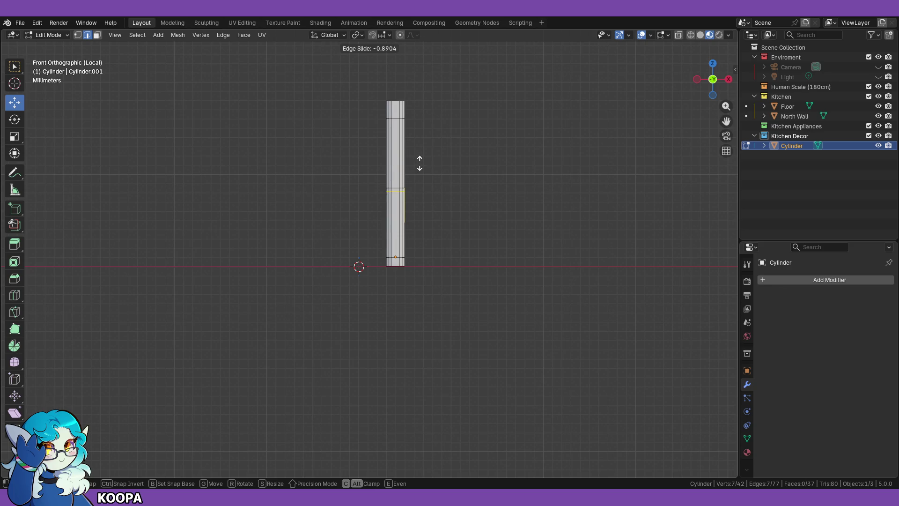
click(419, 163)
key(ctrl+z)
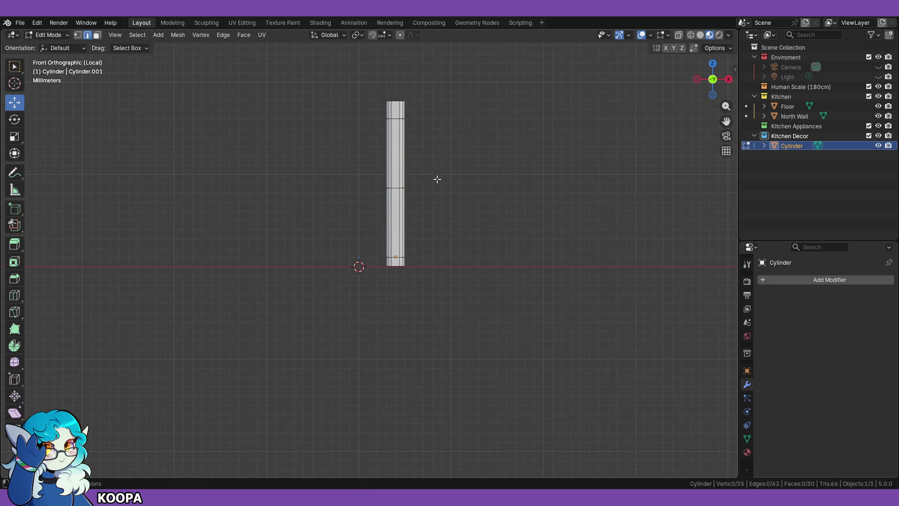
key(ctrl+z)
key(ctrl+z)
Step: Add a close pair of edge loops around the pole's middle
key(ctrl+r)
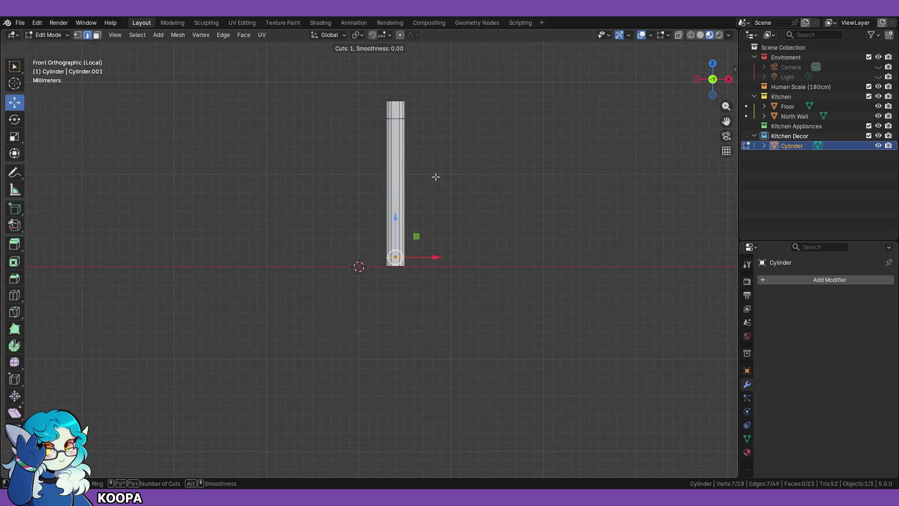
scroll(396, 182, up, 1)
scroll(396, 181, down, 1)
click(396, 183)
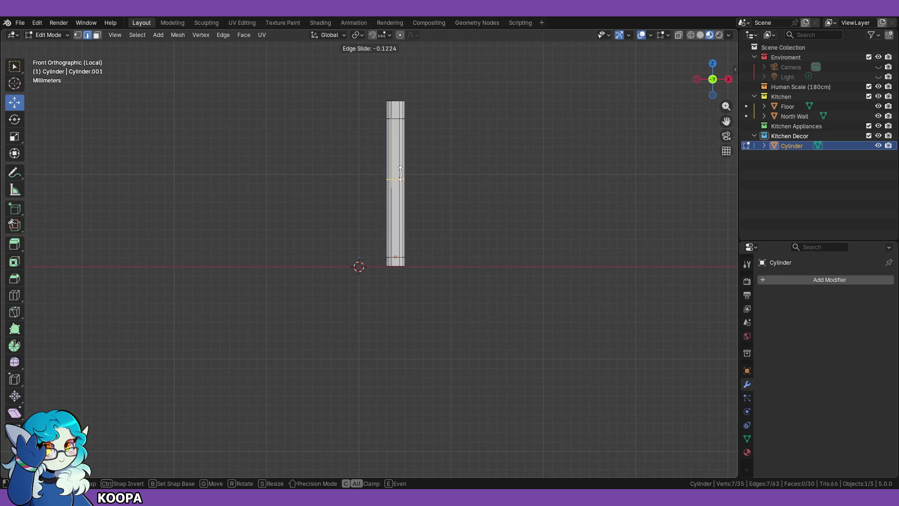
click(401, 174)
key(ctrl+r)
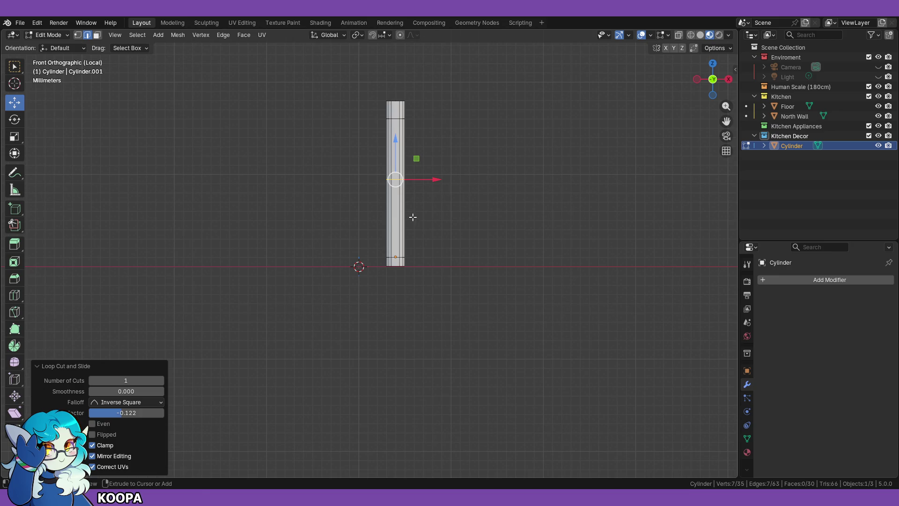
click(410, 195)
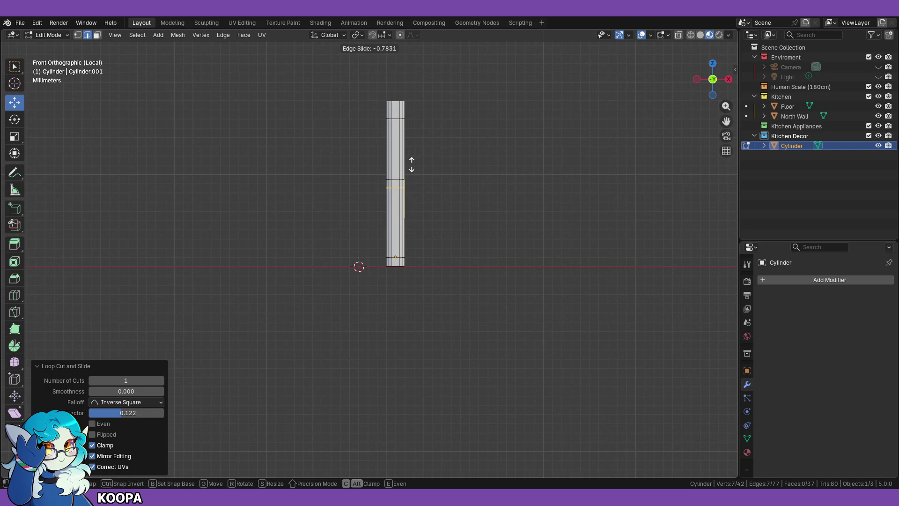
click(411, 165)
Step: Orbit and pan around the pole to check the new loops from several angles
click(532, 187)
mouse_move(532, 188)
middle_down()
mouse_move(466, 195)
mouse_move(450, 213)
middle_up()
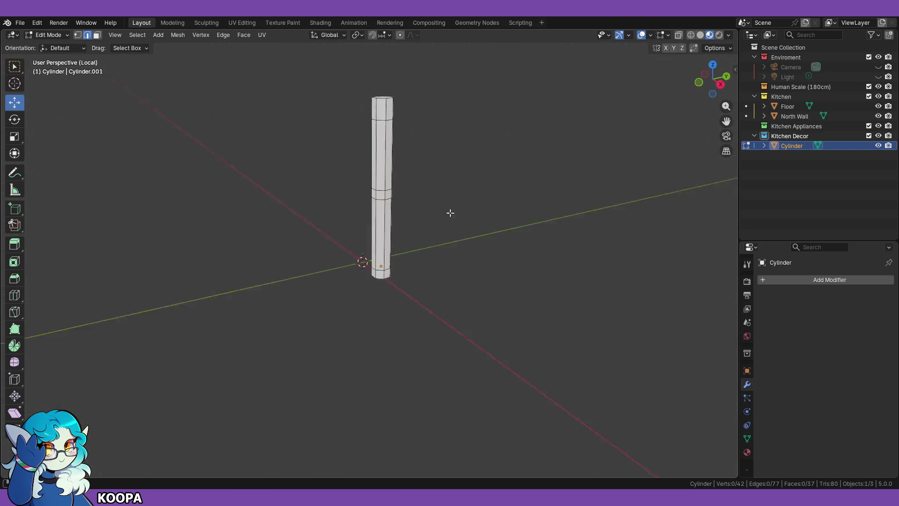
key(KP_1)
scroll(311, 115, up, 3)
mouse_move(303, 175)
shift+middle_down()
mouse_move(266, 211)
mouse_move(243, 269)
mouse_move(267, 229)
shift+middle_up()
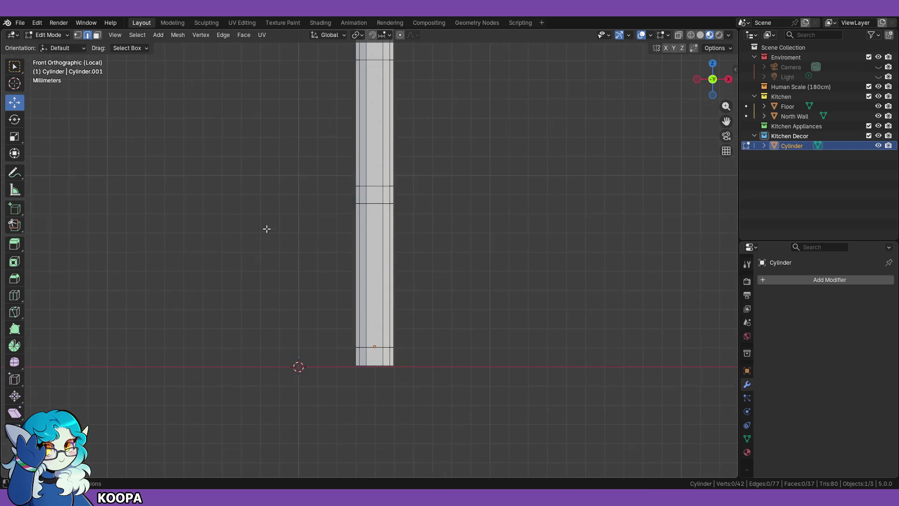
shift+middle_drag(281, 172, 263, 207)
mouse_move(239, 141)
middle_down()
mouse_move(261, 157)
mouse_move(197, 200)
mouse_move(279, 175)
middle_up()
key(KP_1)
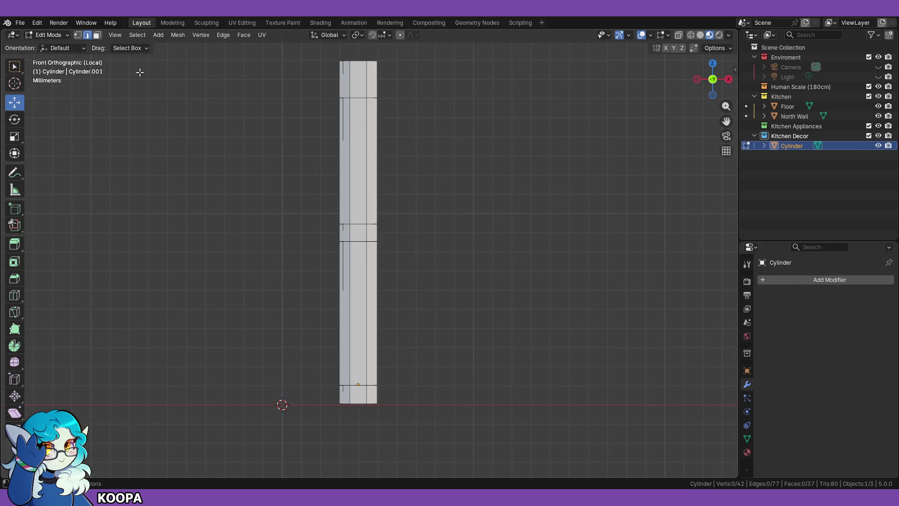
Step: Select and deselect the whole mesh without moving it, then switch to face select mode
key(a)
key(g)
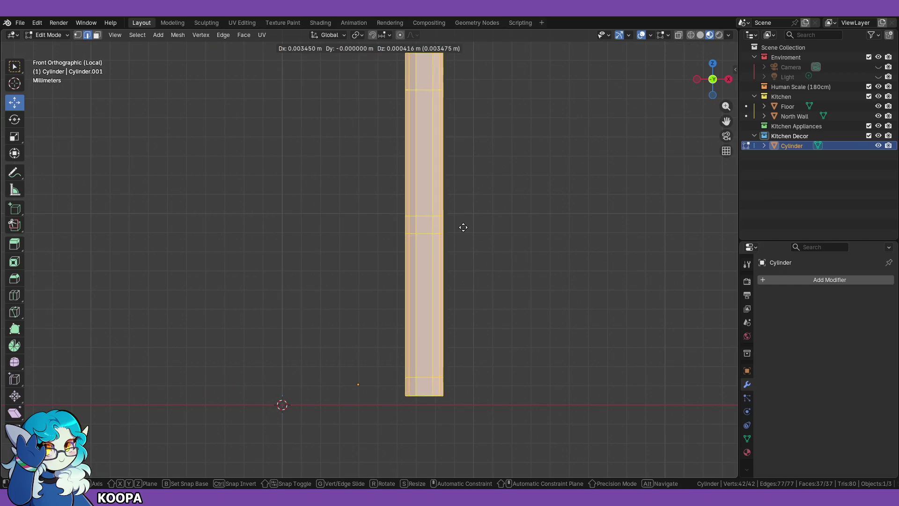
key(Escape)
key(alt+a)
mouse_move(492, 211)
middle_down()
mouse_move(556, 213)
mouse_move(464, 215)
mouse_move(503, 219)
middle_up()
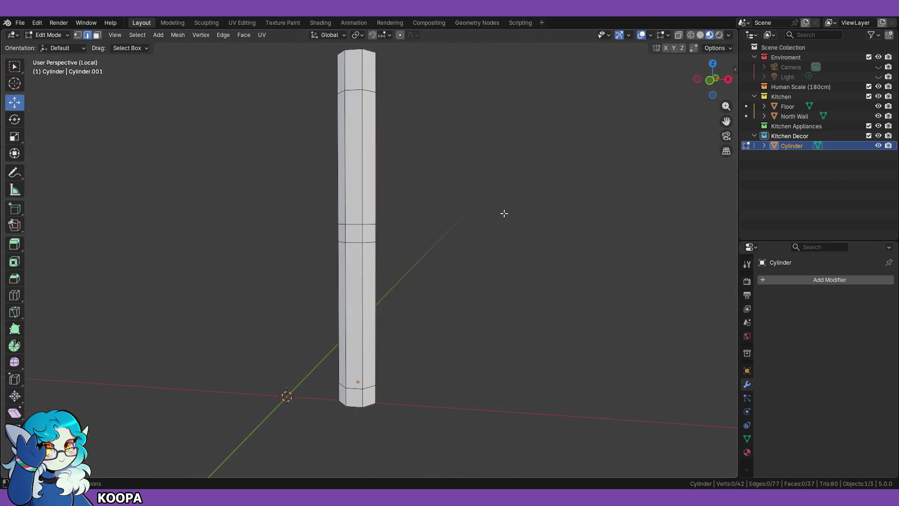
key(KP_1)
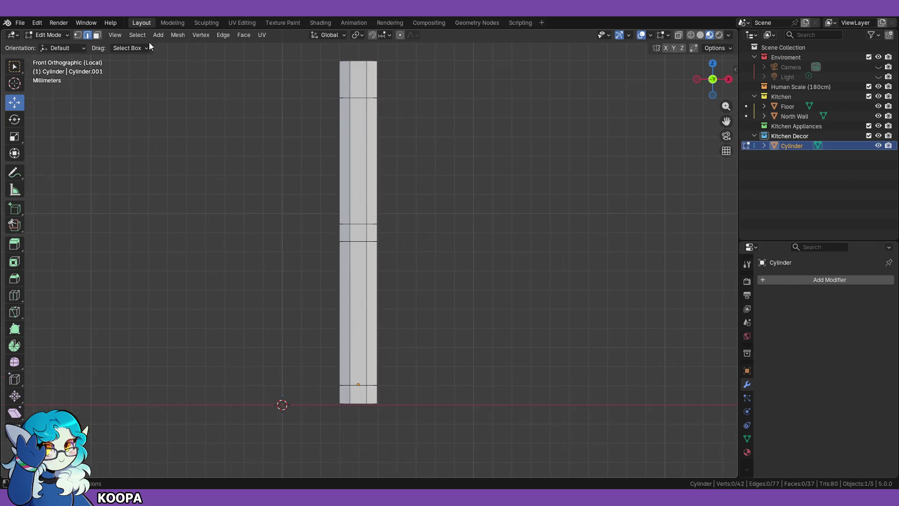
click(97, 35)
Step: Turn on X-ray and apply the Billy 1 material to the pole
click(679, 34)
drag(319, 48, 409, 90)
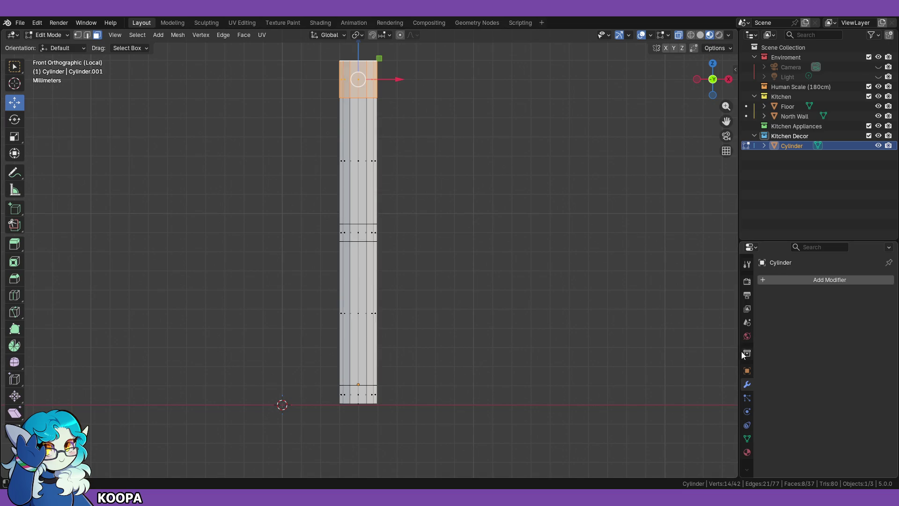
click(747, 452)
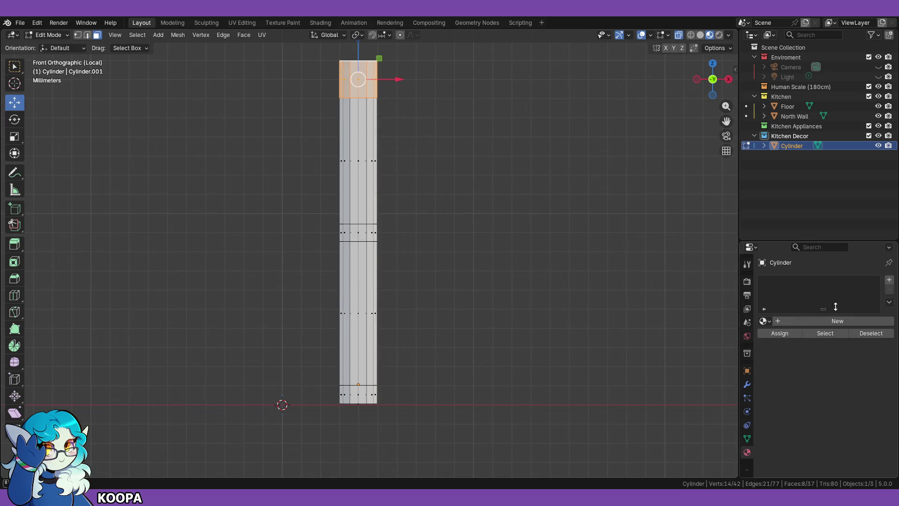
click(768, 321)
click(766, 321)
click(780, 336)
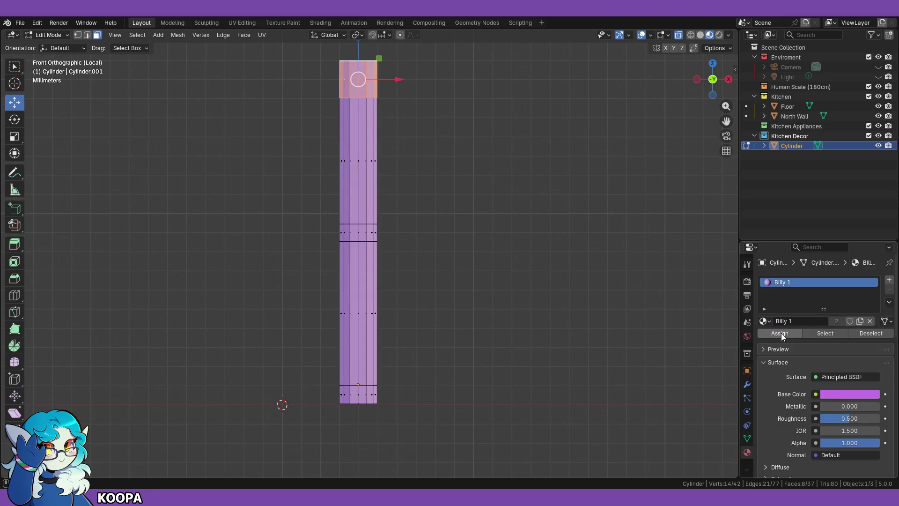
Step: Add a second slot with Billy 2 and assign it to the pole's top faces
click(580, 275)
drag(322, 50, 406, 91)
click(890, 280)
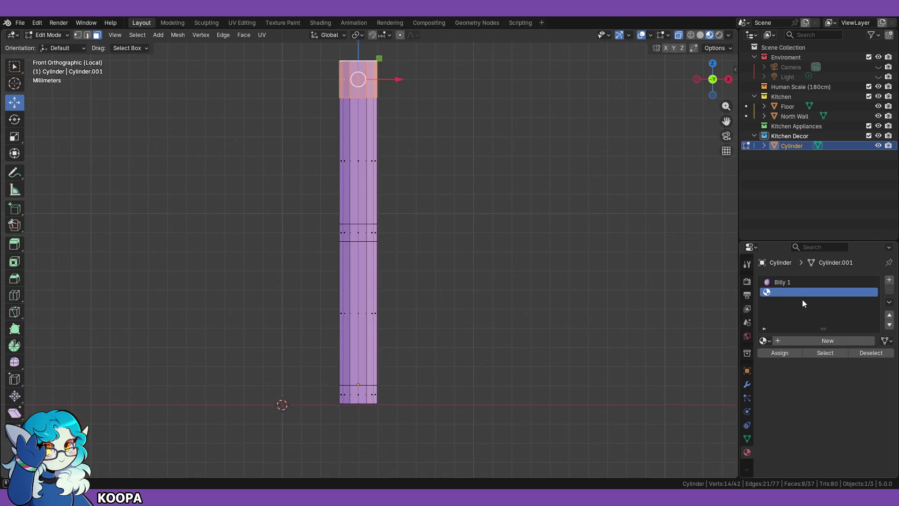
click(765, 341)
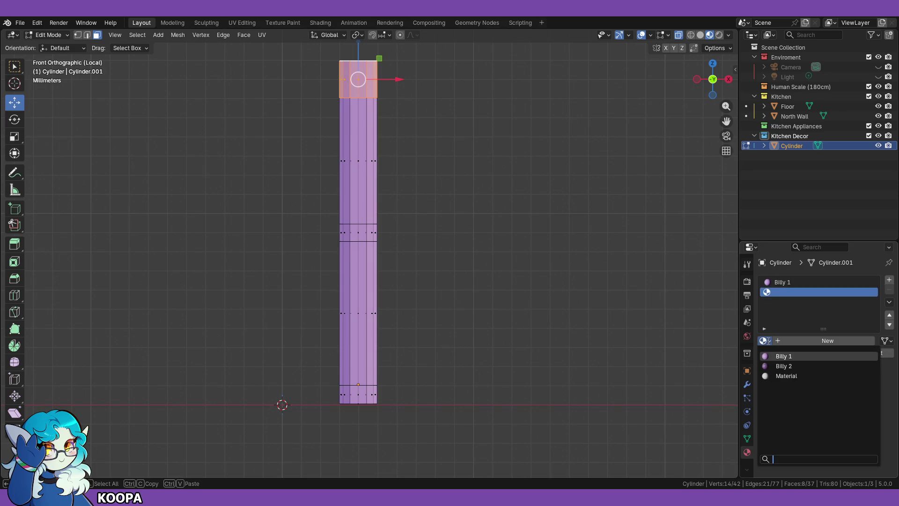
click(777, 365)
click(789, 354)
Step: Assign Billy 2 to the middle band and bottom band of the pole
click(549, 298)
drag(331, 225, 414, 244)
click(780, 353)
click(543, 339)
drag(324, 392, 471, 408)
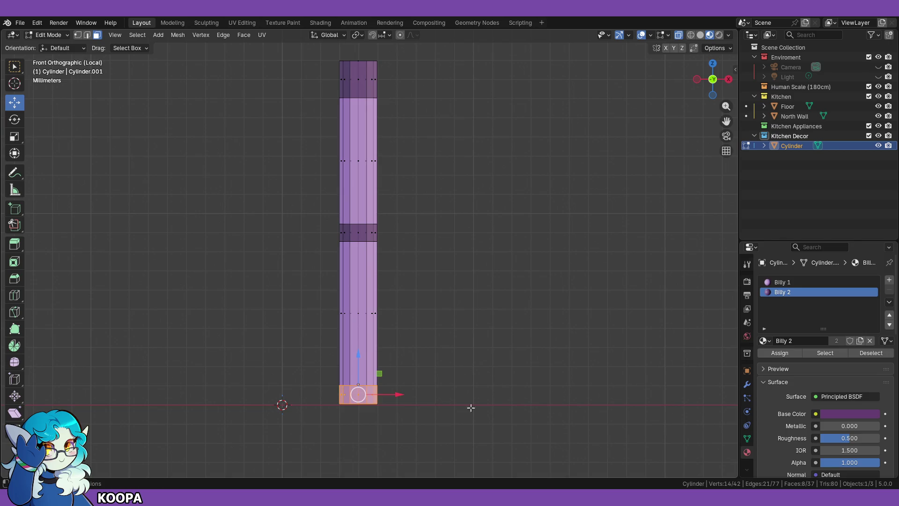
click(790, 356)
click(506, 294)
mouse_move(506, 295)
middle_down()
mouse_move(508, 260)
mouse_move(440, 277)
mouse_move(393, 267)
mouse_move(427, 308)
middle_up()
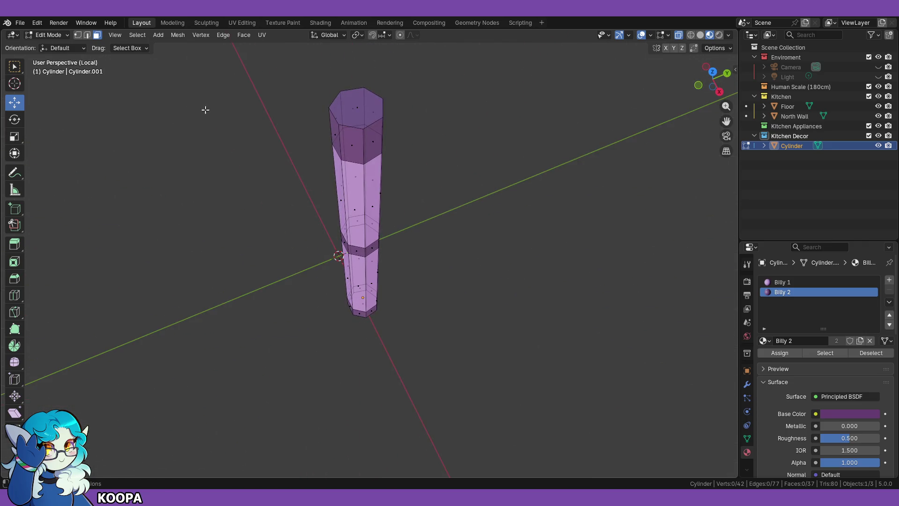
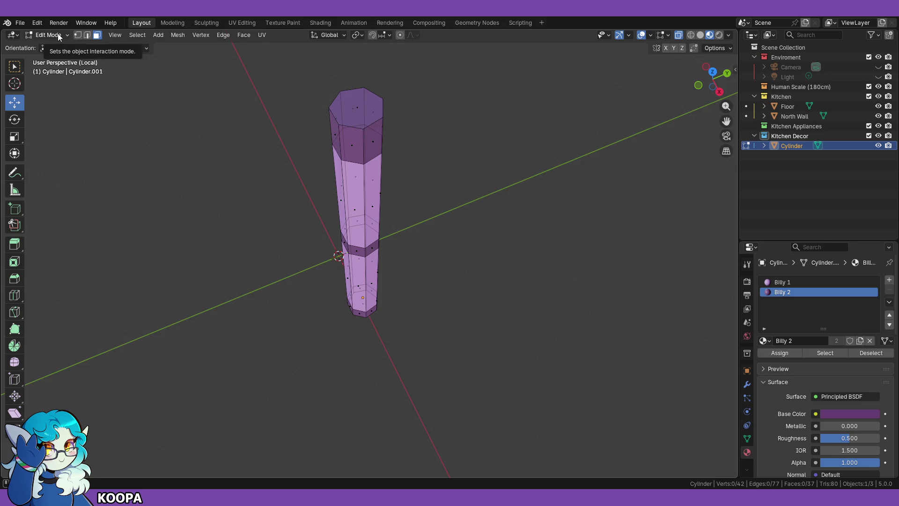
Step: Toggle the cylinder to Object Mode and back to Edit Mode, then select its top face
click(58, 34)
click(57, 45)
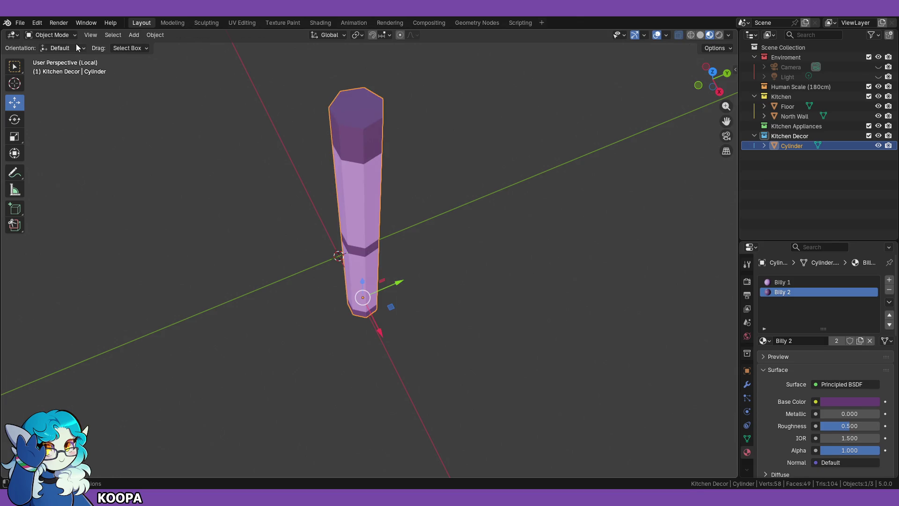
click(61, 36)
click(62, 55)
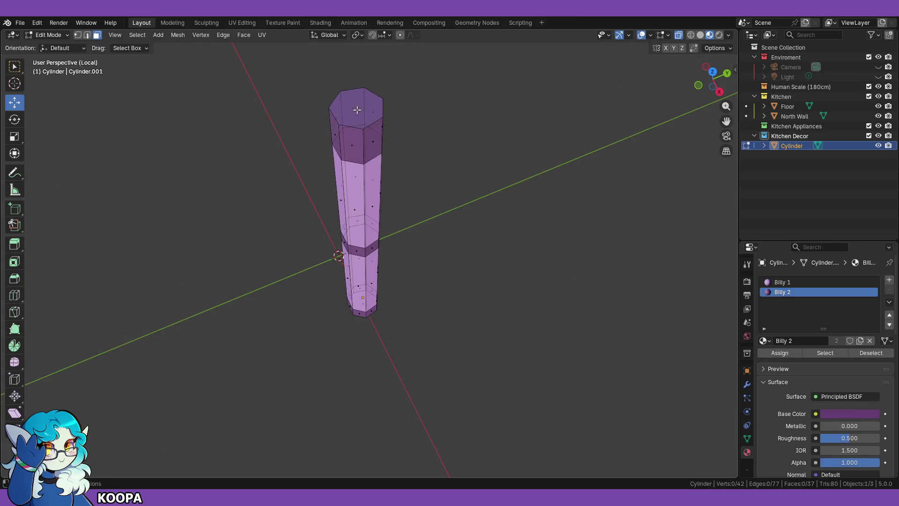
click(357, 110)
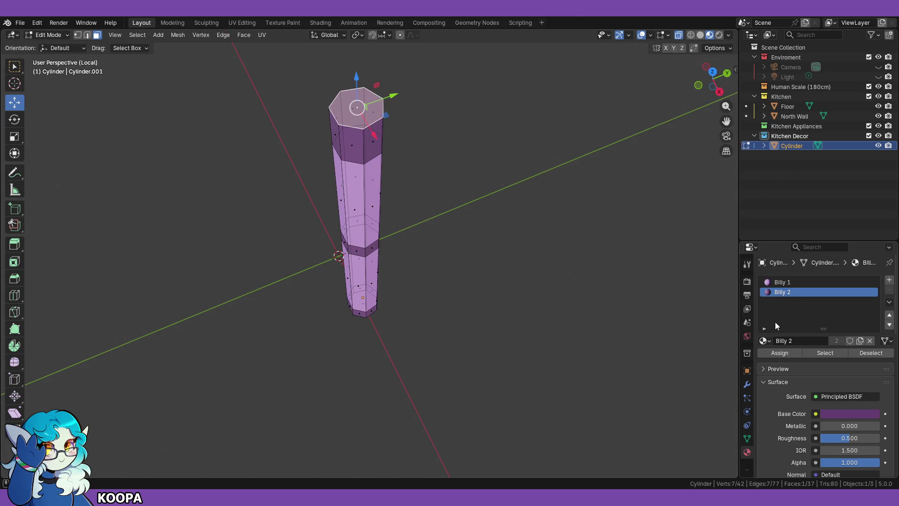
Step: Show the cylinder in Front Orthographic view with its top face deselected, and begin renaming it
click(780, 355)
mouse_move(546, 361)
middle_down()
mouse_move(460, 315)
mouse_move(524, 261)
middle_up()
key(KP_1)
click(509, 269)
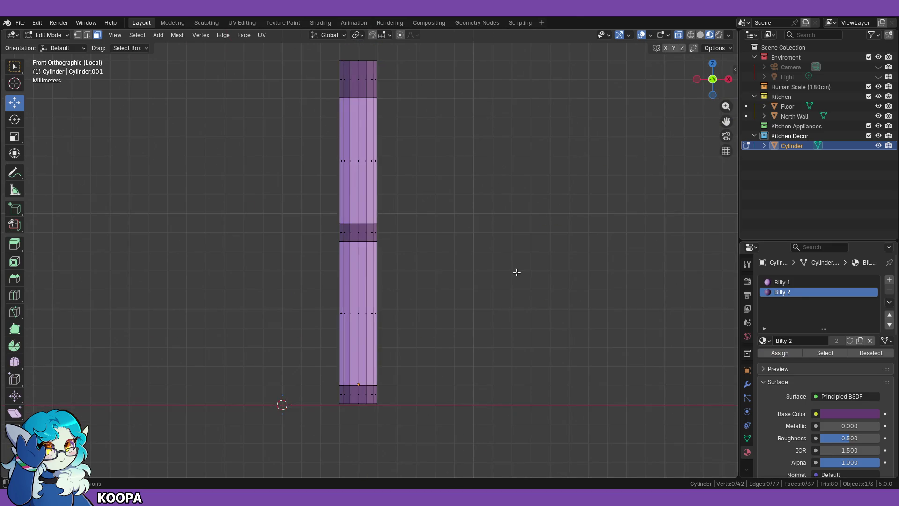
scroll(568, 264, down, 1)
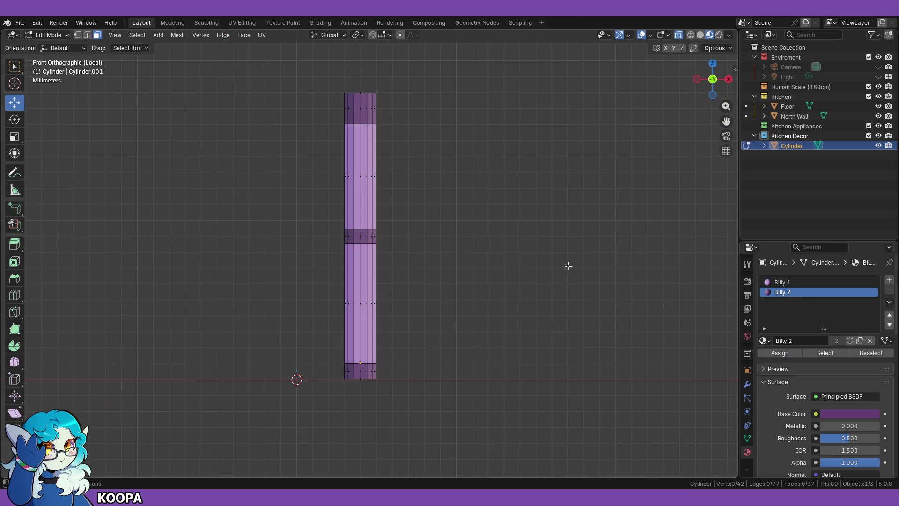
double_click(794, 145)
Step: Rename the cylinder to 'Billy II' and move it into the Human Scale (180cm) collection
text(Billy I)
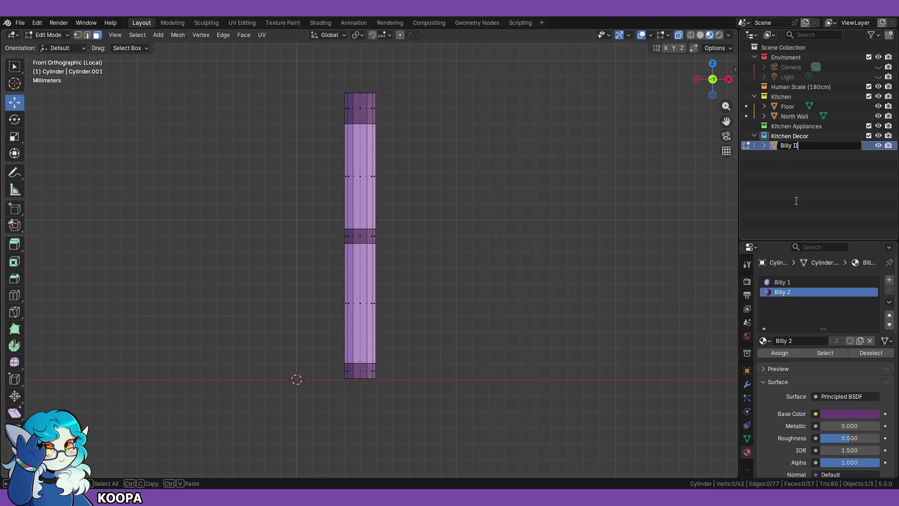
key(Return)
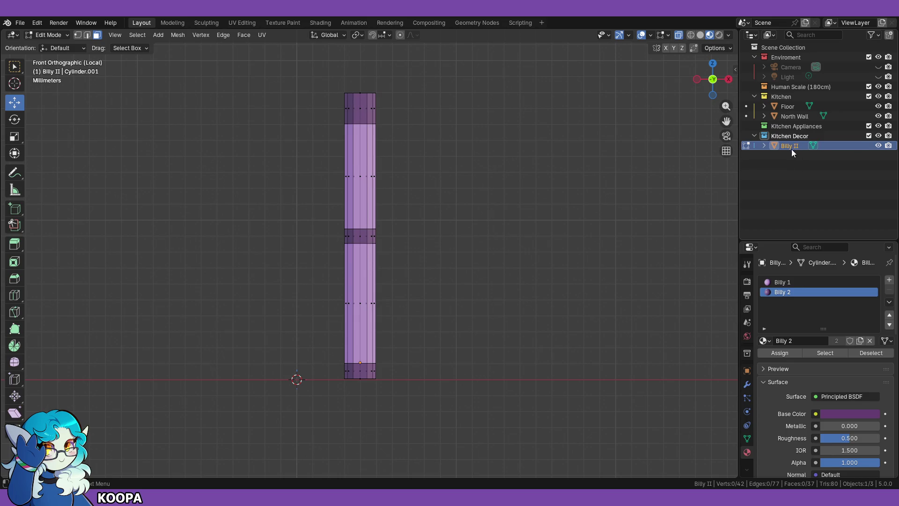
drag(790, 148, 799, 91)
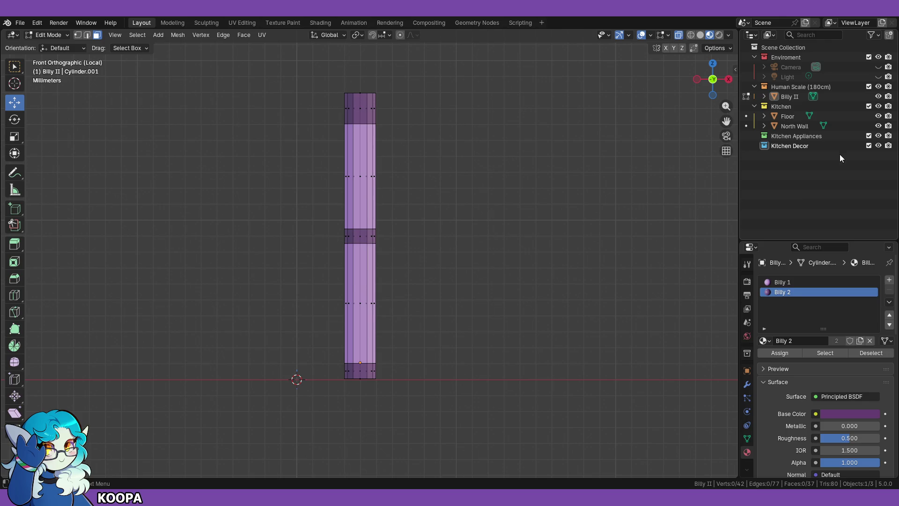
scroll(452, 211, down, 1)
click(768, 87)
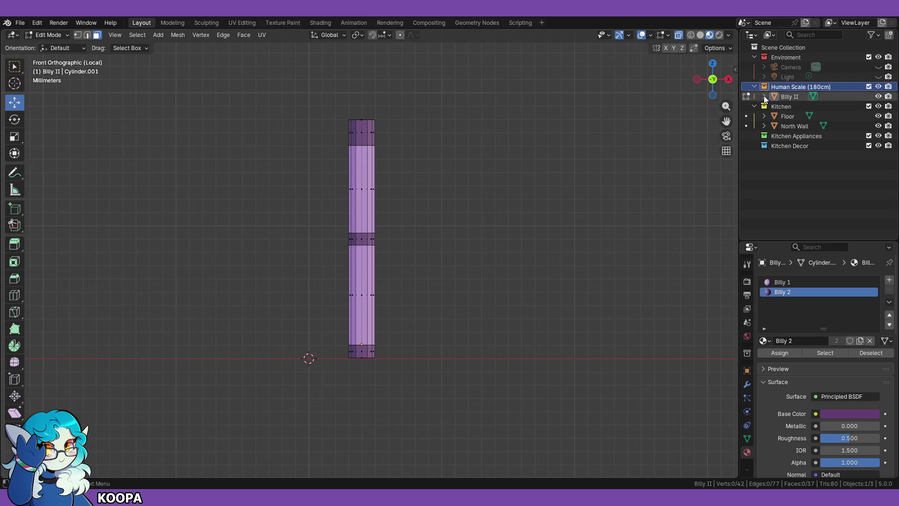
Step: Exit Local view to show the whole room front-on, then select North Wall in Object Mode
key(KP_Divide)
mouse_move(397, 225)
middle_down()
mouse_move(383, 245)
mouse_move(395, 232)
mouse_move(397, 241)
middle_up()
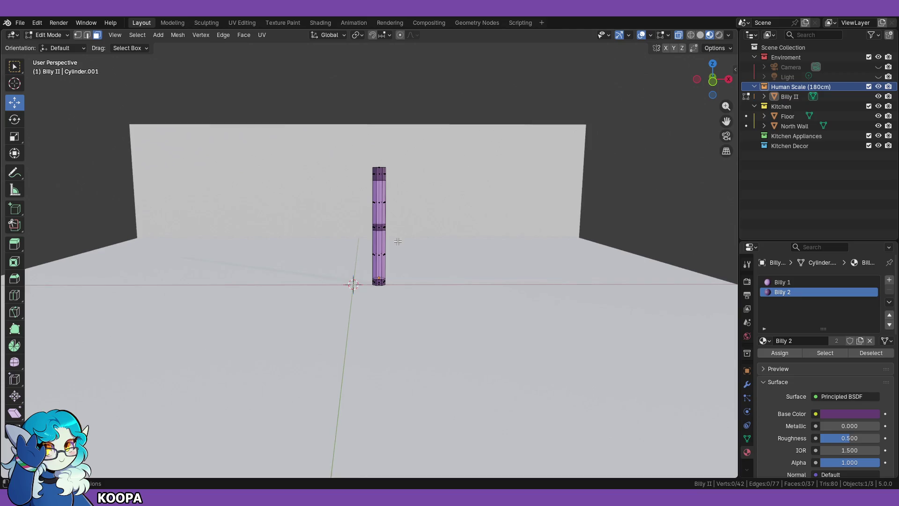
key(KP_1)
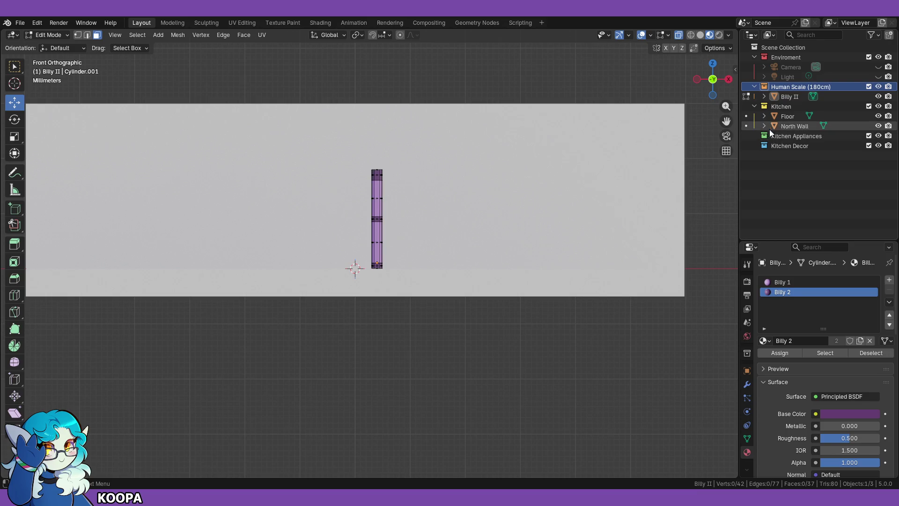
click(791, 126)
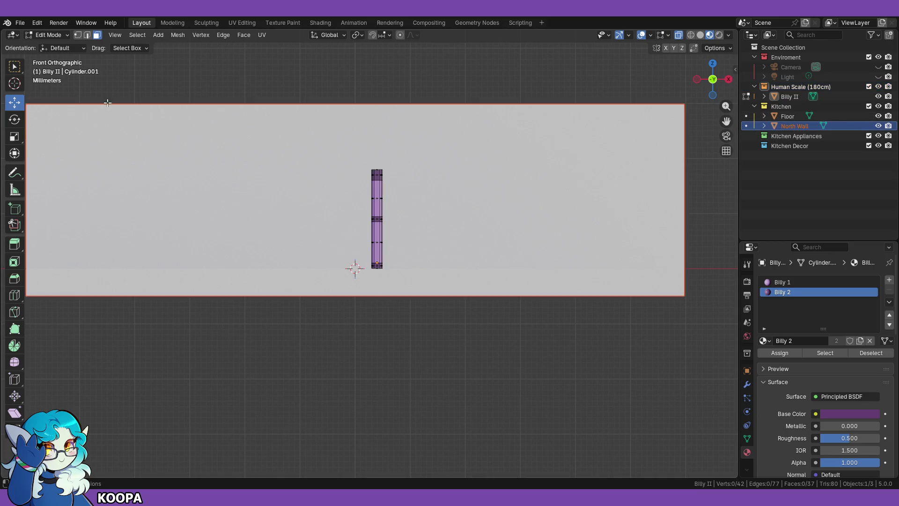
click(48, 35)
click(44, 49)
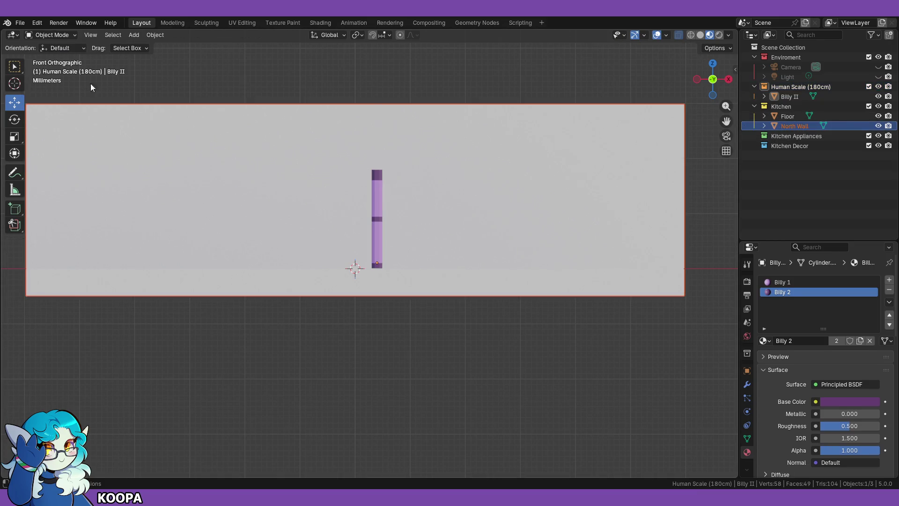
Step: Make the North Wall active and put it into Edit Mode
click(463, 171)
click(48, 34)
click(43, 58)
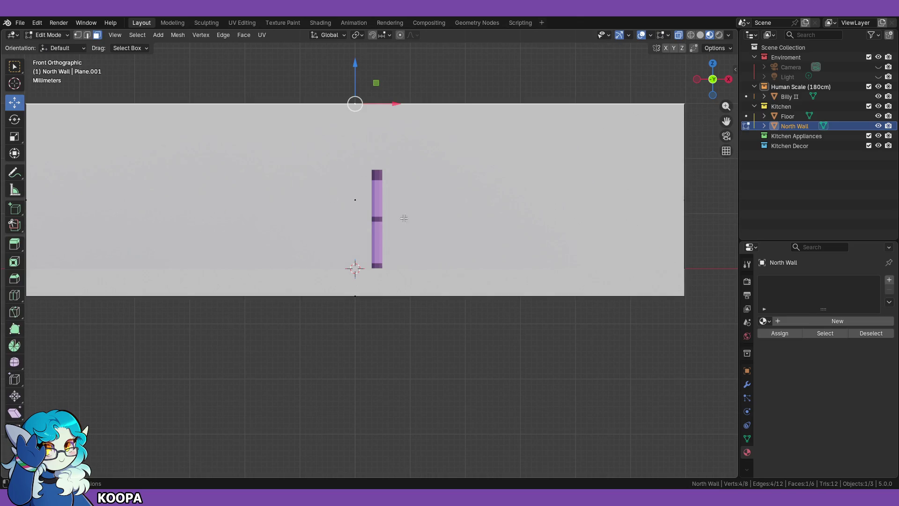
Step: Orbit to a high angle, deselect the face, and switch to Solid shading with X-ray off
middle_drag(440, 193, 443, 216)
click(626, 219)
mouse_move(642, 205)
middle_down()
mouse_move(602, 203)
mouse_move(610, 219)
mouse_move(594, 237)
middle_up()
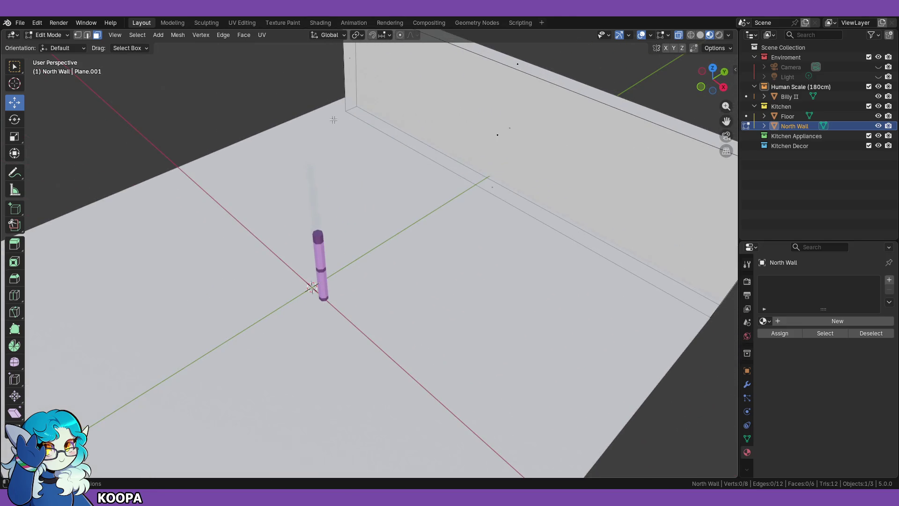
click(700, 35)
click(680, 36)
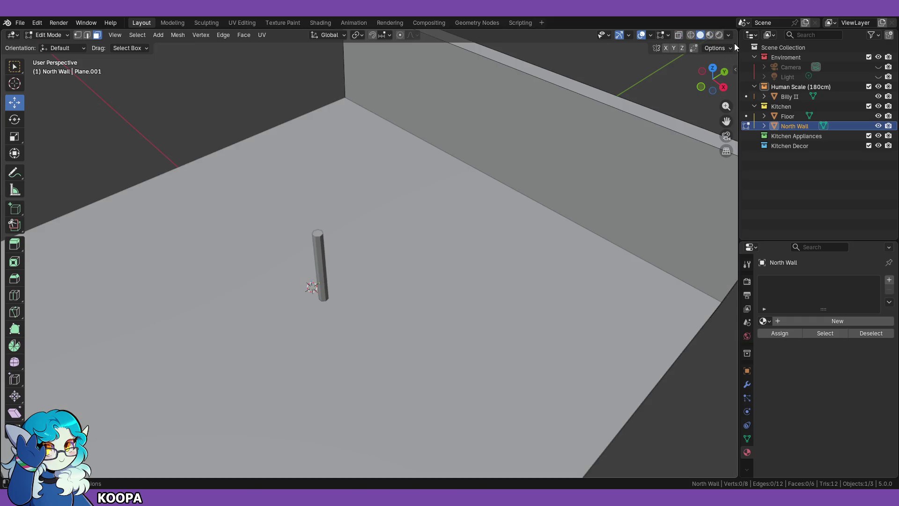
click(729, 35)
Step: Try MatCap, Studio and Flat lighting along with various wireframe and object colour options
click(720, 82)
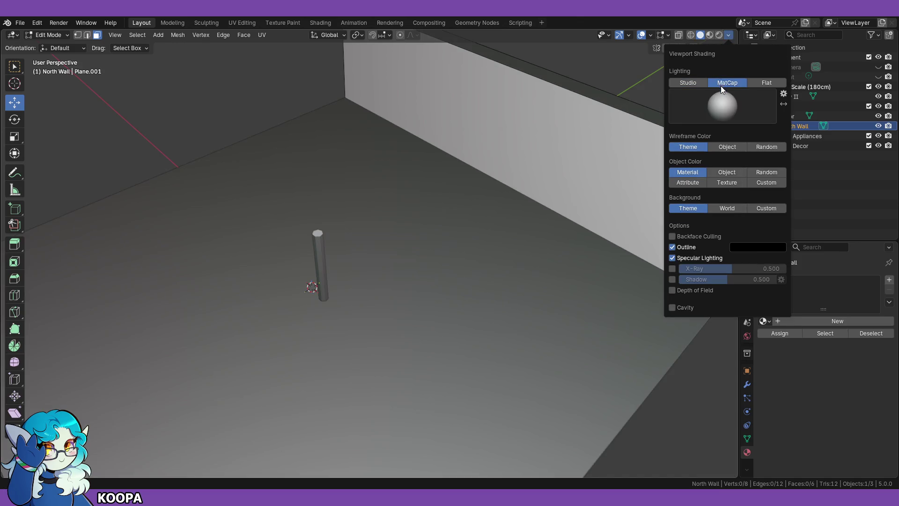
click(726, 104)
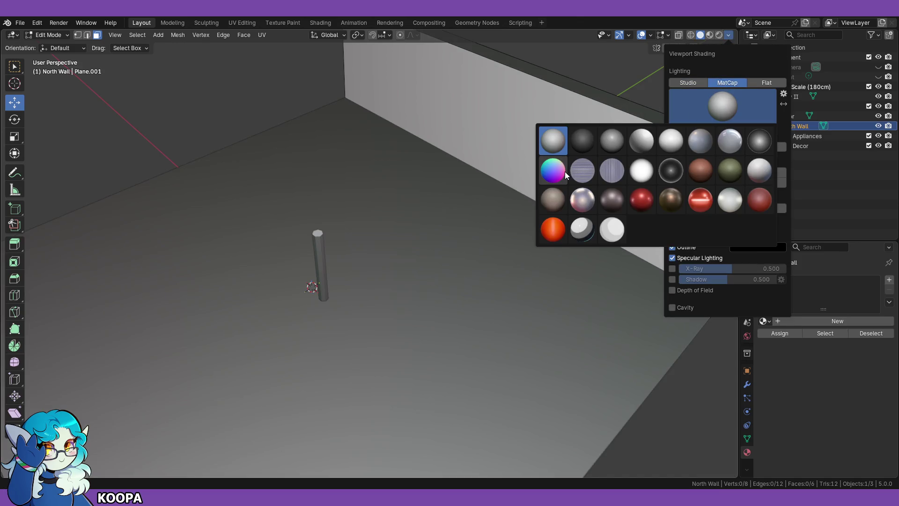
click(694, 83)
click(716, 106)
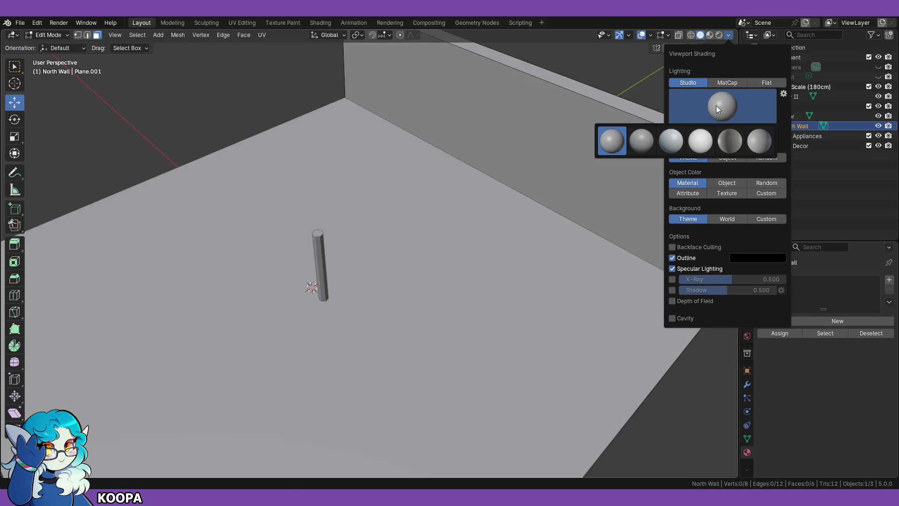
click(763, 83)
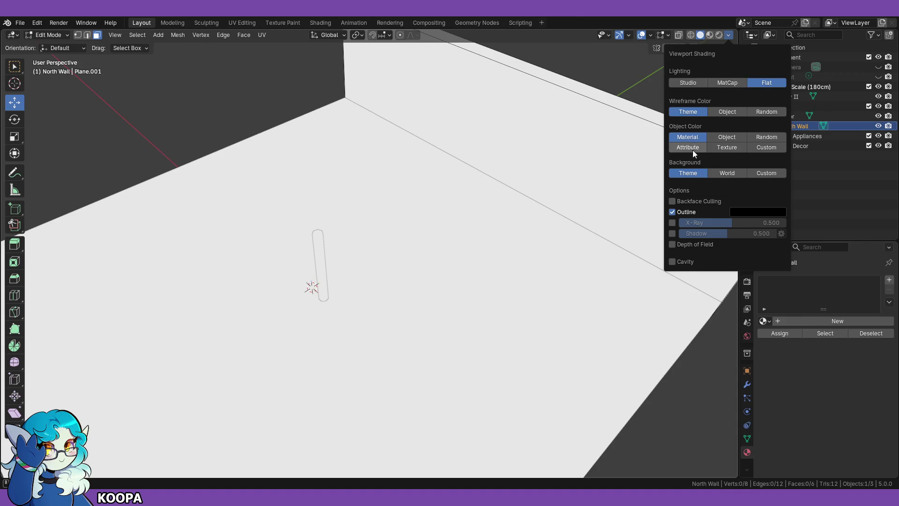
click(758, 111)
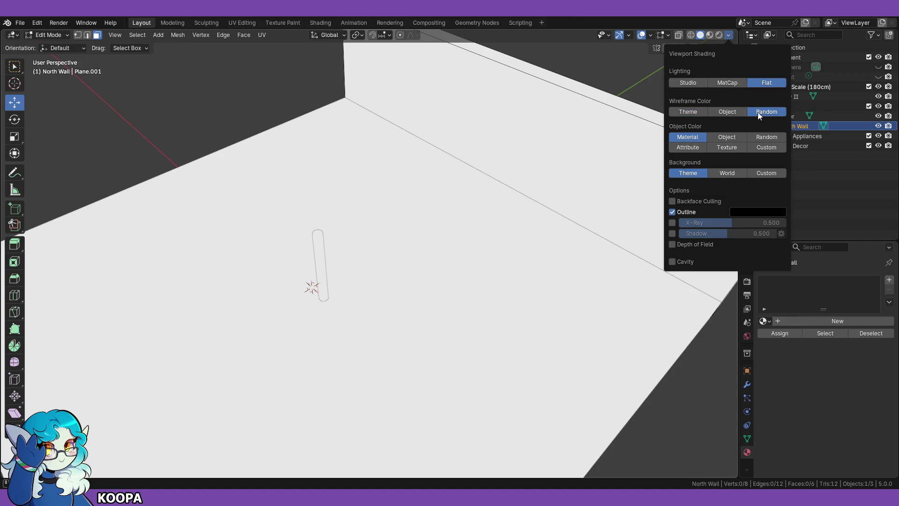
click(689, 110)
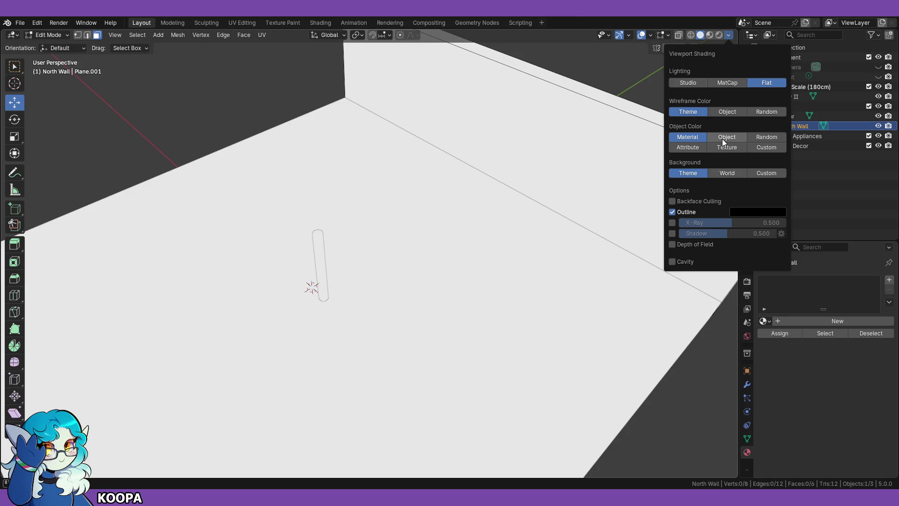
click(722, 138)
click(750, 137)
click(693, 148)
click(724, 148)
click(766, 147)
click(766, 137)
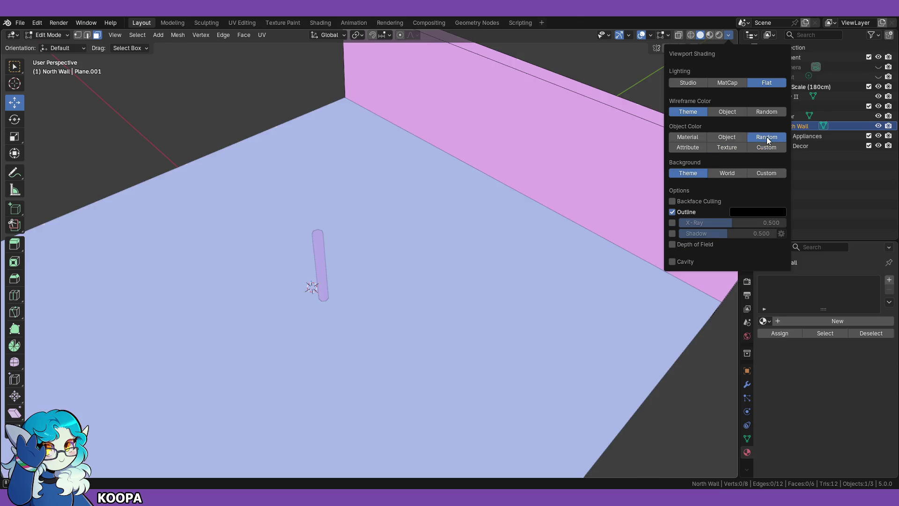
Step: Orbit the room, briefly preview Material shading, then return to Solid shading
mouse_move(478, 225)
middle_down()
mouse_move(530, 178)
mouse_move(409, 184)
mouse_move(410, 209)
mouse_move(542, 94)
middle_up()
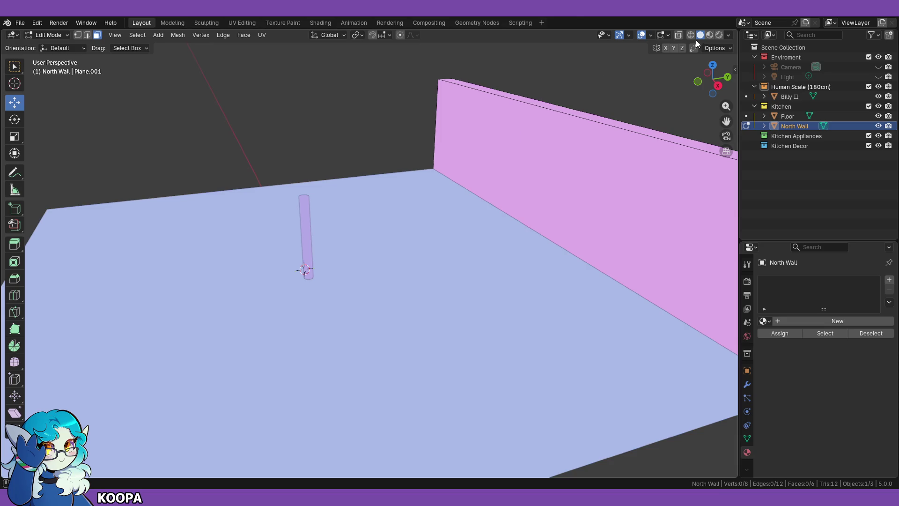
click(707, 36)
middle_drag(356, 234, 470, 196)
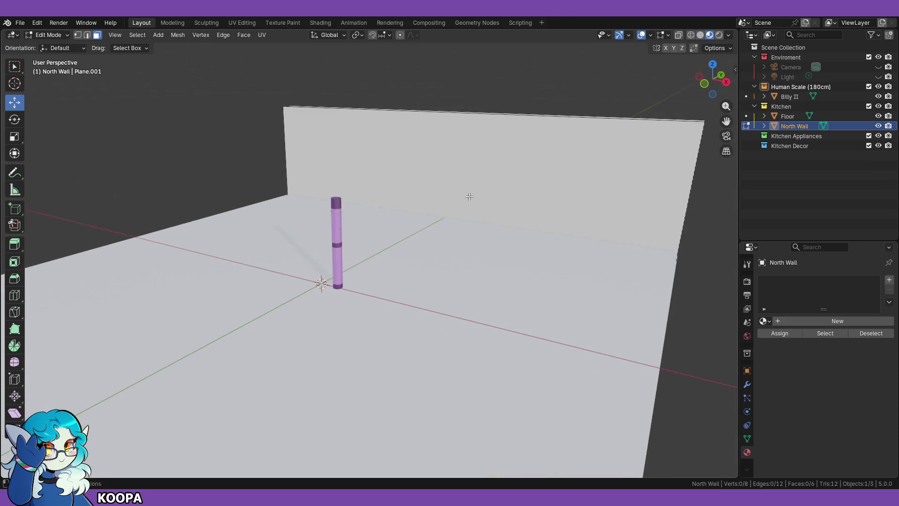
click(700, 35)
mouse_move(393, 245)
middle_down()
mouse_move(443, 223)
mouse_move(399, 243)
mouse_move(395, 279)
mouse_move(431, 218)
mouse_move(364, 263)
mouse_move(327, 269)
mouse_move(379, 244)
middle_up()
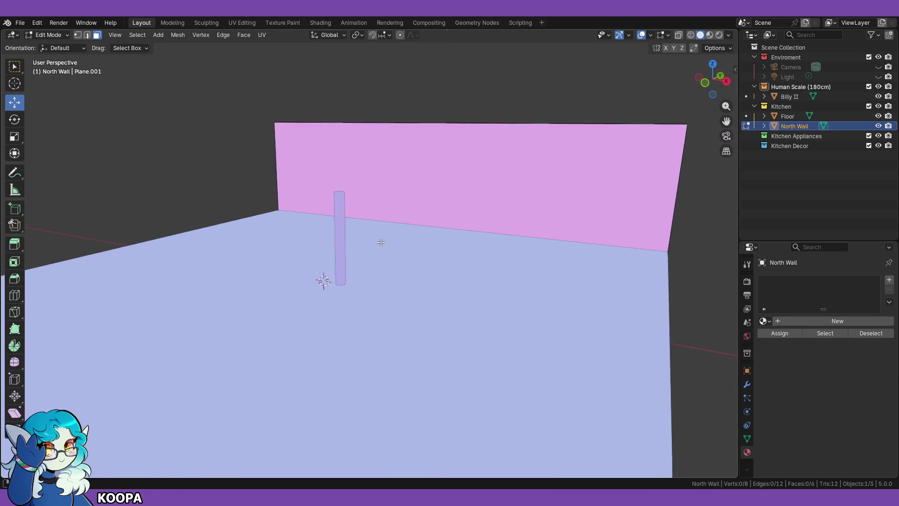
key(KP_1)
middle_drag(412, 175, 449, 185)
Step: Set MatCap lighting with Material object colour and Theme wireframes, choosing the rainbow normal matcap
click(730, 36)
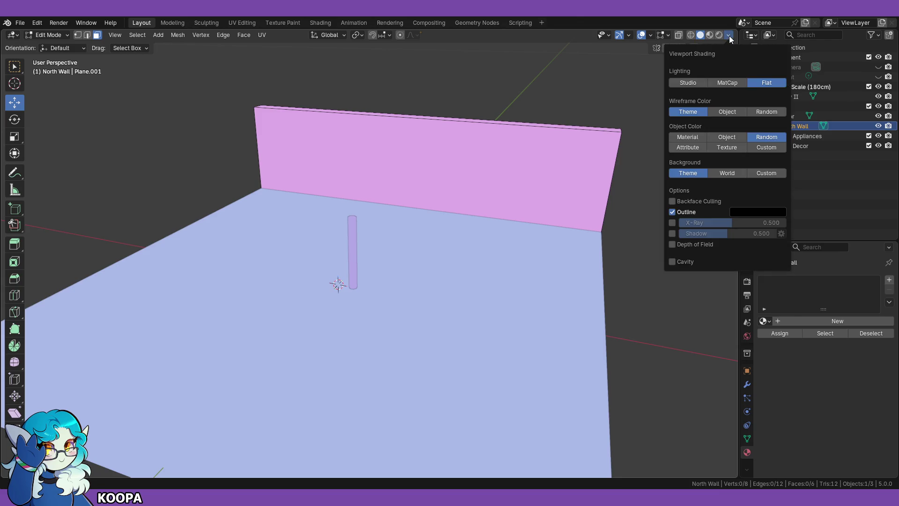
click(729, 82)
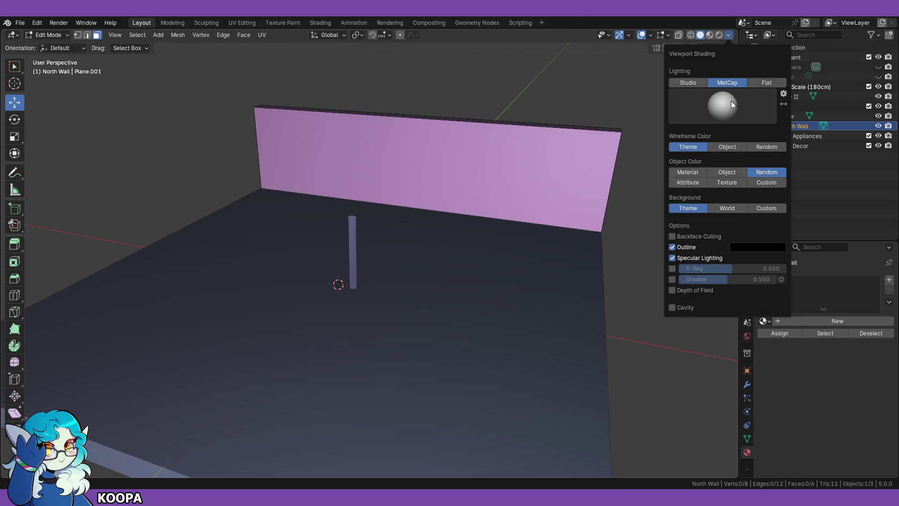
click(768, 83)
click(735, 137)
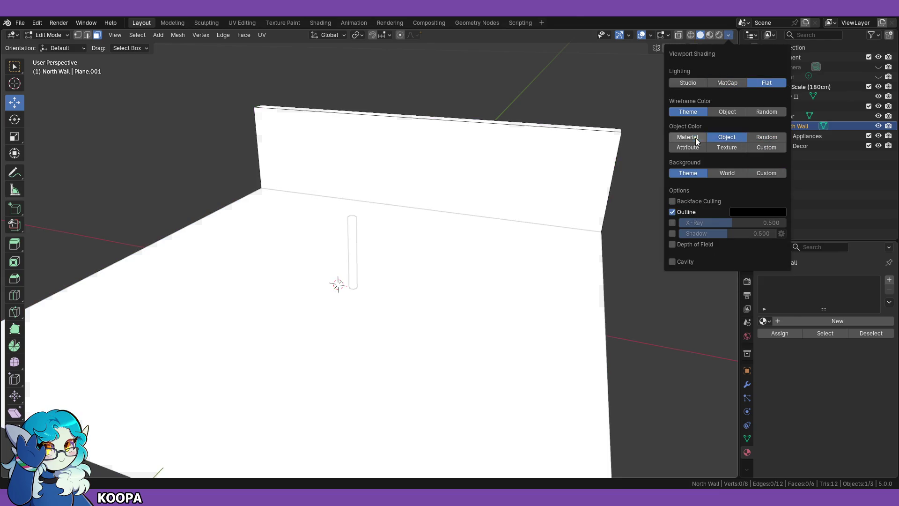
click(695, 137)
click(724, 114)
click(696, 113)
click(720, 83)
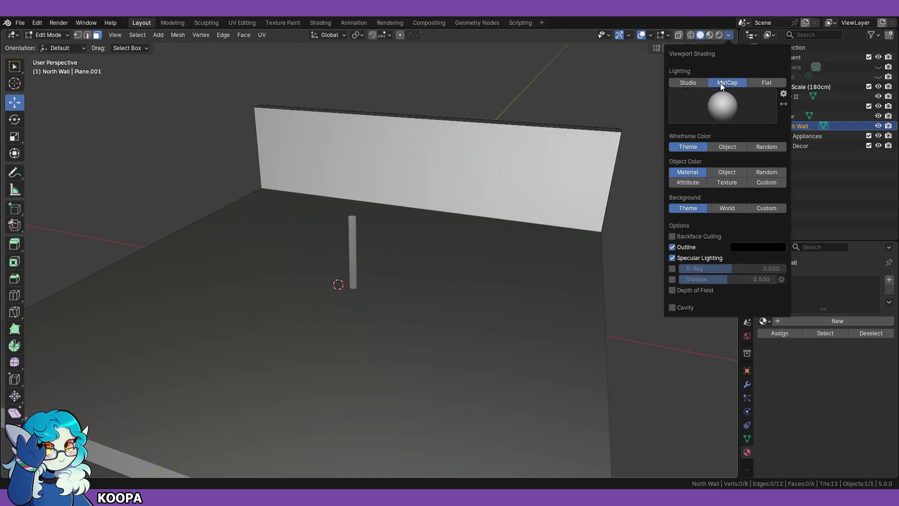
click(726, 108)
click(555, 175)
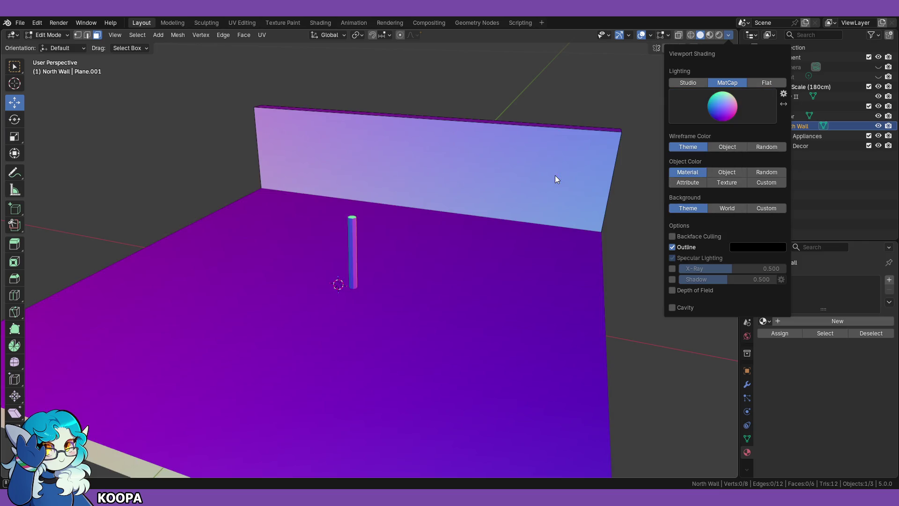
key(KP_1)
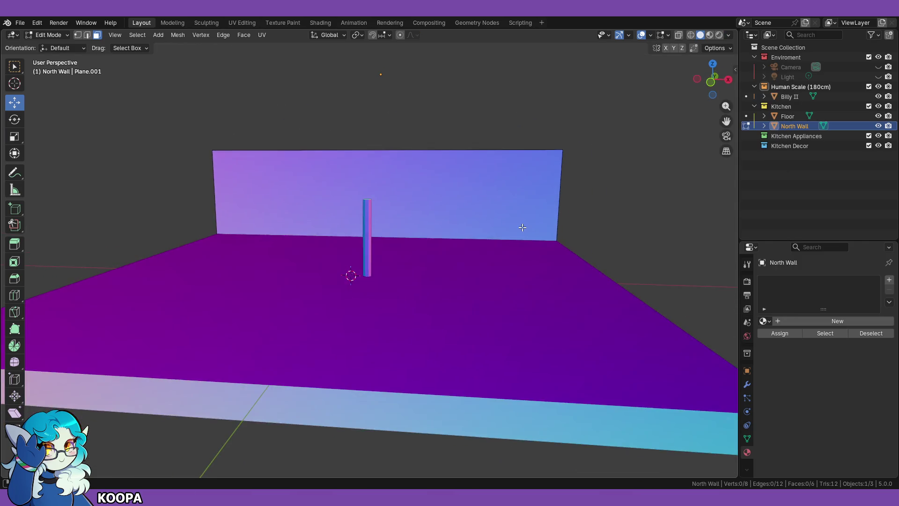
Step: In Front Orthographic view, select the wall's thin top face and zoom in on wall and column
key(KP_5)
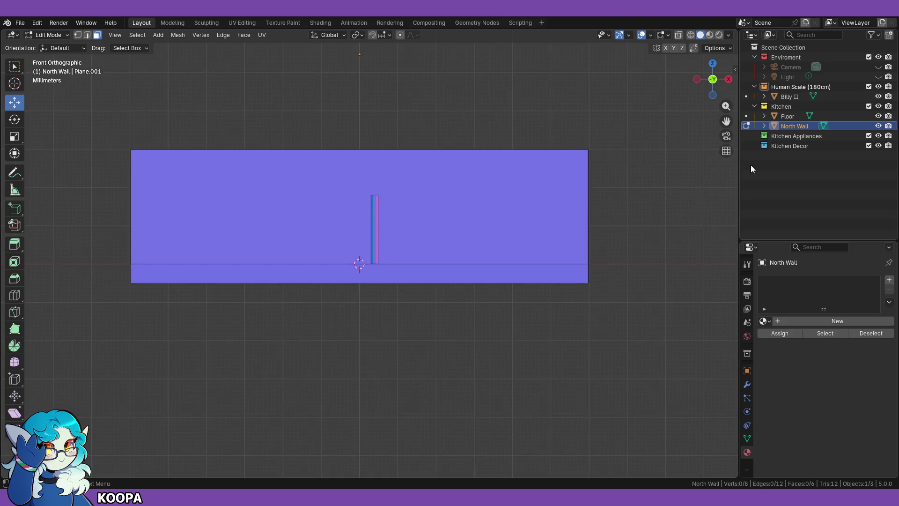
click(481, 227)
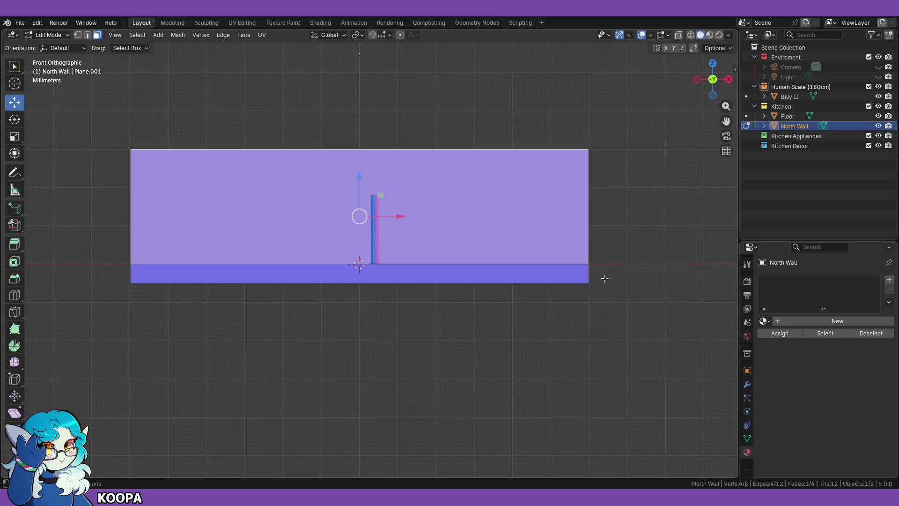
middle_drag(394, 116, 87, 80)
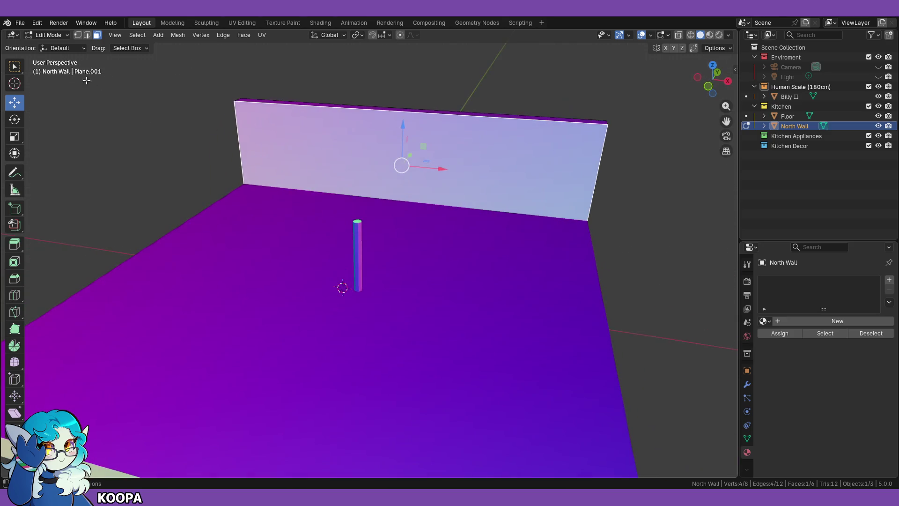
click(287, 102)
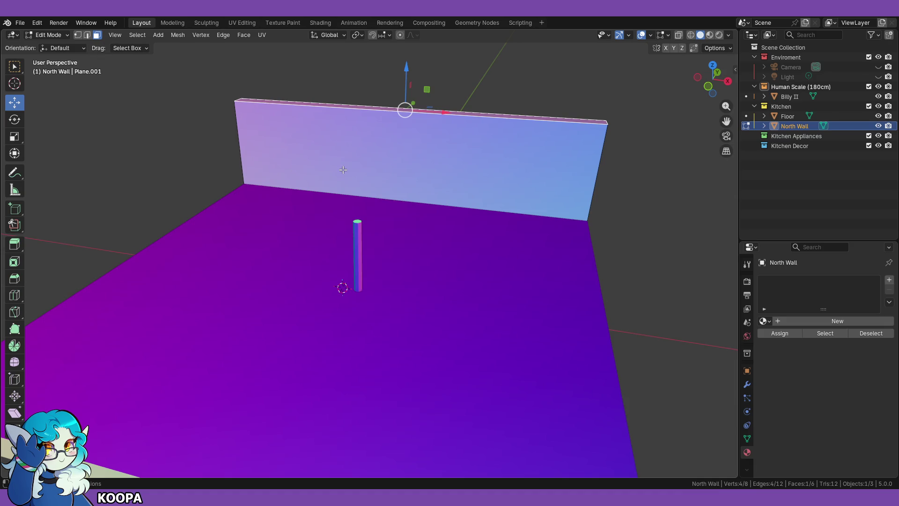
key(KP_1)
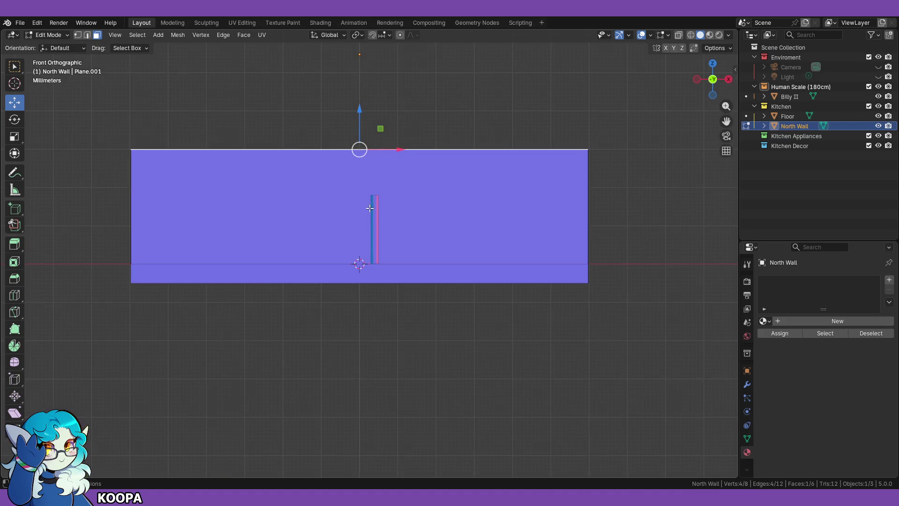
scroll(371, 257, up, 3)
mouse_move(354, 269)
shift+middle_down()
mouse_move(361, 353)
mouse_move(391, 362)
shift+middle_up()
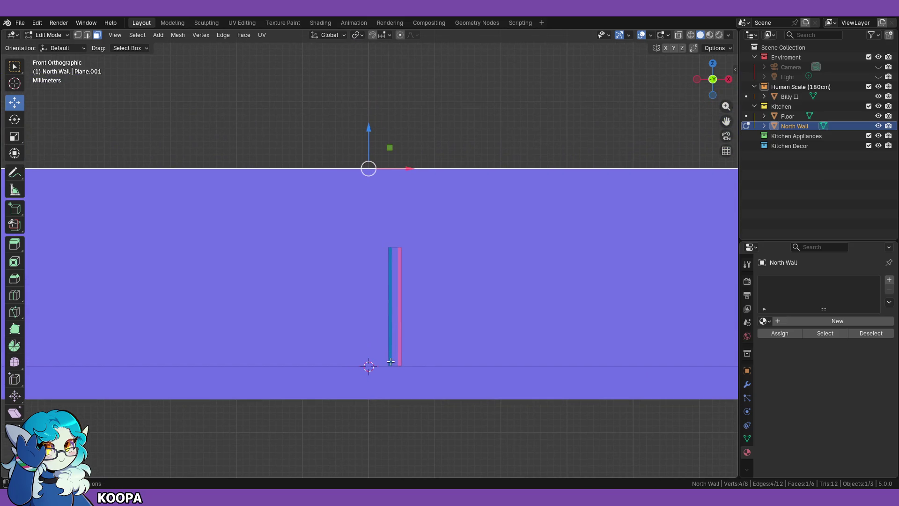
Step: Switch to Material Preview and move the wall's top face along Z, then deselect it
click(709, 35)
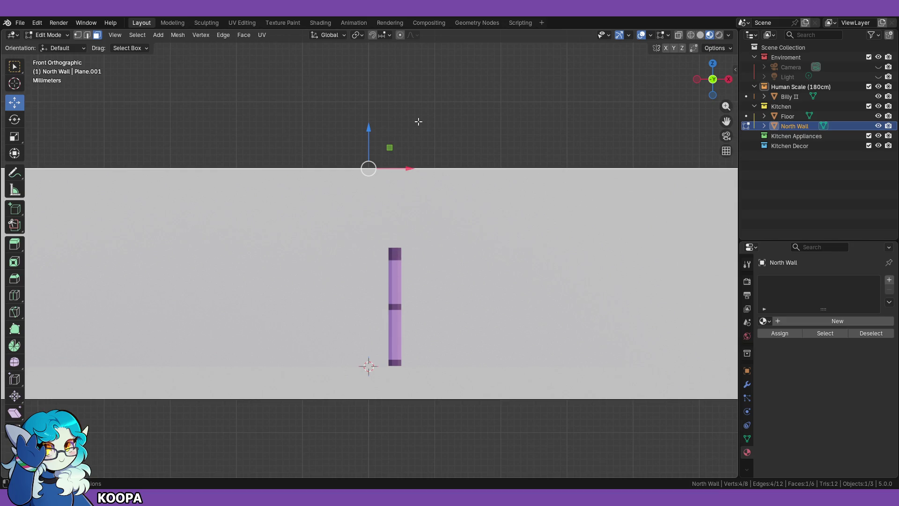
key(g)
key(z)
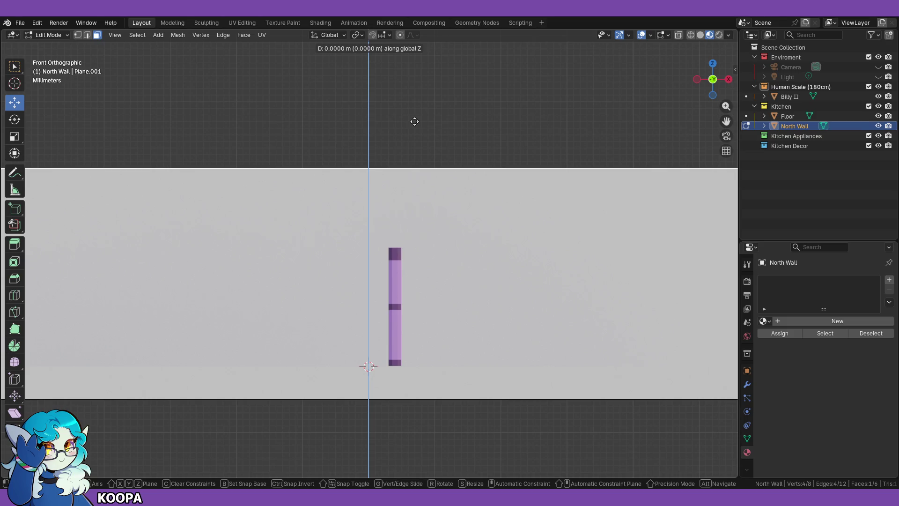
click(414, 122)
click(486, 124)
mouse_move(486, 124)
middle_down()
mouse_move(506, 128)
mouse_move(465, 147)
mouse_move(486, 161)
middle_up()
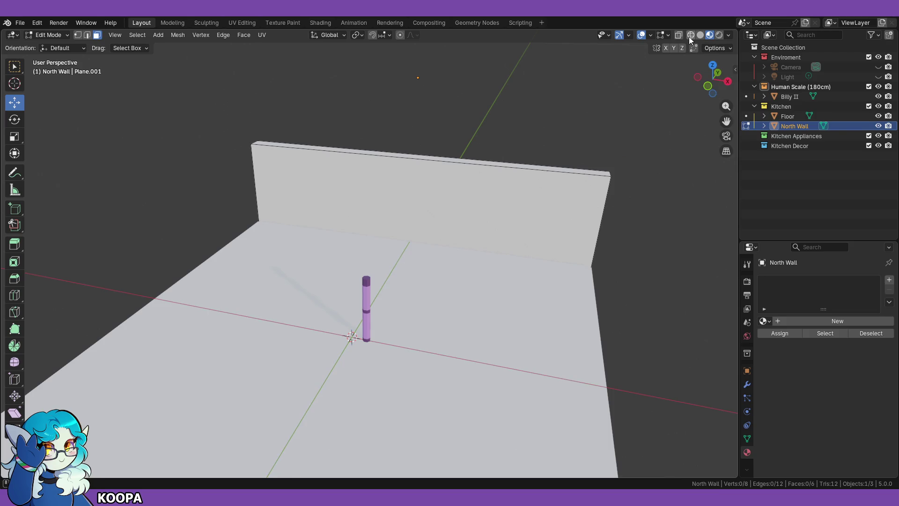
Step: Toggle Scene World lighting off and return to Solid shading with the plain grey matcap
click(729, 35)
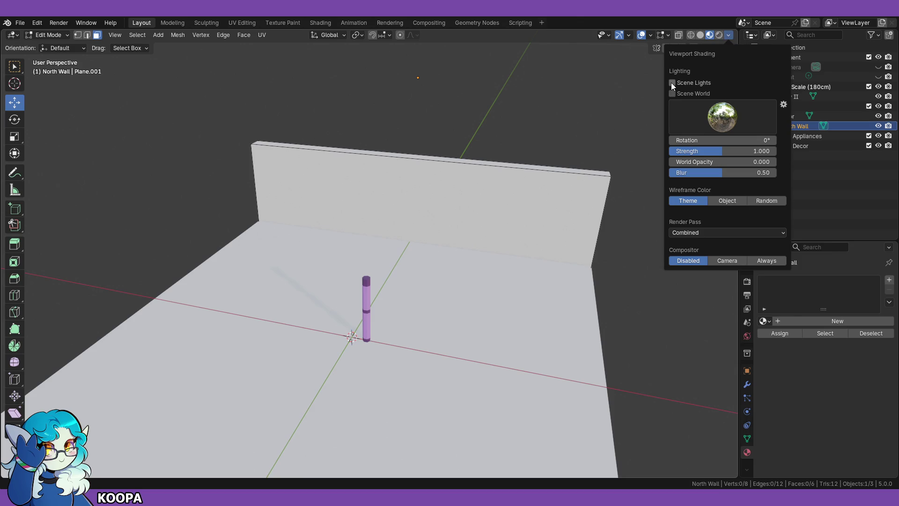
click(673, 94)
click(673, 94)
click(700, 35)
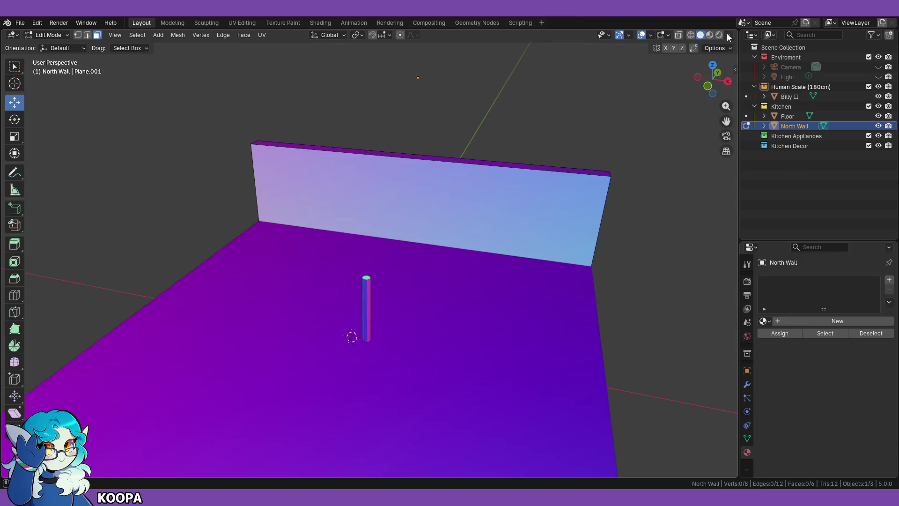
click(716, 104)
click(553, 141)
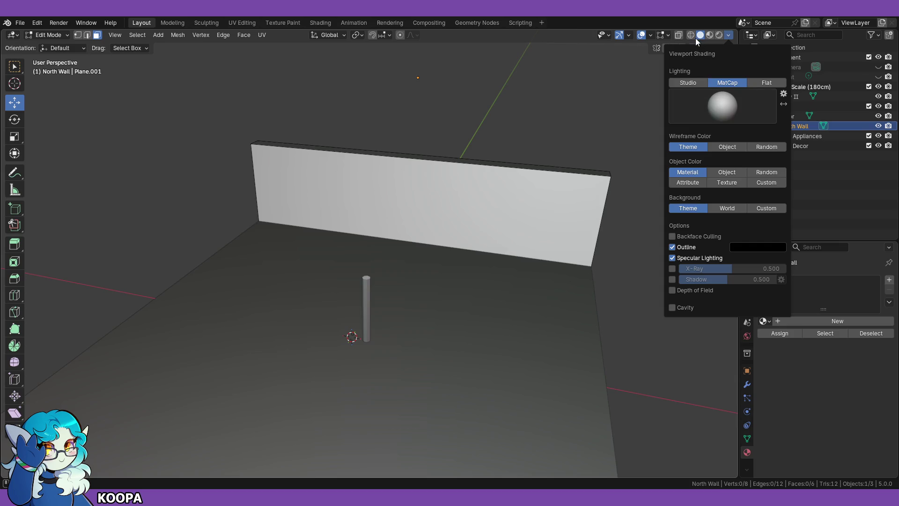
mouse_move(535, 140)
middle_down()
mouse_move(506, 146)
mouse_move(516, 143)
middle_up()
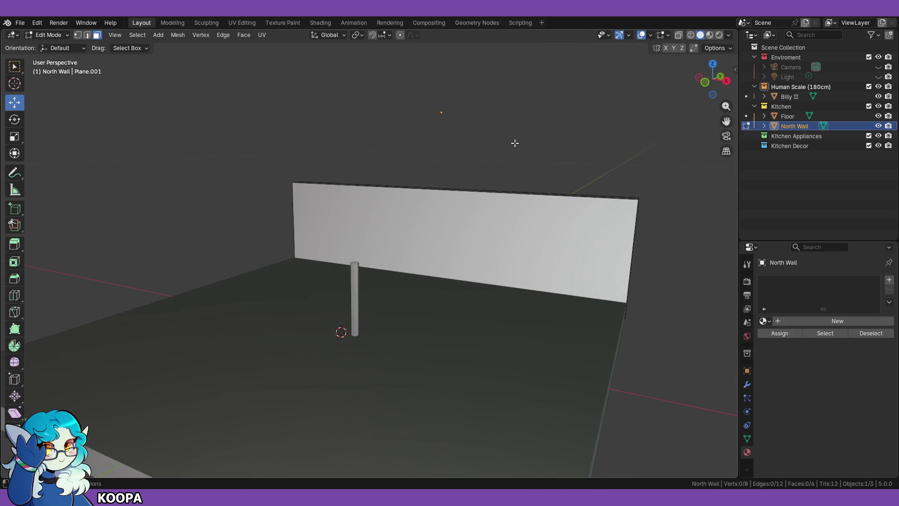
click(692, 35)
click(701, 35)
Step: Try Object, Attribute, Texture and Custom object colours, then switch lighting to Studio
click(729, 36)
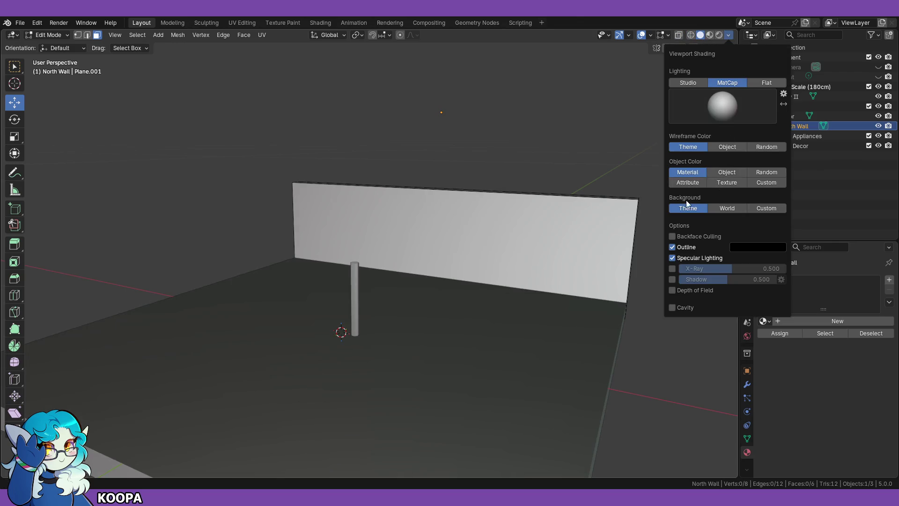
click(729, 174)
click(731, 147)
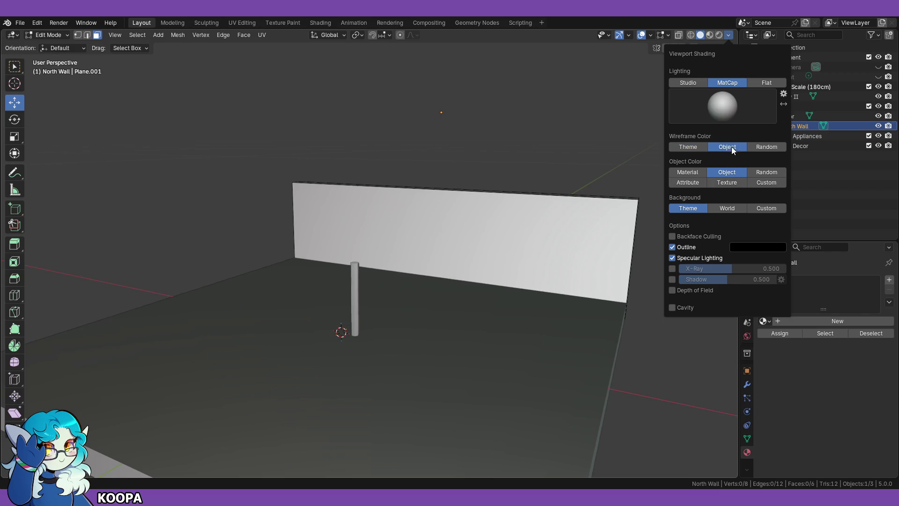
click(699, 148)
click(700, 182)
click(713, 179)
click(762, 183)
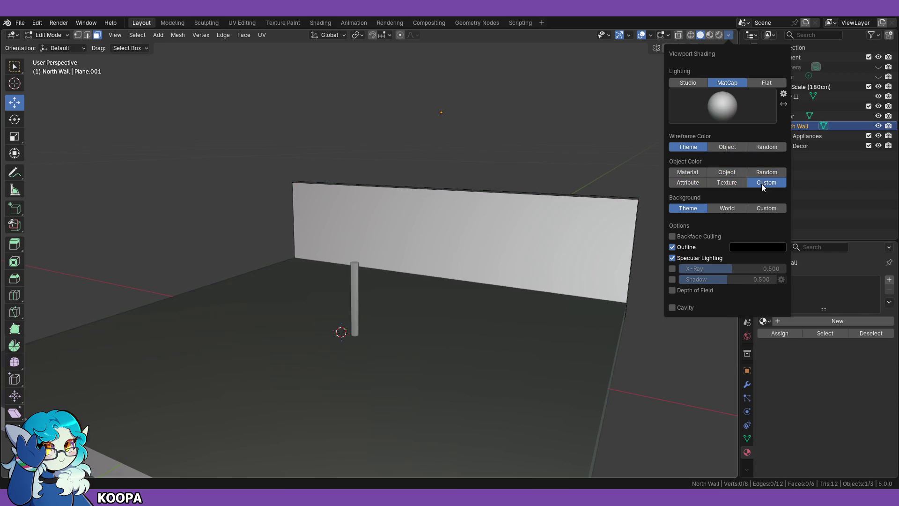
click(730, 185)
click(730, 171)
click(699, 171)
click(715, 171)
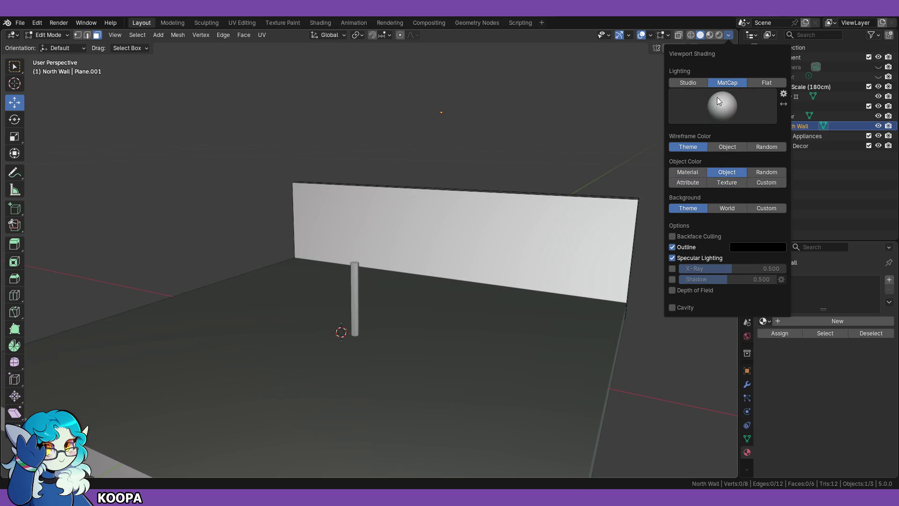
click(696, 84)
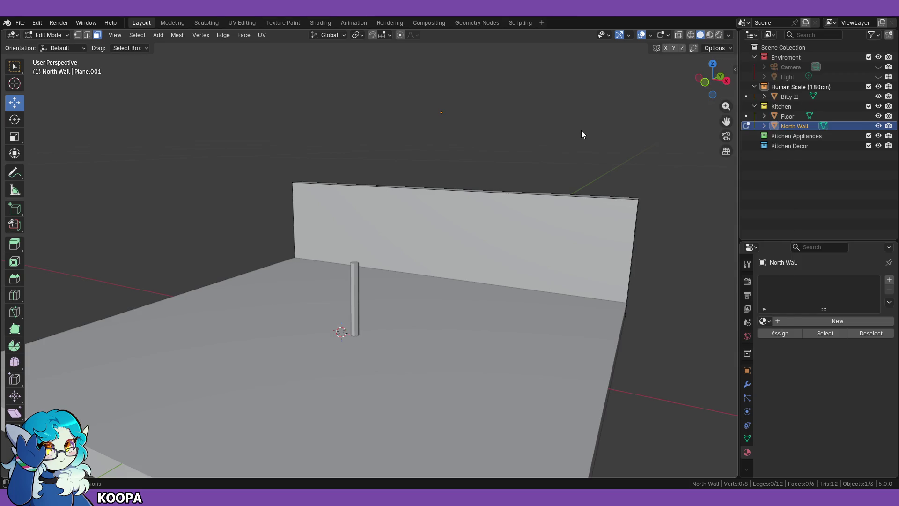
Step: Cycle object and wireframe colour options, ending on Material object colour and Theme wireframes
click(729, 35)
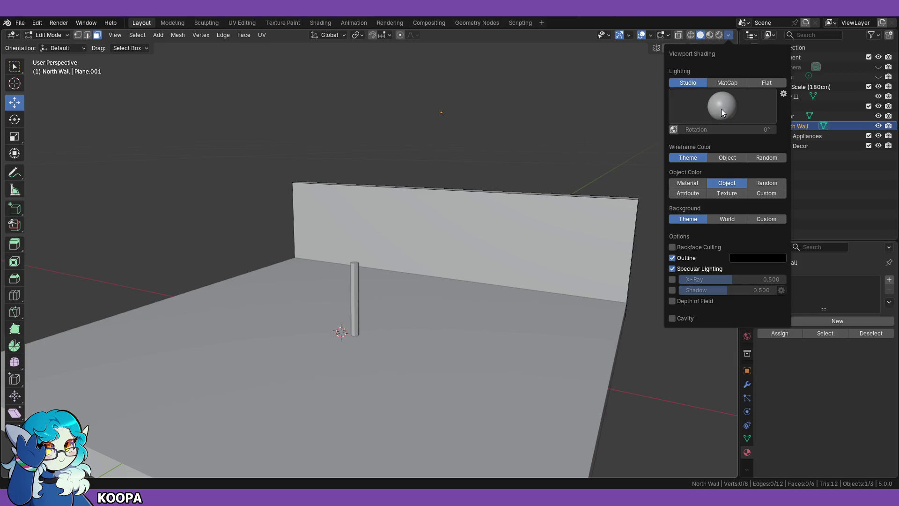
click(690, 184)
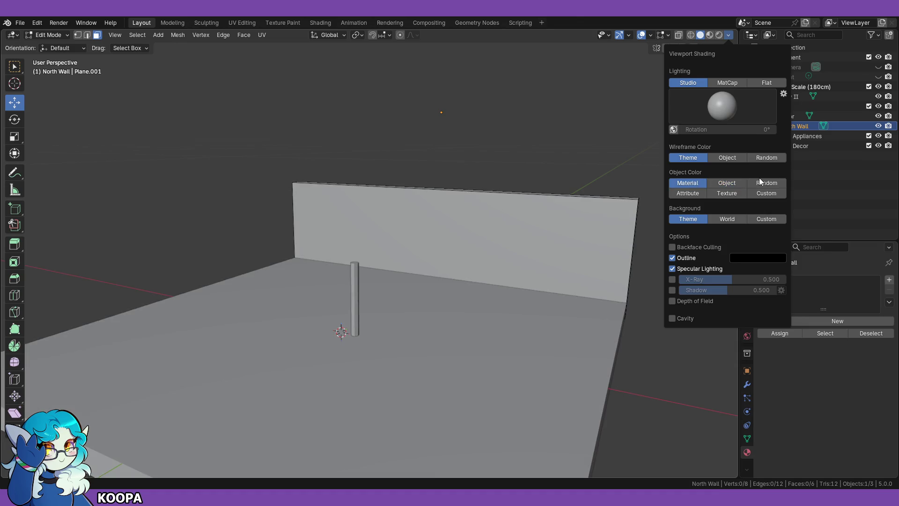
click(760, 181)
mouse_move(529, 178)
middle_down()
mouse_move(553, 197)
mouse_move(452, 248)
mouse_move(459, 241)
middle_up()
click(729, 35)
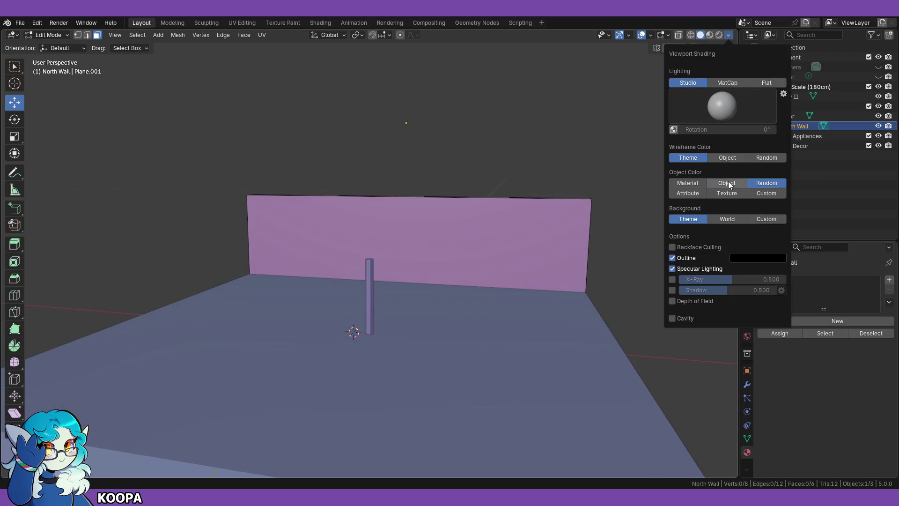
click(727, 183)
click(697, 183)
click(766, 193)
click(727, 193)
click(702, 183)
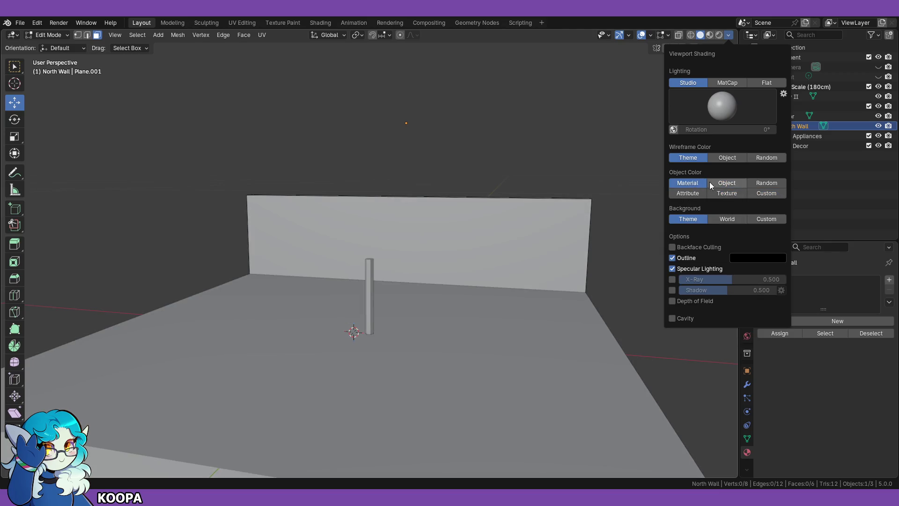
click(727, 160)
click(763, 184)
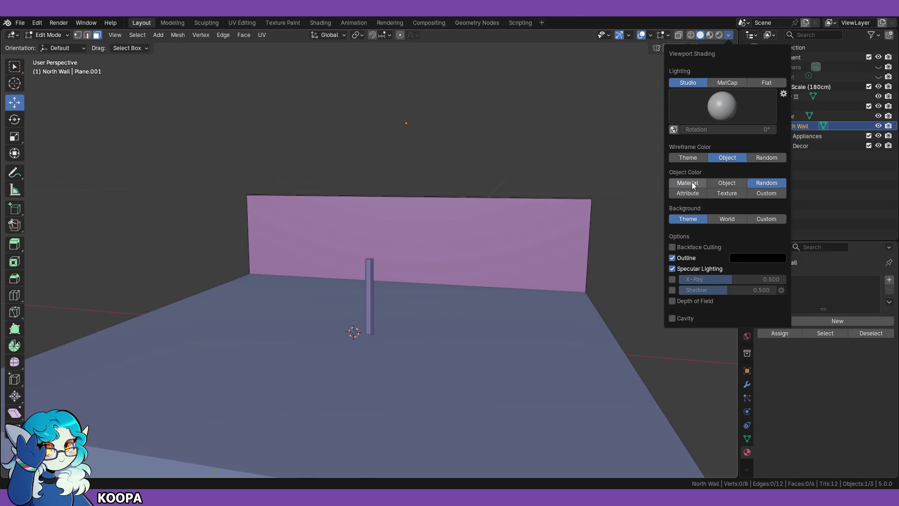
click(692, 183)
click(765, 158)
click(766, 183)
click(687, 158)
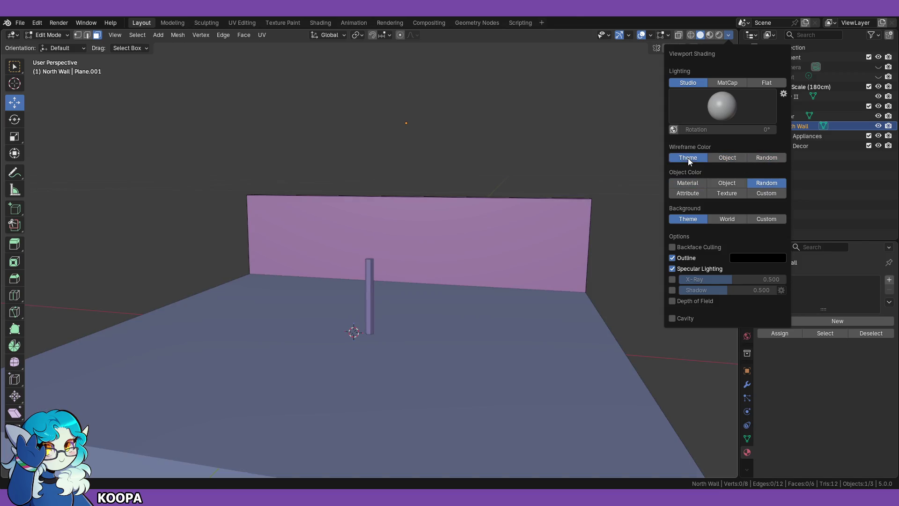
click(689, 183)
Step: Orbit to a near-frontal wall view, briefly preview materials, and return to plain Solid shading
scroll(511, 225, up, 2)
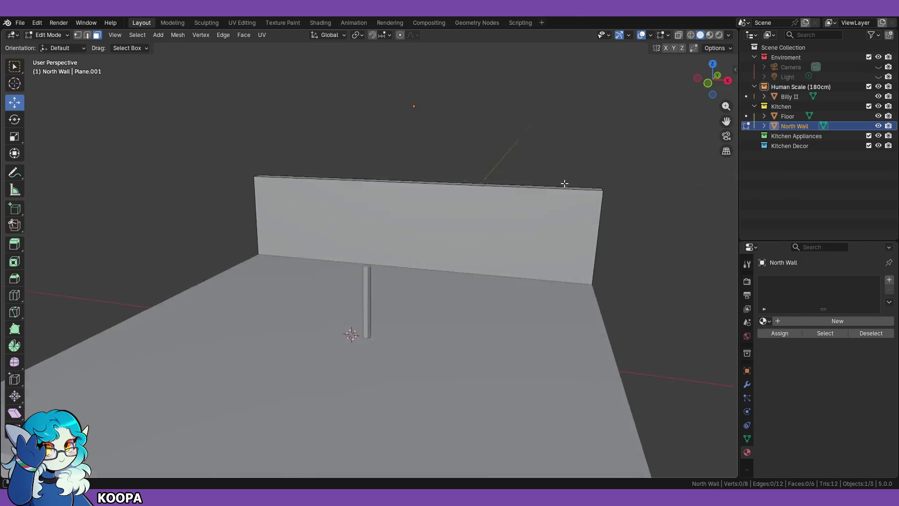
scroll(408, 272, up, 2)
middle_drag(408, 272, 587, 131)
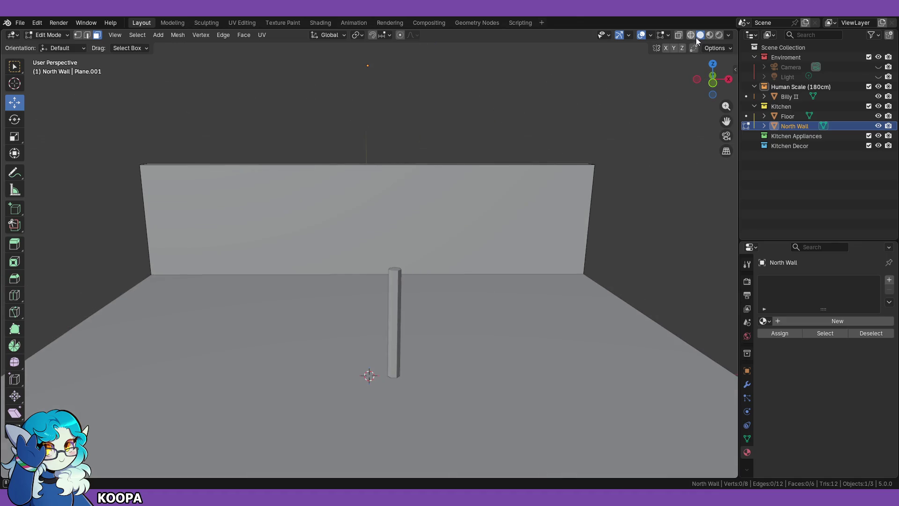
click(710, 35)
middle_drag(515, 212, 526, 184)
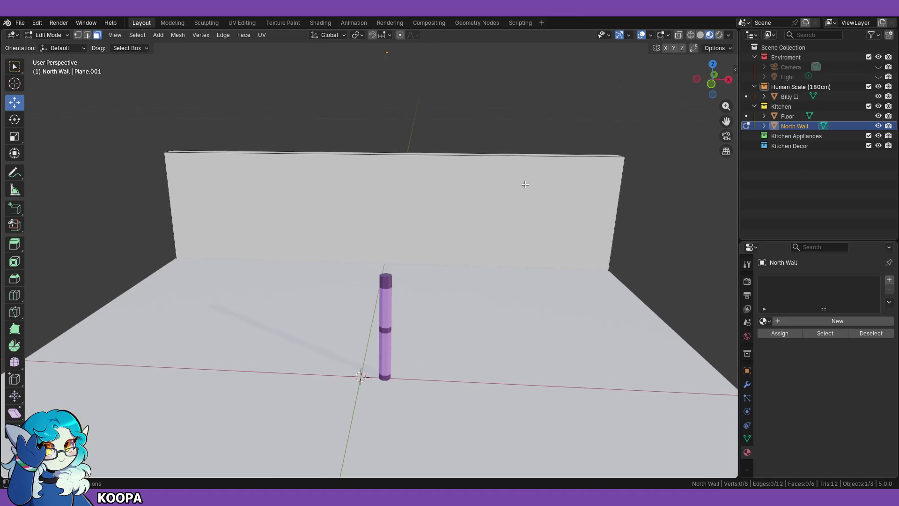
click(701, 36)
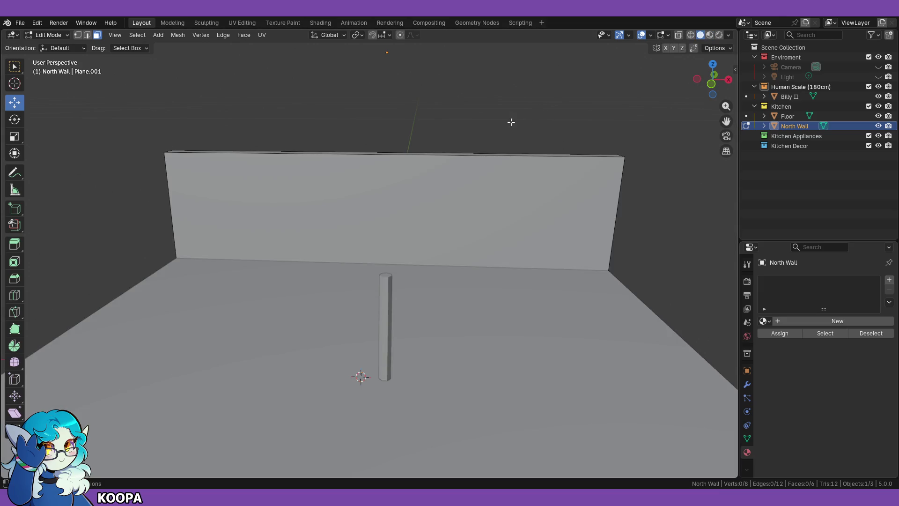
Step: Save the kitchen base file and return the North Wall to Object Mode
click(20, 23)
click(44, 88)
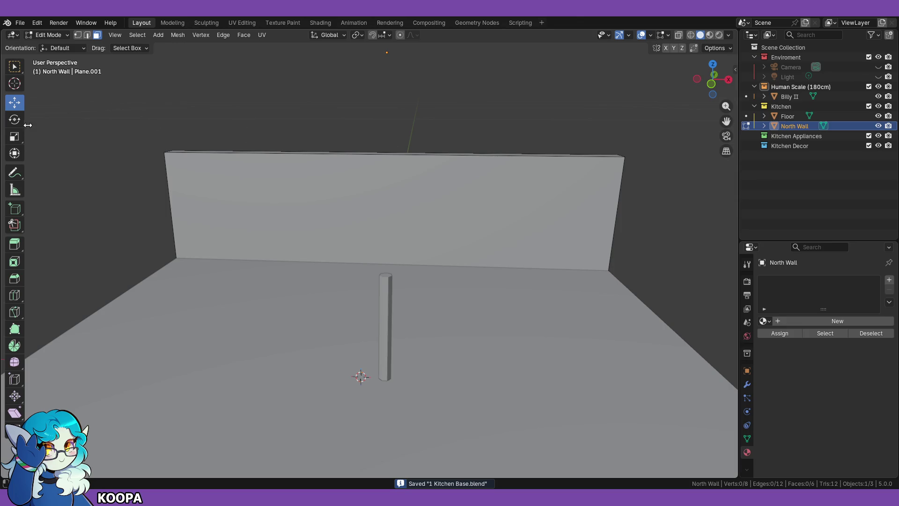
click(68, 32)
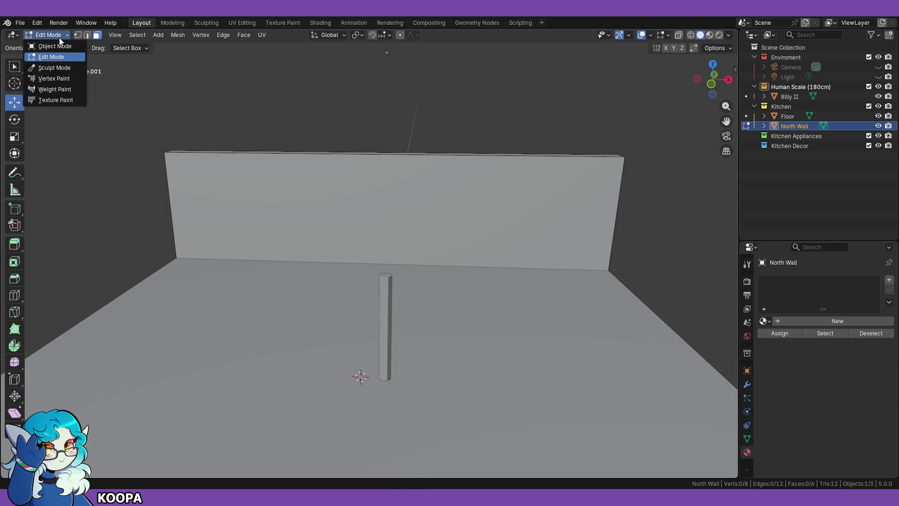
click(60, 44)
Step: Set the North Wall's origin to its geometry
middle_drag(533, 277, 539, 296)
scroll(539, 296, down, 4)
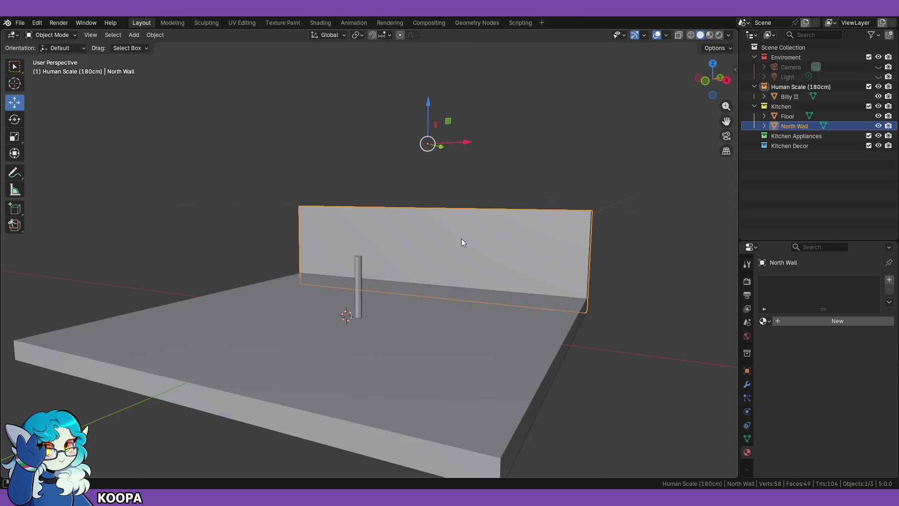
middle_drag(461, 238, 425, 198)
right_click(429, 223)
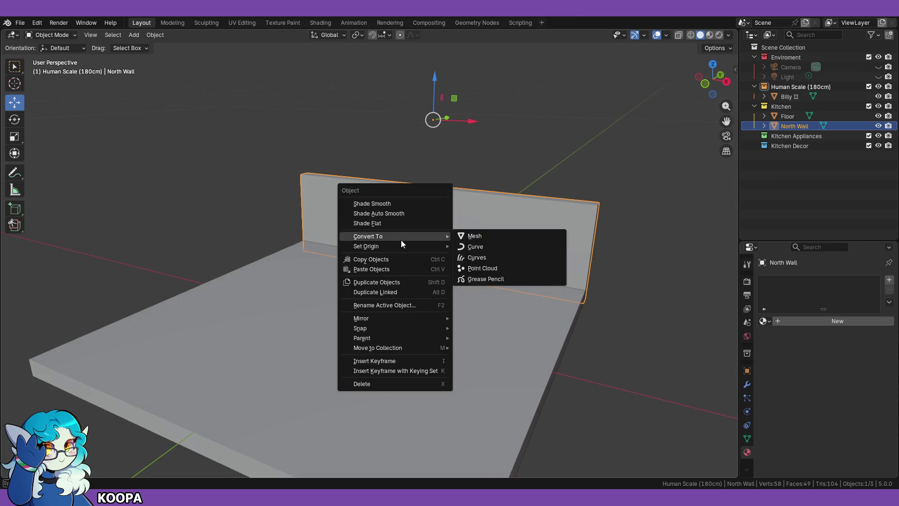
mouse_move(440, 246)
click(511, 257)
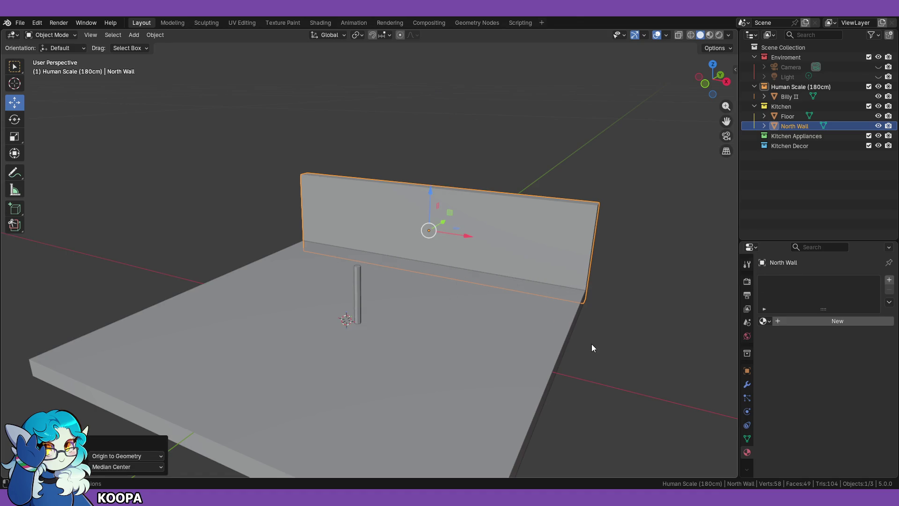
Step: Reselect the North Wall and duplicate it with Shift+D
click(592, 344)
click(509, 247)
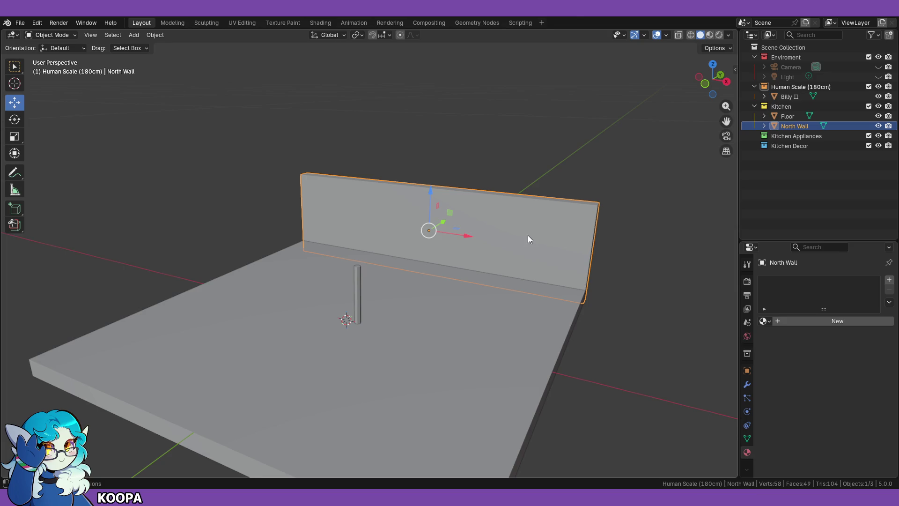
key(shift+d)
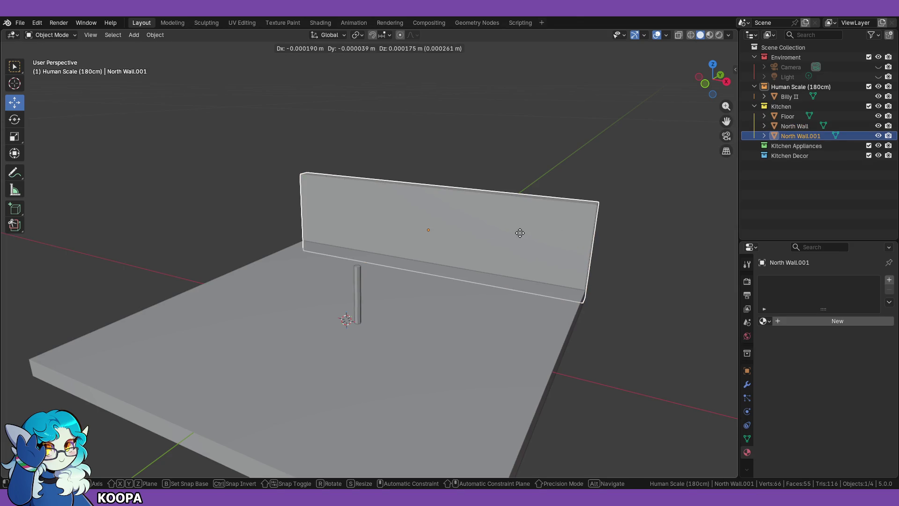
Step: Keep the wall copy in place and try 90° rotations about Y and X, cancelling each
right_click(520, 232)
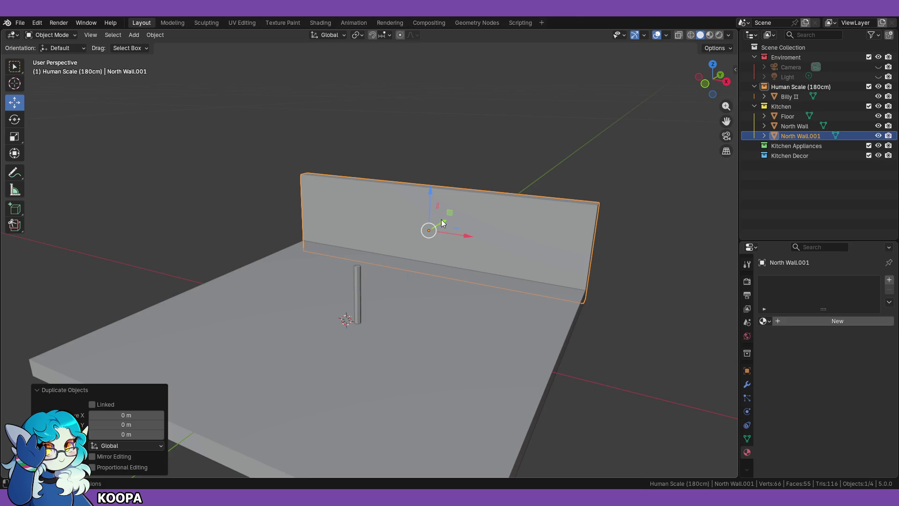
key(r)
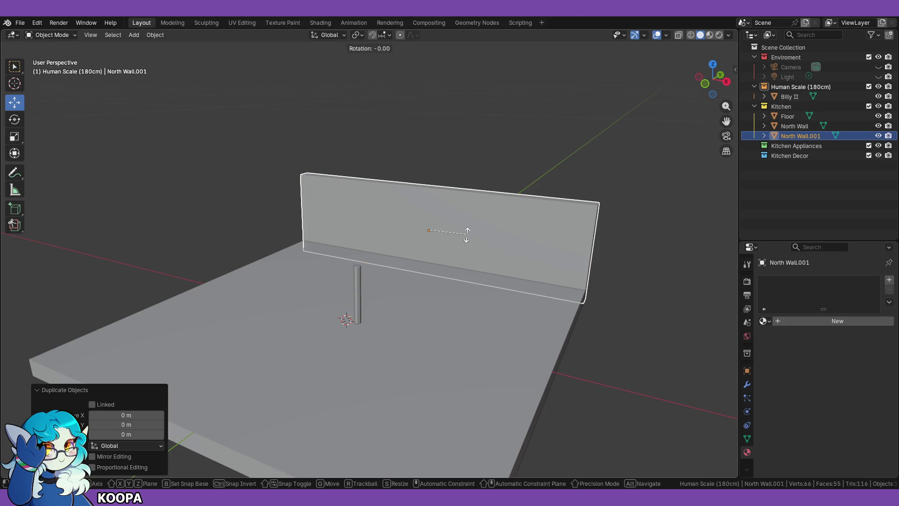
key(z)
key(x)
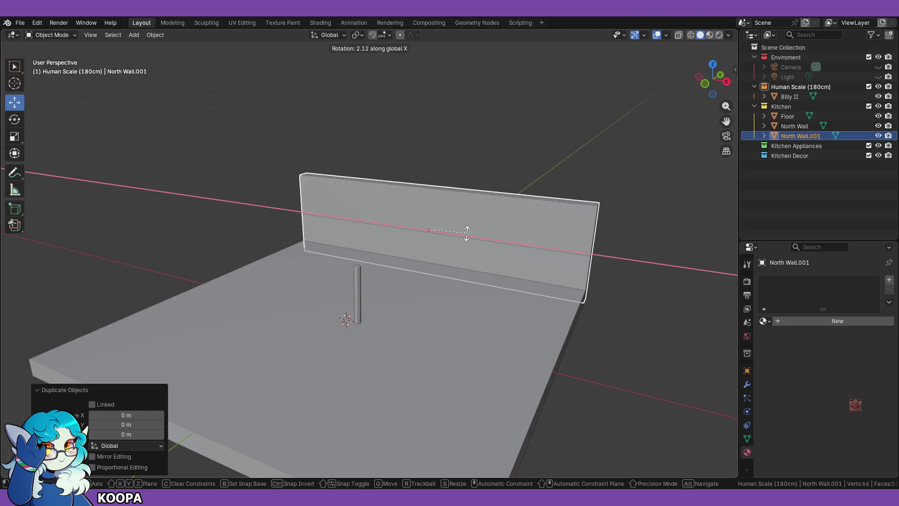
text(y90)
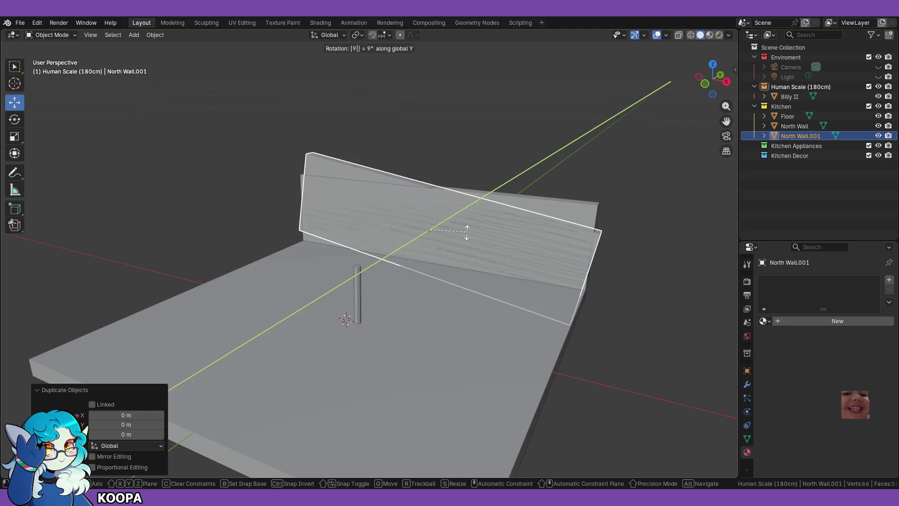
key(Escape)
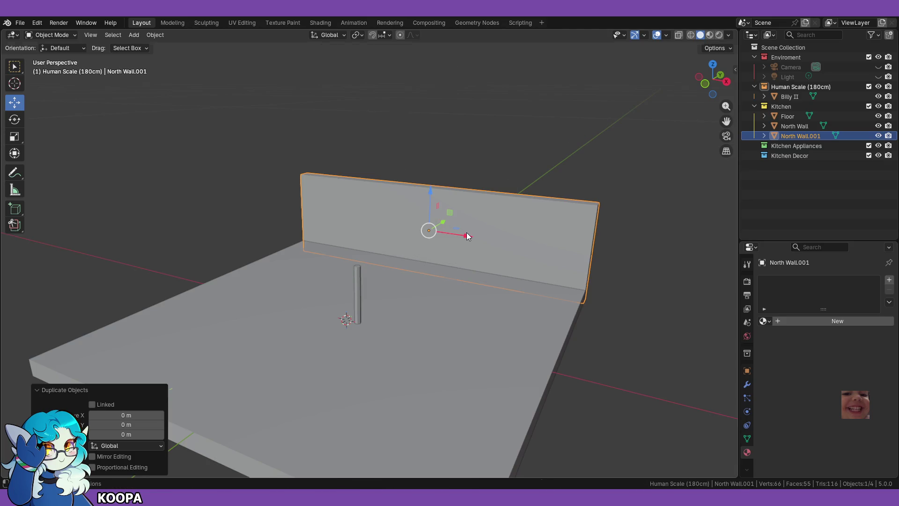
key(r)
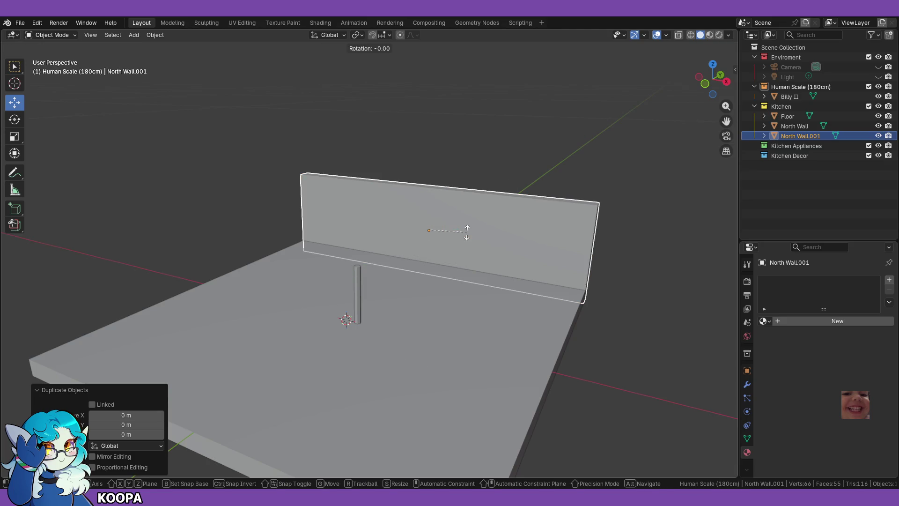
text(x)
text(90)
key(Escape)
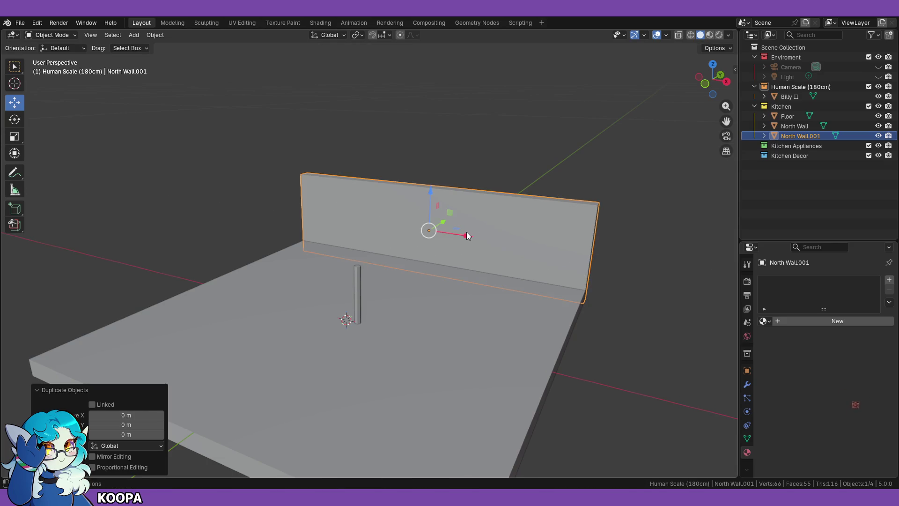
Step: Rotate the wall copy 90° about Z and check it in side orthographic view
key(r)
text(z)
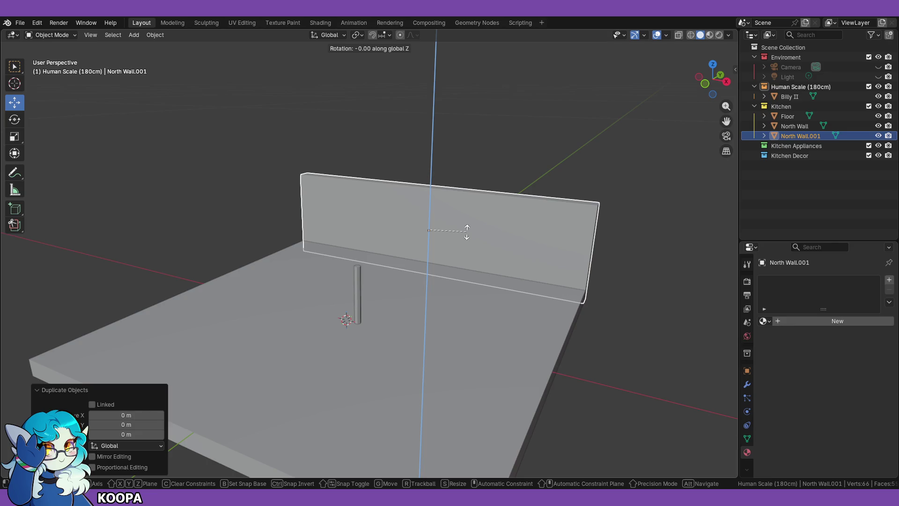
text(90)
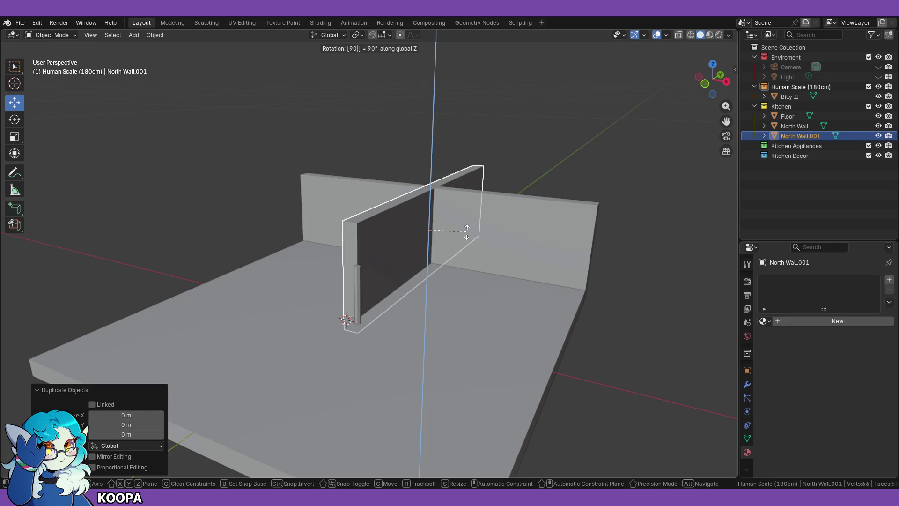
key(Return)
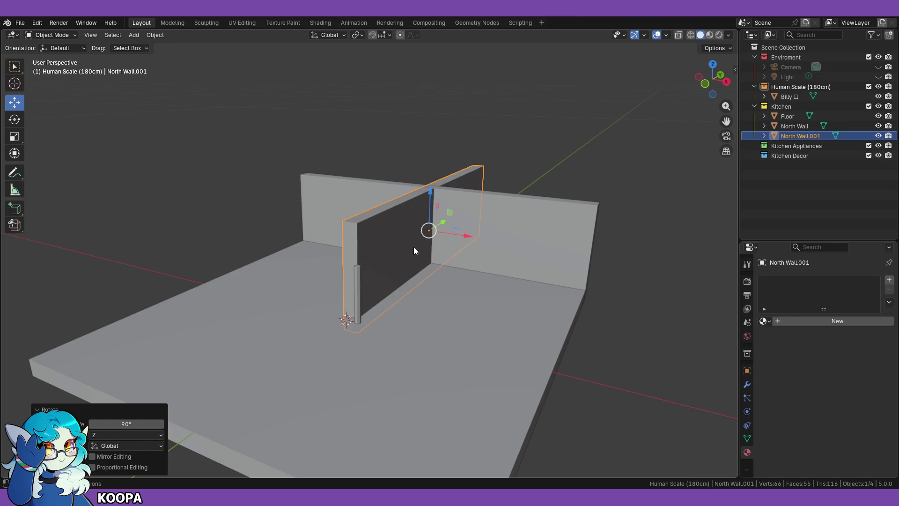
key(KP_3)
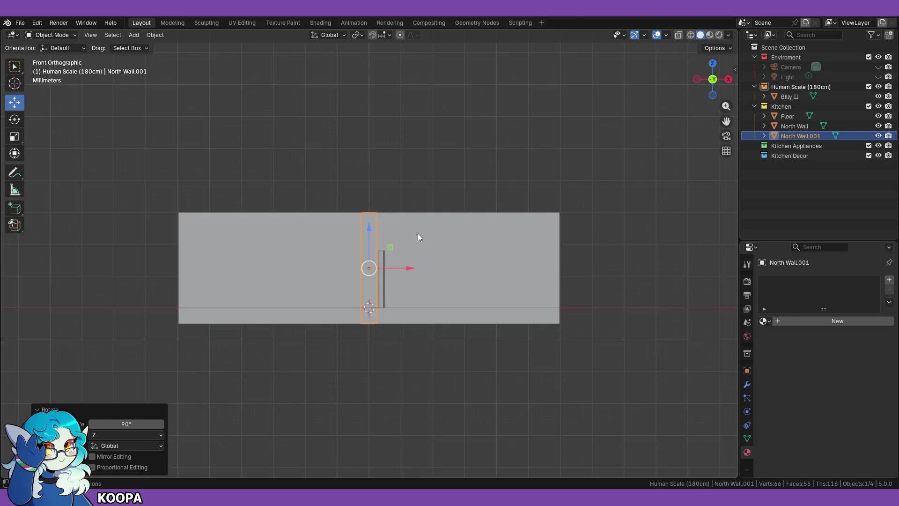
Step: Look at the room from the top in wireframe shading
key(KP_7)
scroll(421, 231, down, 3)
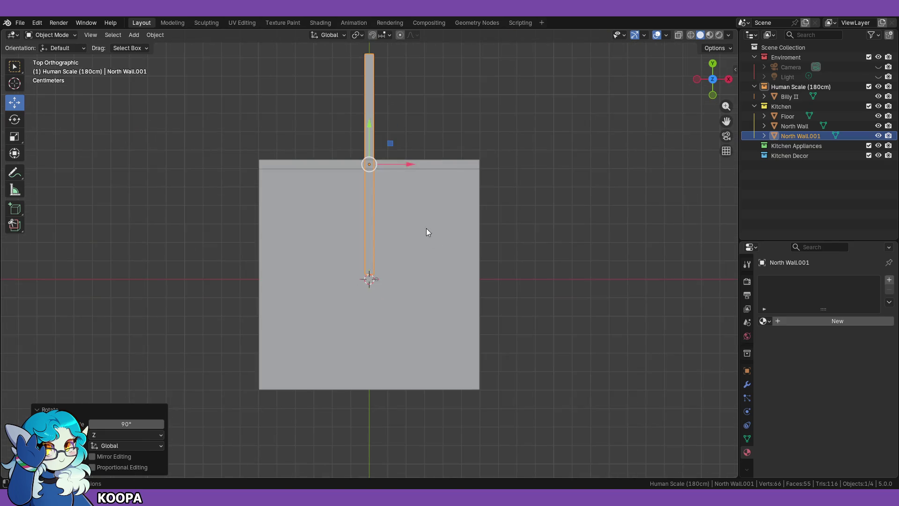
click(709, 35)
click(702, 36)
click(692, 35)
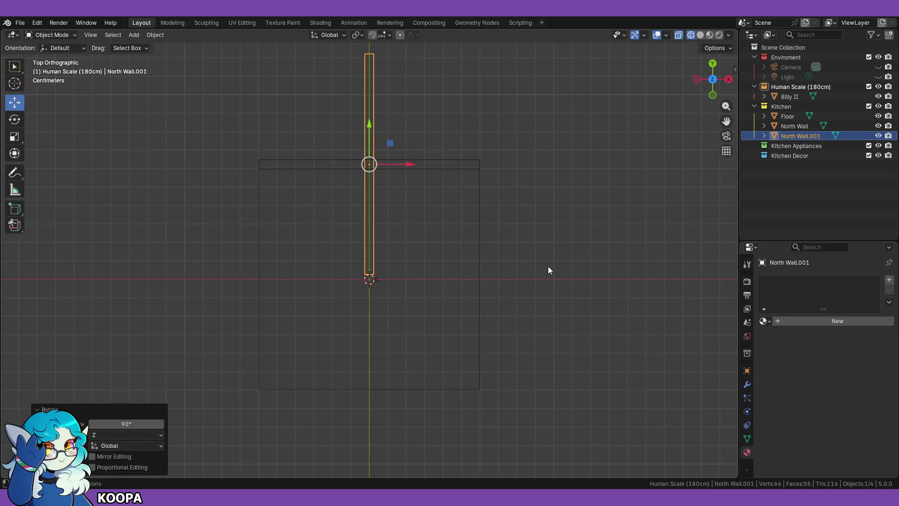
Step: With snapping on, move the wall copy onto the floor's left edge
key(g)
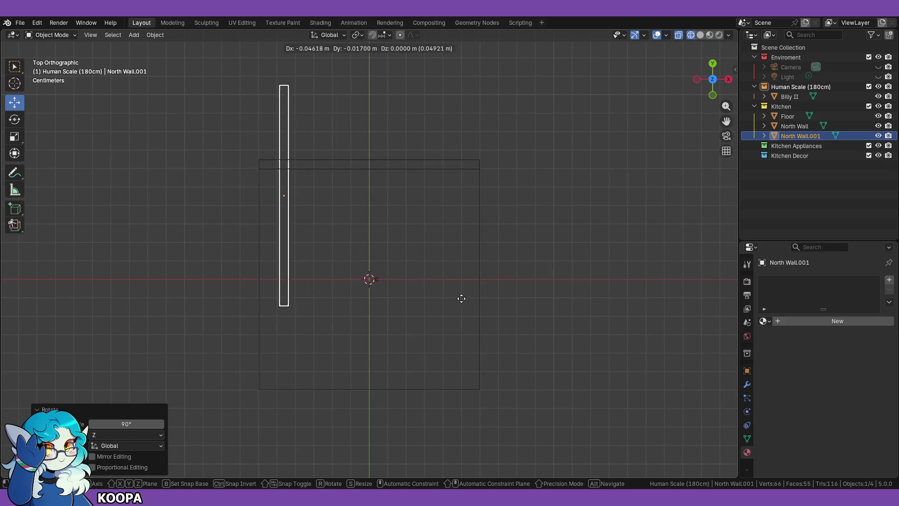
click(419, 372)
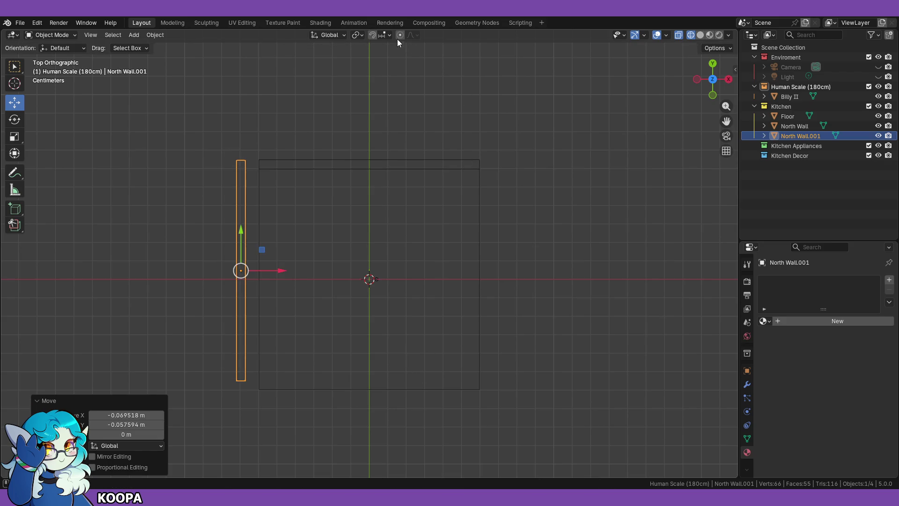
click(373, 36)
scroll(382, 279, up, 2)
shift+middle_drag(382, 278, 415, 243)
key(g)
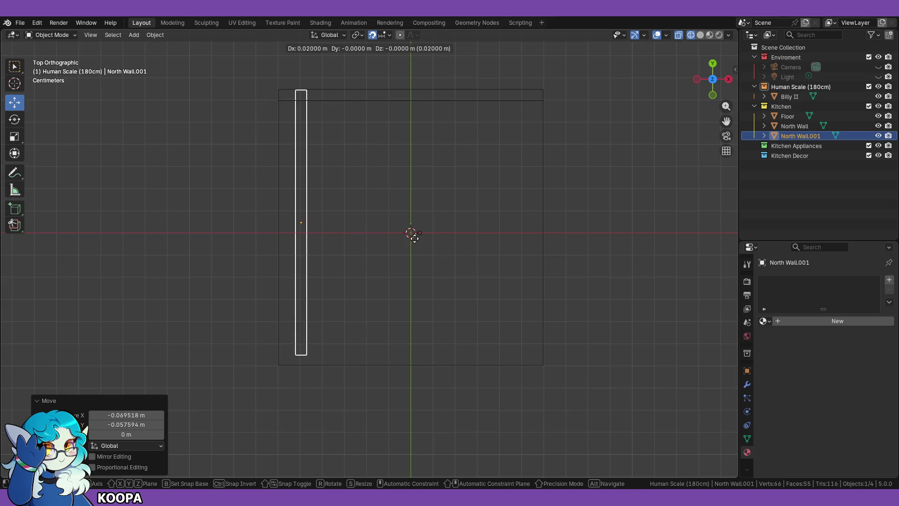
click(373, 239)
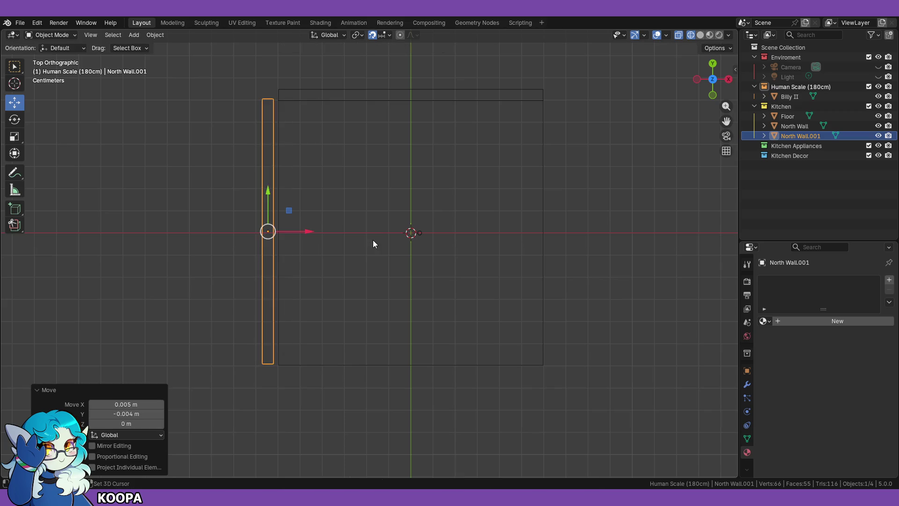
Step: With snapping off, fine-tune the copy's position so it meets the North Wall at the corner
click(373, 34)
drag(309, 231, 312, 231)
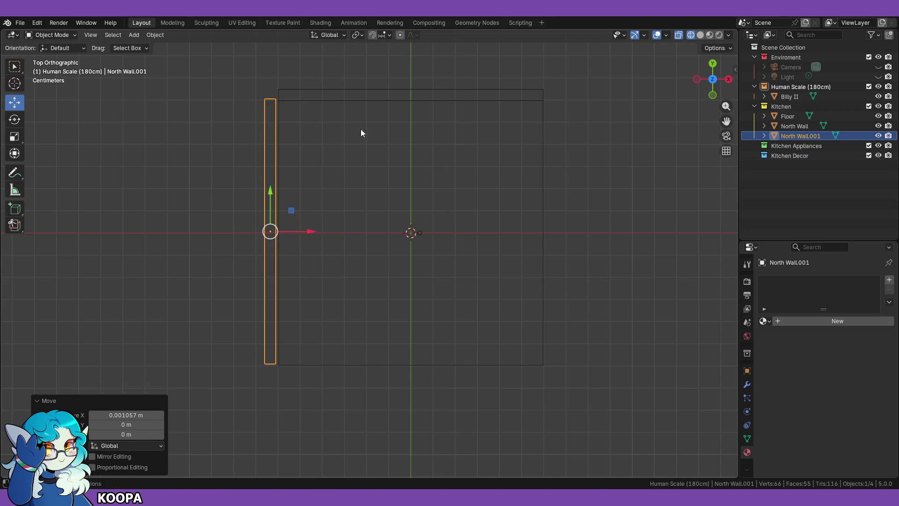
scroll(313, 191, up, 2)
shift+middle_drag(313, 191, 373, 245)
key(g)
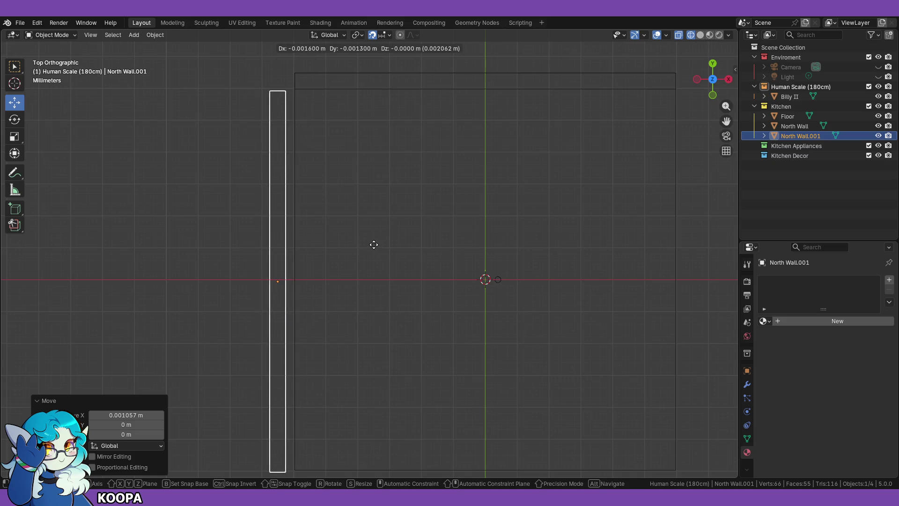
click(442, 244)
click(223, 240)
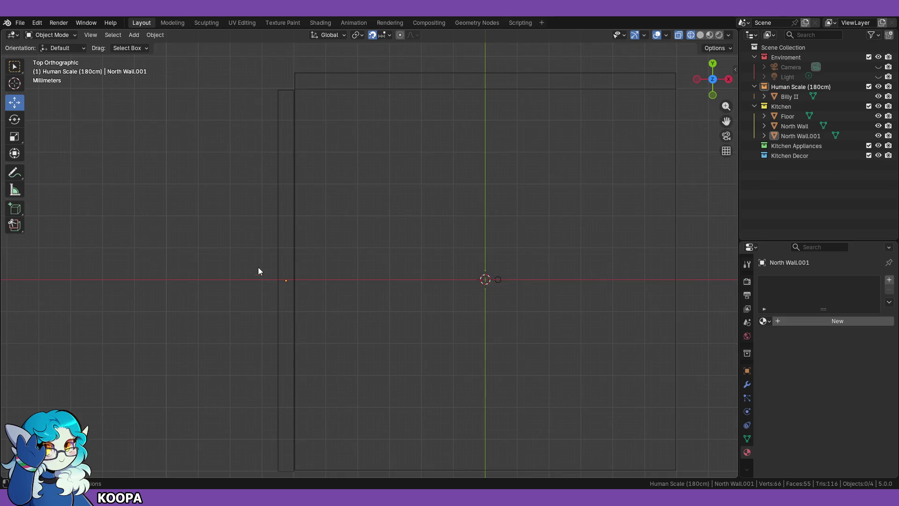
click(286, 290)
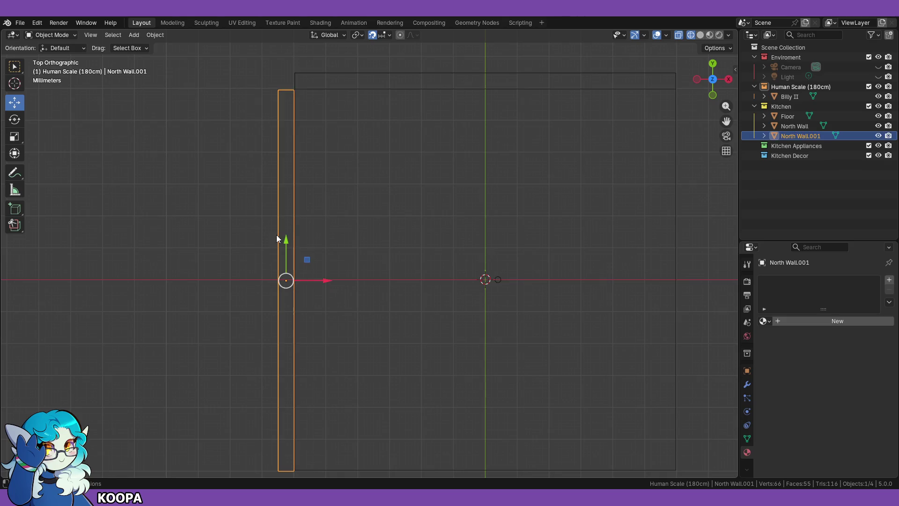
key(g)
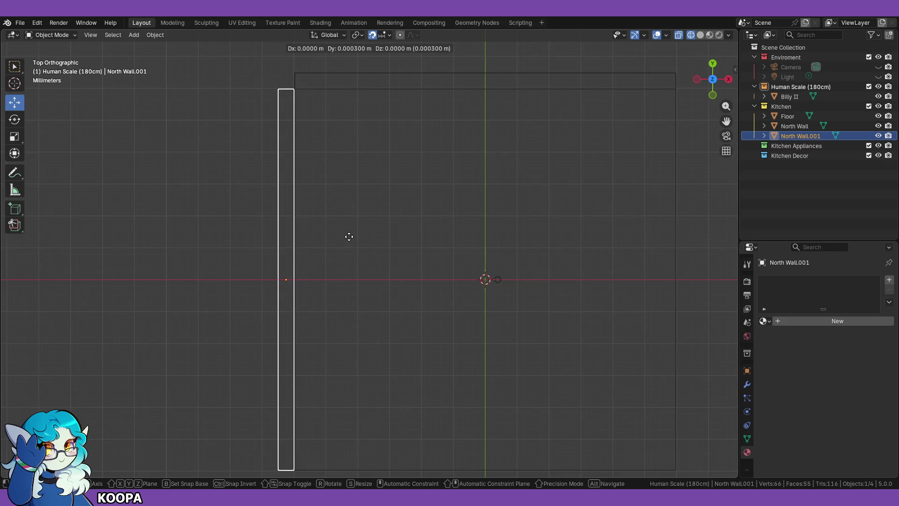
click(349, 237)
click(230, 240)
Step: Return to solid shading and orbit to a near top-down view of the two walls
mouse_move(230, 240)
middle_down()
mouse_move(193, 198)
mouse_move(175, 144)
mouse_move(143, 178)
middle_up()
click(674, 35)
click(700, 35)
middle_drag(686, 51, 537, 240)
scroll(529, 253, up, 5)
mouse_move(558, 181)
middle_down()
mouse_move(500, 271)
mouse_move(540, 254)
middle_up()
scroll(515, 276, down, 6)
mouse_move(469, 304)
middle_down()
mouse_move(374, 302)
mouse_move(319, 331)
mouse_move(187, 267)
middle_up()
scroll(411, 323, up, 2)
mouse_move(411, 323)
middle_down()
mouse_move(359, 373)
mouse_move(313, 371)
mouse_move(377, 364)
mouse_move(377, 382)
mouse_move(395, 410)
mouse_move(388, 412)
mouse_move(459, 297)
middle_up()
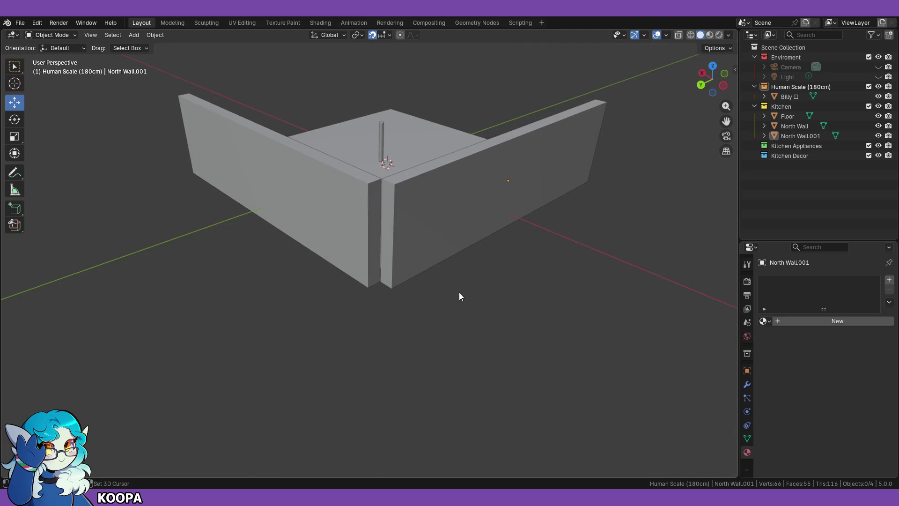
Step: Select North Wall.001 and zoom in on where it meets the North Wall
scroll(457, 286, up, 5)
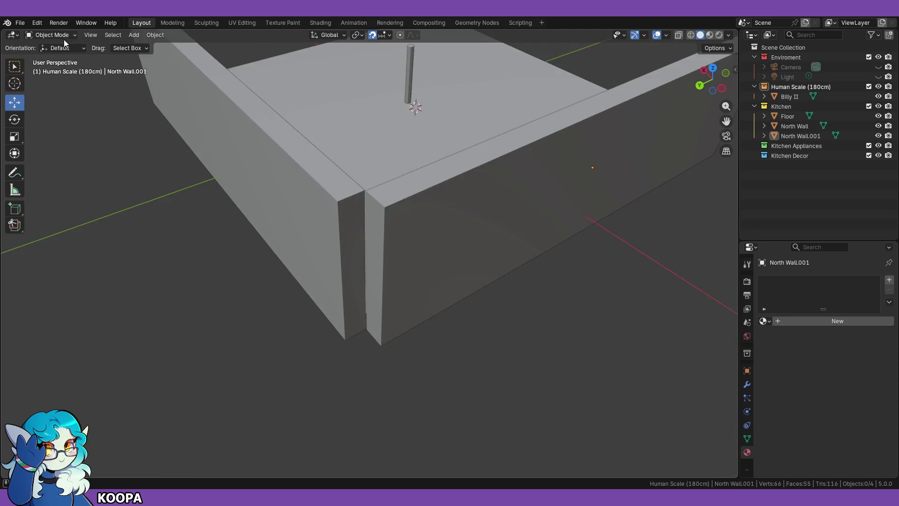
click(383, 262)
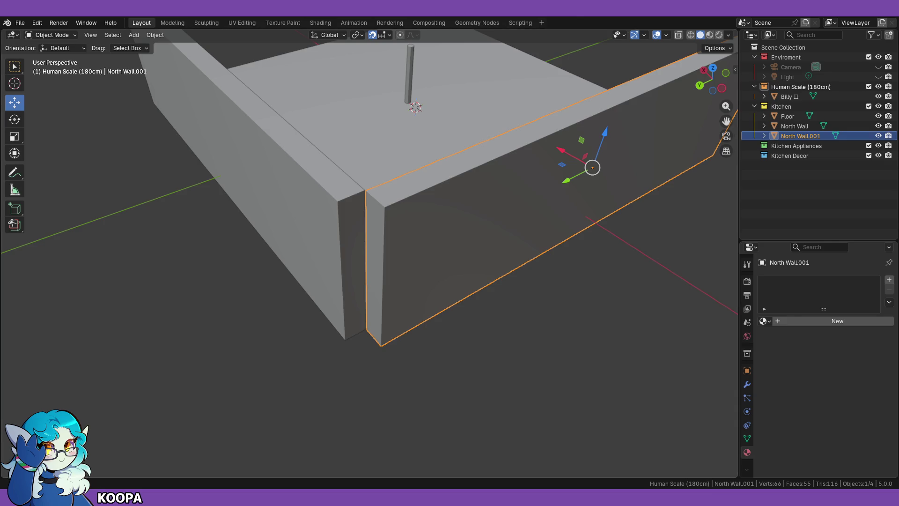
scroll(505, 341, up, 2)
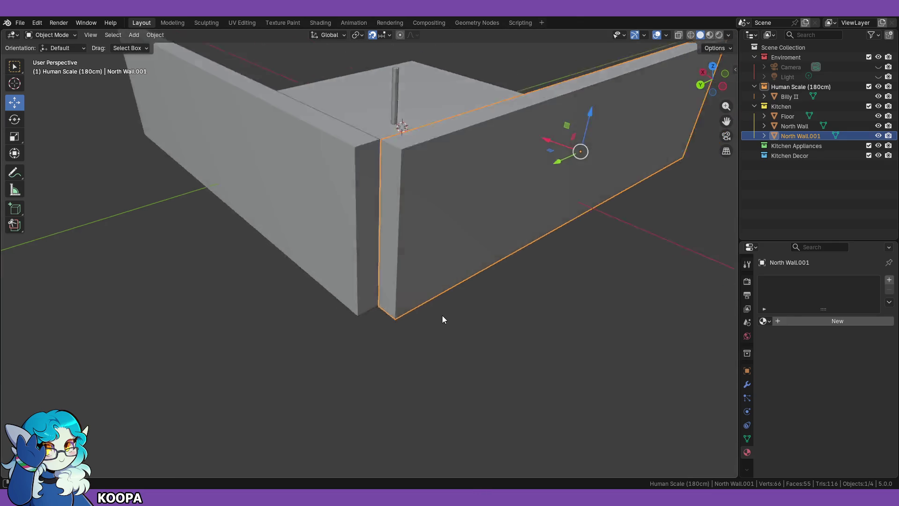
scroll(442, 321, up, 3)
mouse_move(409, 354)
middle_down()
mouse_move(415, 345)
mouse_move(459, 350)
middle_up()
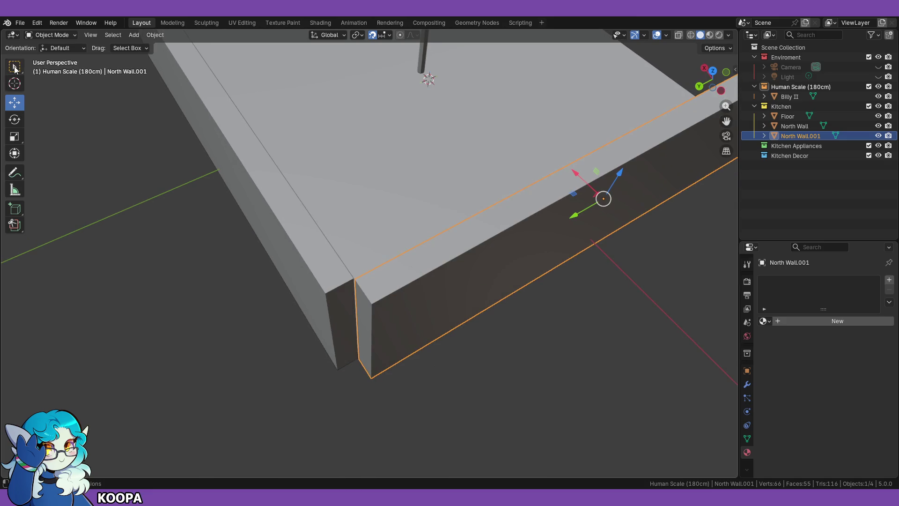
click(63, 36)
Step: In Edit Mode, select North Wall.001's end face and try small moves at the corner
click(66, 56)
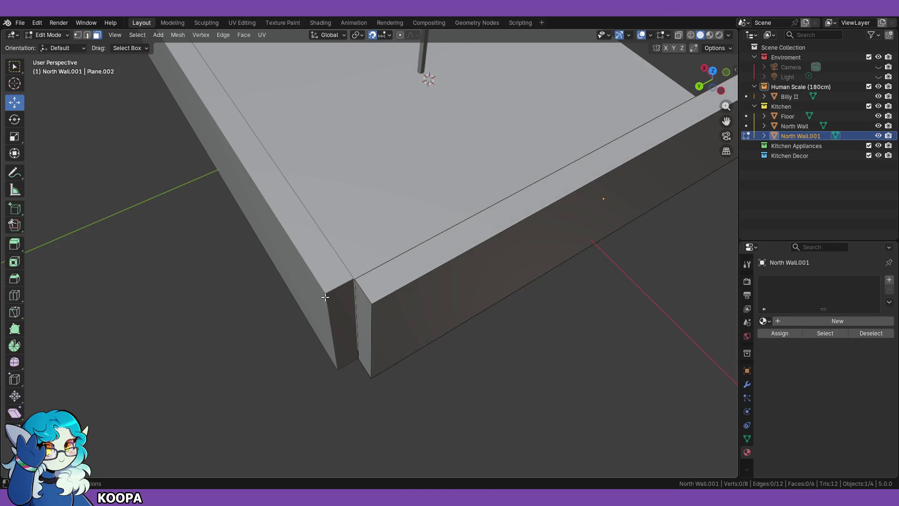
click(365, 323)
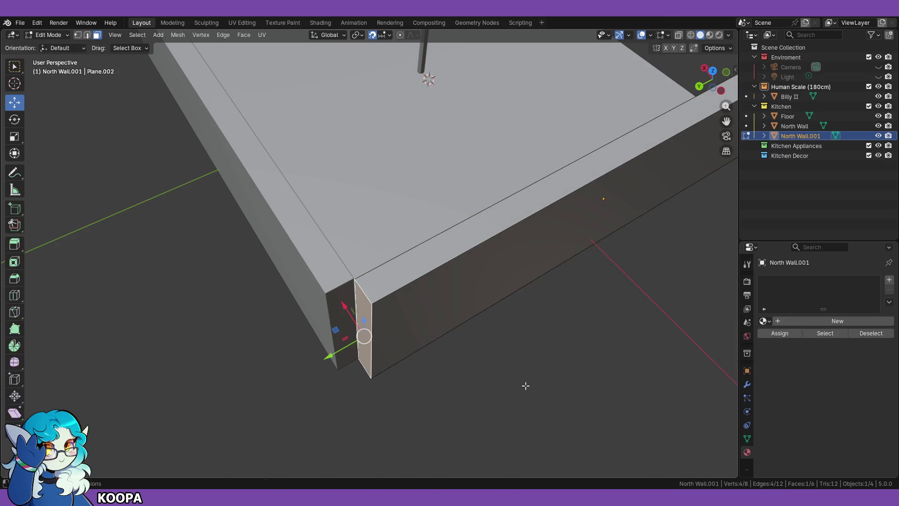
key(g)
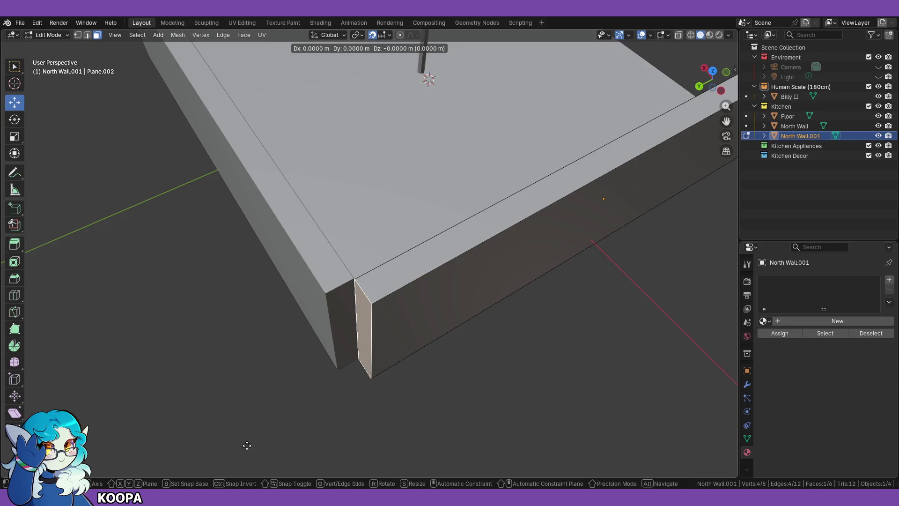
key(Escape)
middle_drag(334, 396, 482, 387)
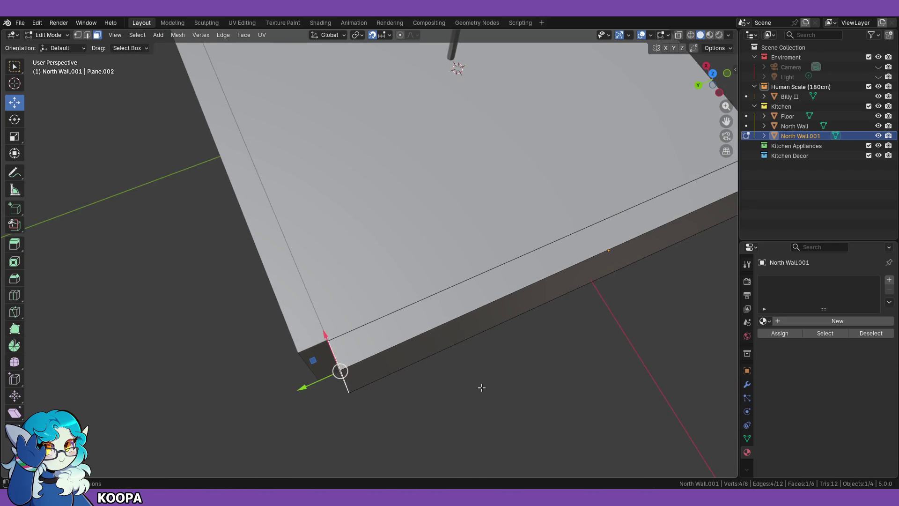
key(g)
click(323, 409)
mouse_move(324, 409)
middle_down()
mouse_move(344, 426)
mouse_move(398, 391)
mouse_move(370, 370)
mouse_move(351, 391)
middle_up()
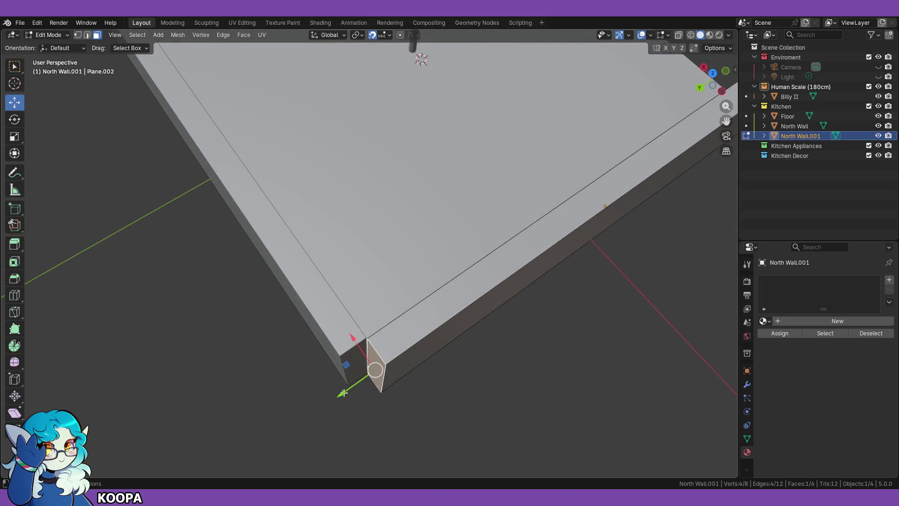
key(g)
click(281, 427)
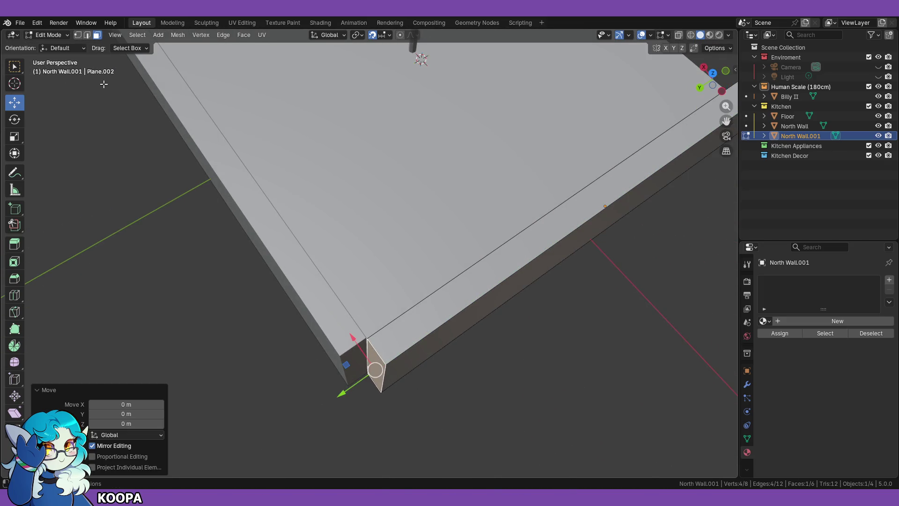
Step: Slide the end face -0.000503 m along Y so it lines up with the North Wall
click(48, 35)
click(63, 44)
mouse_move(211, 244)
middle_down()
mouse_move(347, 374)
mouse_move(312, 266)
middle_up()
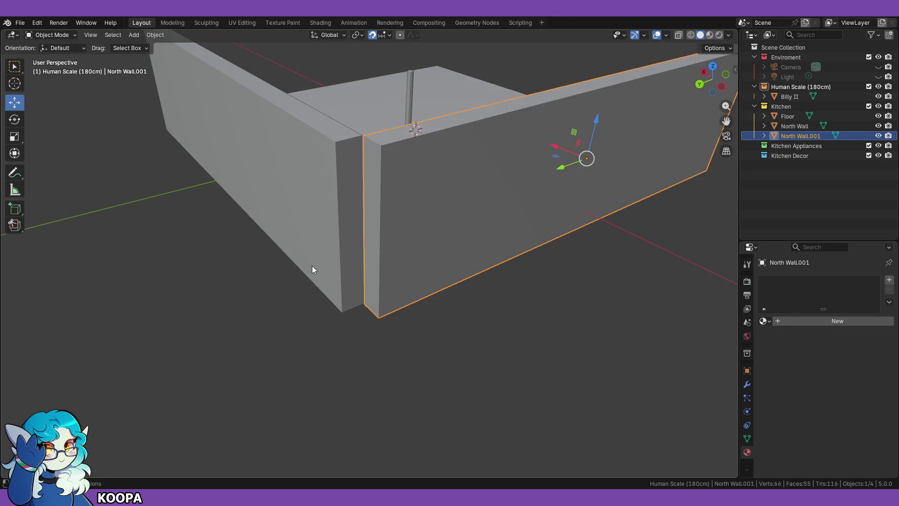
click(52, 35)
click(54, 55)
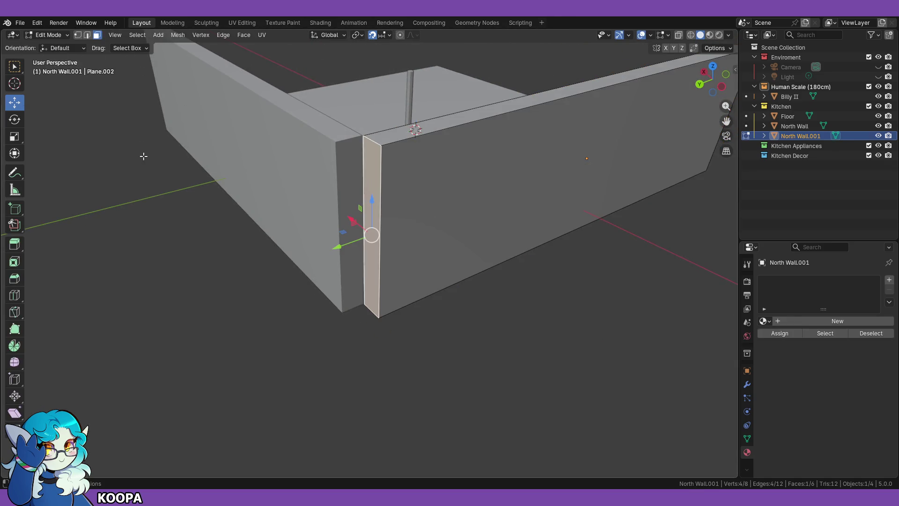
mouse_move(336, 248)
mouse_down()
mouse_move(305, 266)
mouse_move(375, 107)
mouse_up()
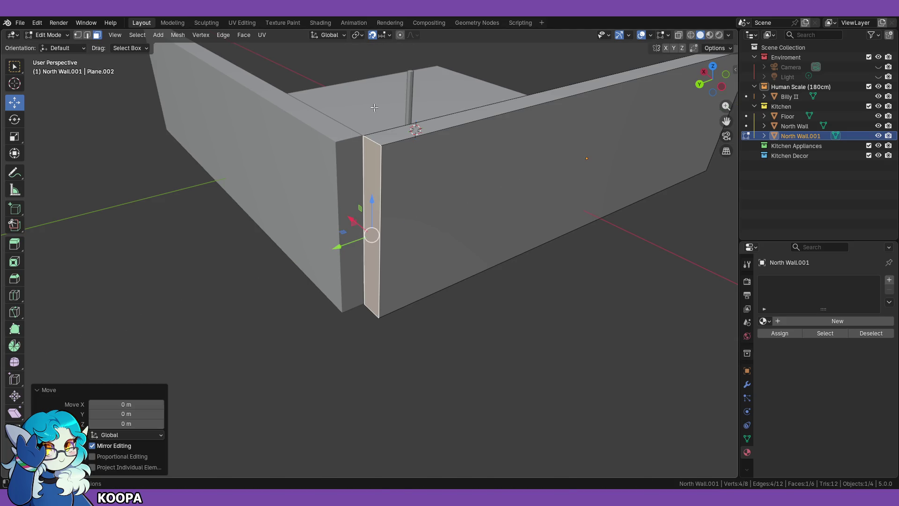
drag(339, 247, 281, 279)
middle_drag(281, 279, 295, 351)
Step: Check the corner in front orthographic view, then switch to top view
scroll(317, 353, up, 5)
scroll(322, 331, down, 2)
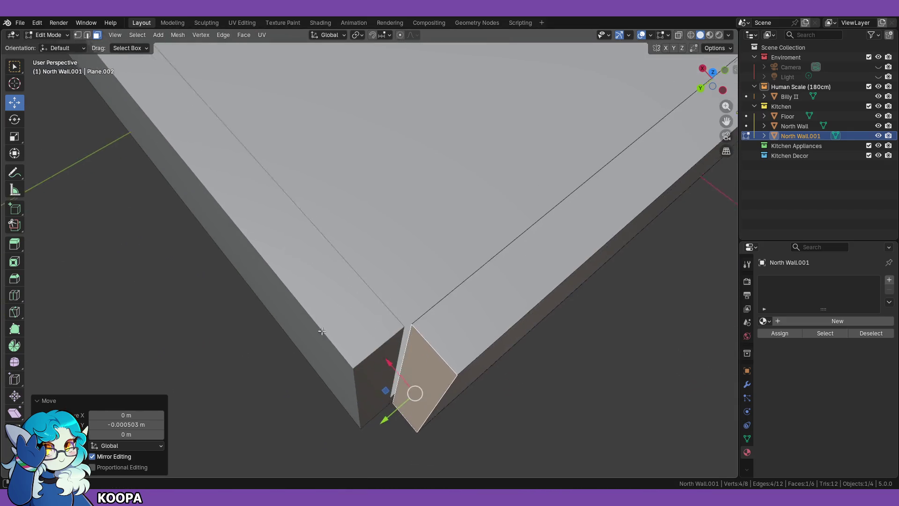
scroll(333, 260, down, 3)
key(KP_1)
mouse_move(358, 175)
shift+middle_down()
mouse_move(403, 328)
mouse_move(393, 305)
mouse_move(282, 226)
mouse_move(127, 249)
mouse_move(234, 225)
mouse_move(341, 224)
mouse_move(364, 253)
mouse_move(341, 202)
shift+middle_up()
key(KP_7)
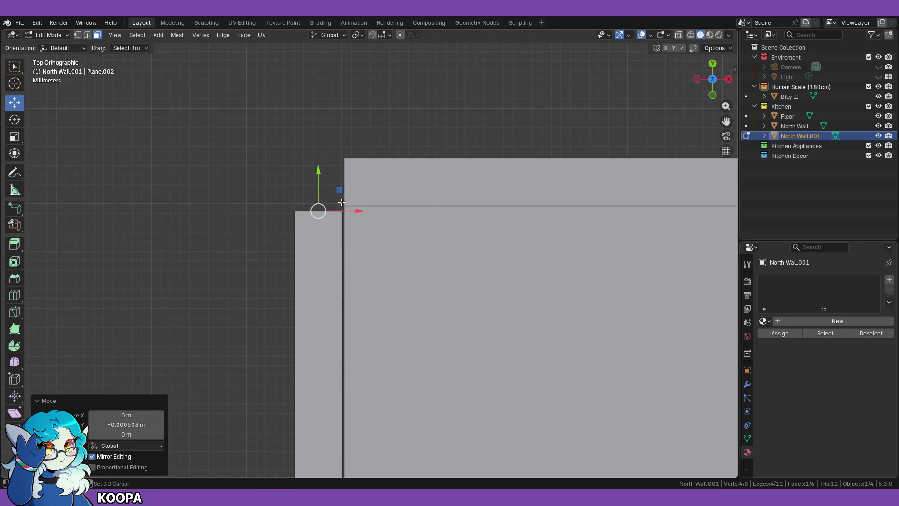
Step: Select the whole North Wall.001 mesh and nudge it 0.000192 m along X
mouse_move(318, 188)
mouse_down()
mouse_move(318, 196)
mouse_move(314, 89)
mouse_move(305, 436)
mouse_move(311, 377)
mouse_up()
click(233, 220)
key(a)
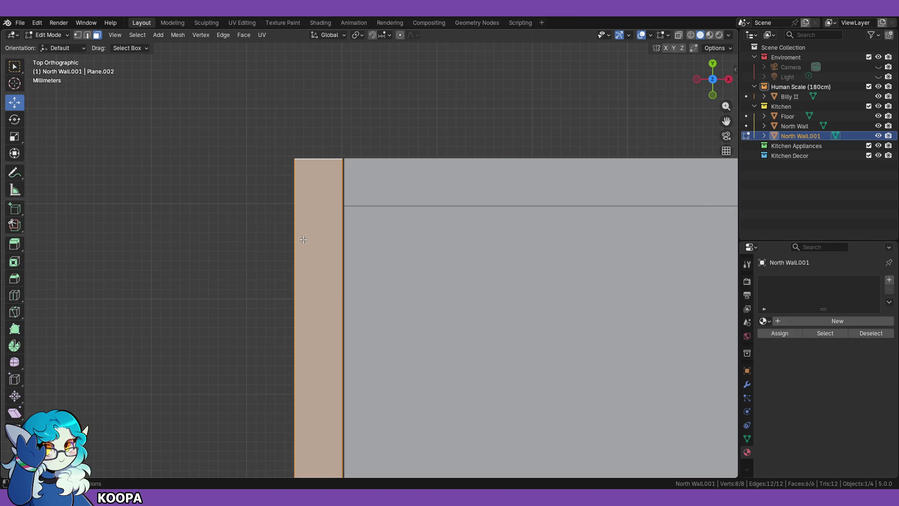
key(g)
key(x)
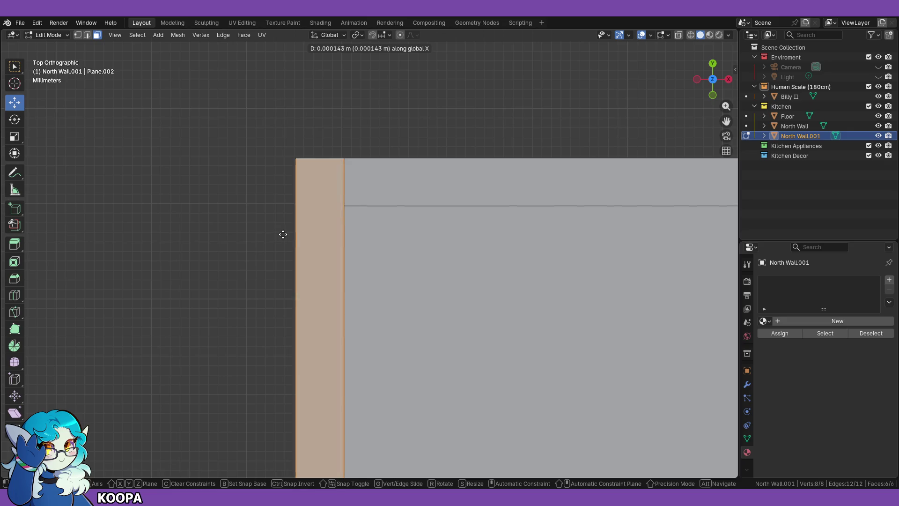
click(285, 234)
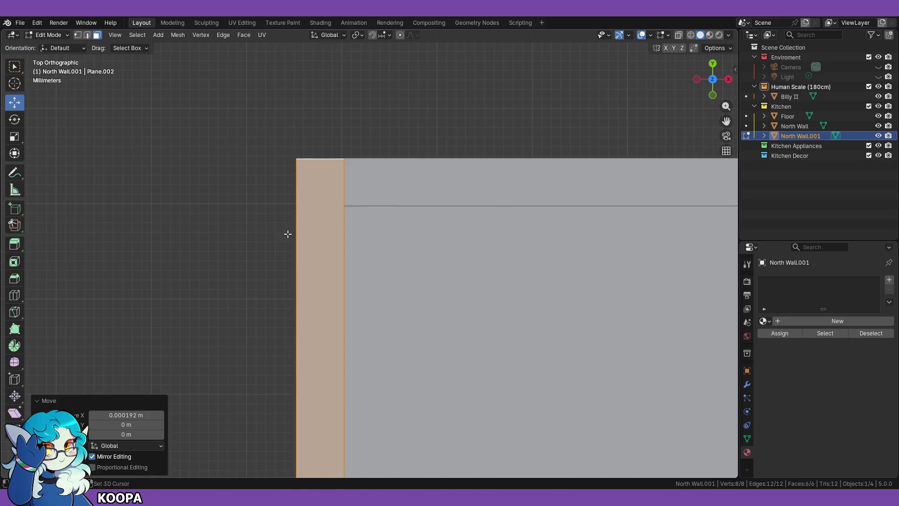
Step: Orbit around the walls, deselect all faces, and switch to front view
scroll(255, 351, down, 8)
mouse_move(297, 397)
middle_down()
mouse_move(291, 346)
mouse_move(202, 307)
mouse_move(261, 304)
mouse_move(287, 323)
mouse_move(227, 275)
mouse_move(241, 259)
mouse_move(203, 283)
mouse_move(188, 262)
mouse_move(239, 275)
mouse_move(271, 257)
mouse_move(195, 263)
mouse_move(241, 268)
middle_up()
key(alt+a)
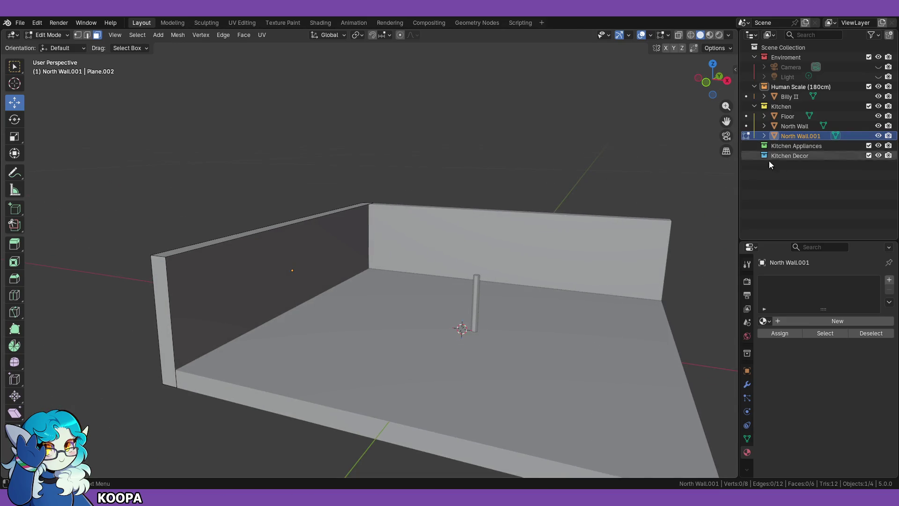
key(KP_1)
Step: Rename North Wall.001 to 'West Wall' in the Outliner
mouse_move(490, 223)
middle_down()
mouse_move(512, 151)
mouse_move(507, 190)
middle_up()
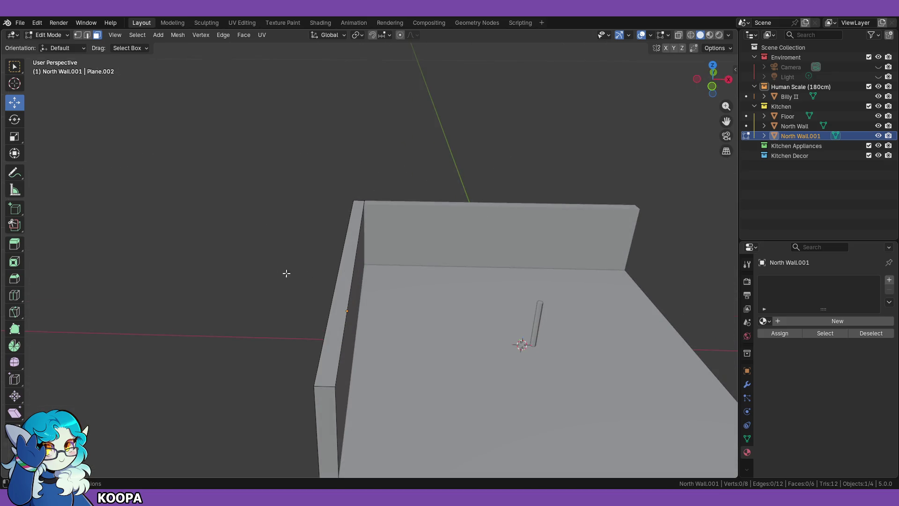
double_click(788, 137)
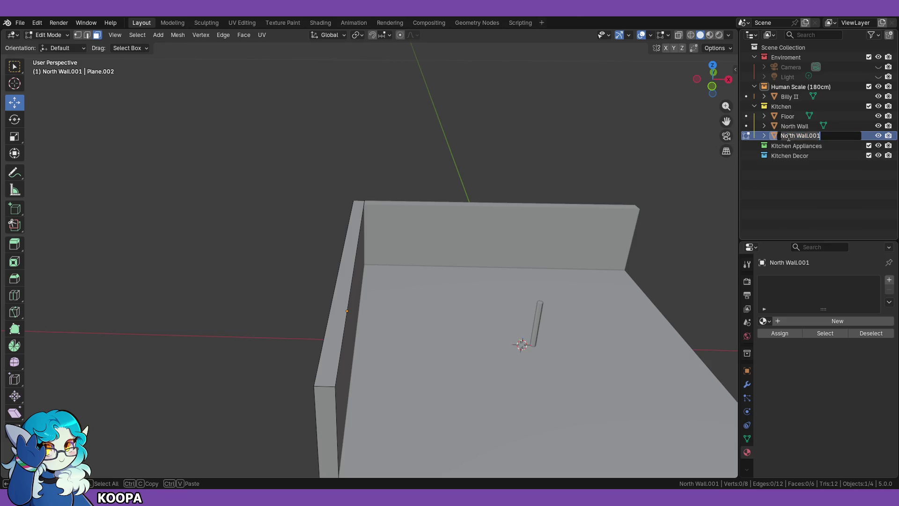
text(West Wall)
key(Return)
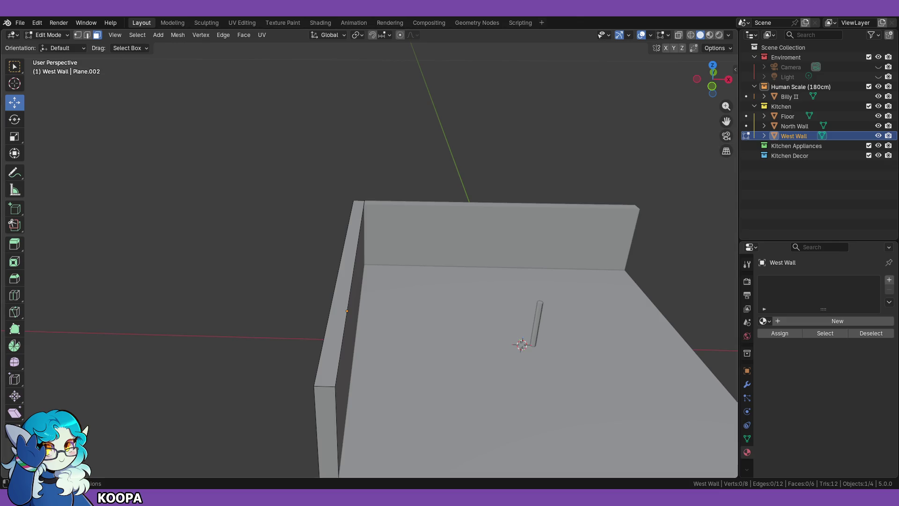
mouse_move(512, 272)
middle_down()
mouse_move(468, 261)
mouse_move(505, 238)
middle_up()
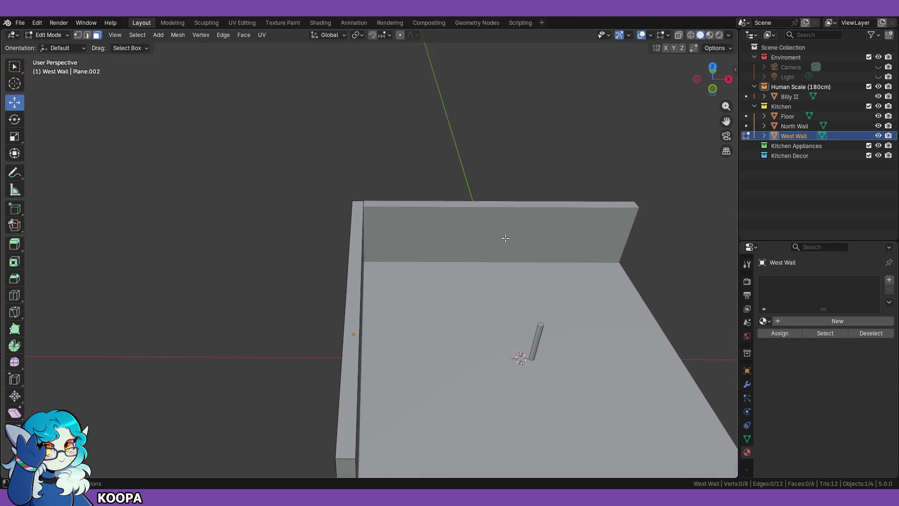
Step: In top view and Object Mode, duplicate the West Wall, leaving the copy in place
key(KP_7)
shift+middle_drag(485, 310, 461, 208)
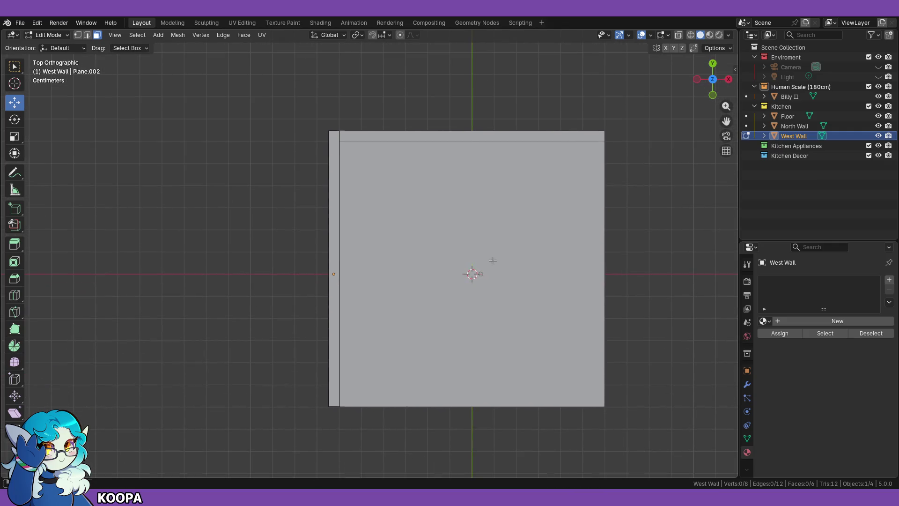
click(60, 35)
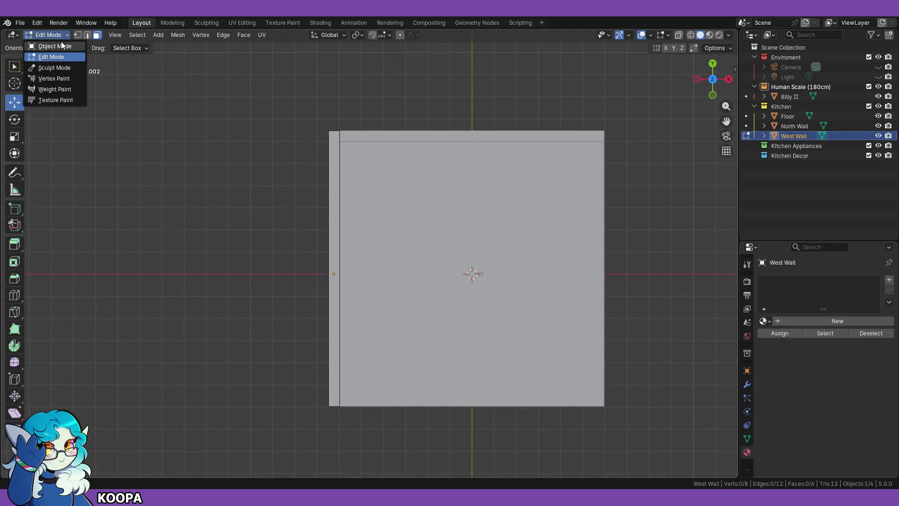
click(61, 45)
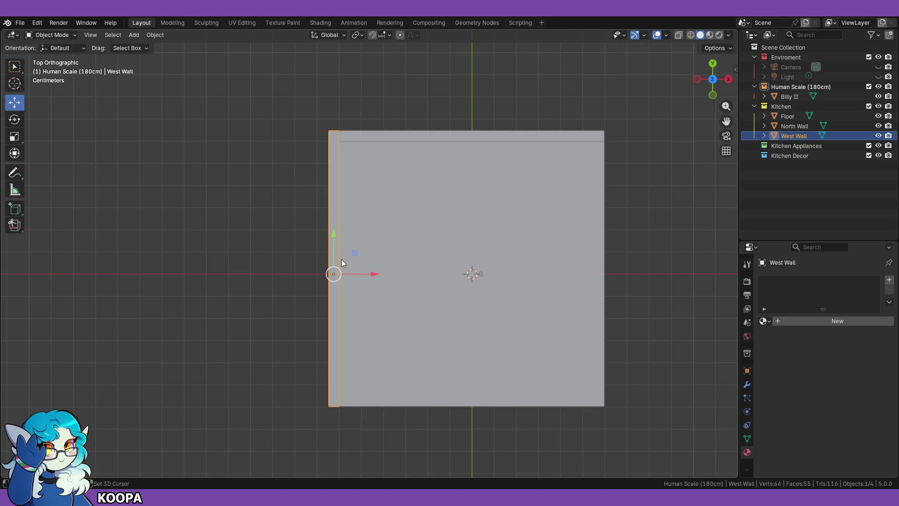
key(shift+d)
key(Escape)
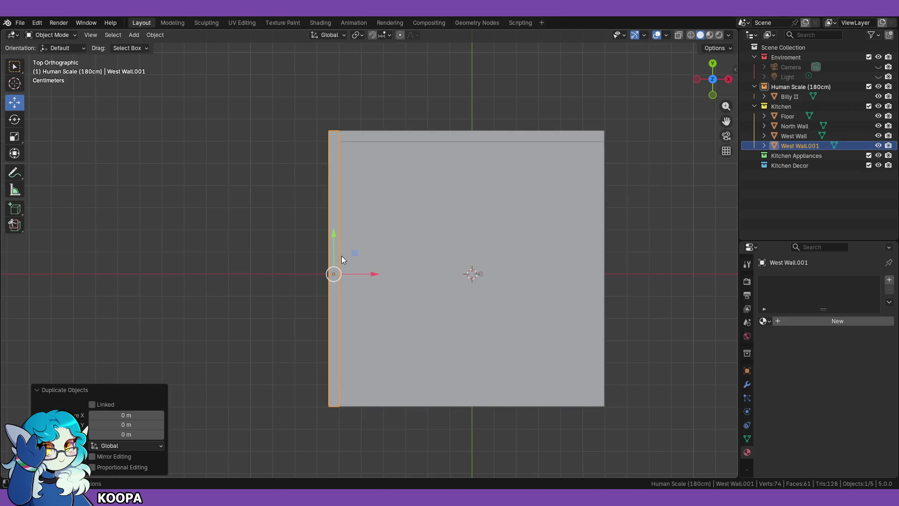
Step: Move West Wall.001 along X and snap it flush to the floor's opposite edge
key(g)
key(x)
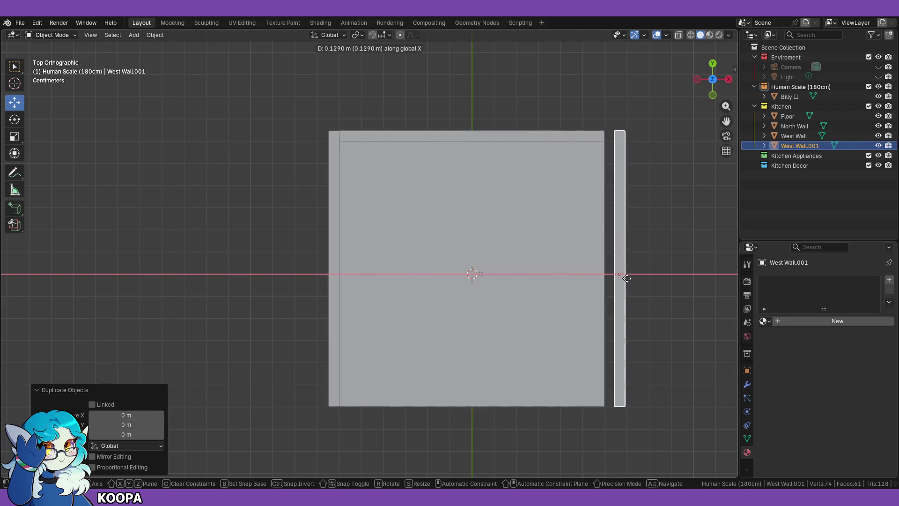
click(577, 286)
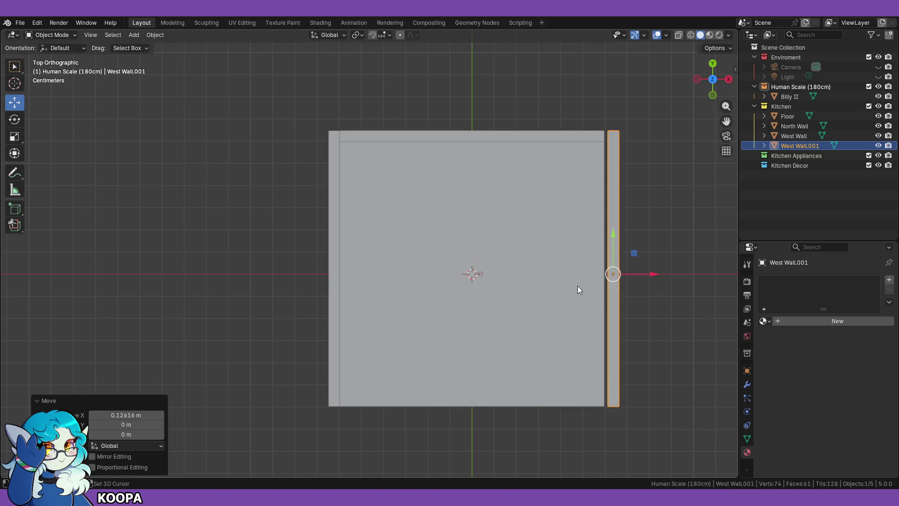
click(375, 36)
key(g)
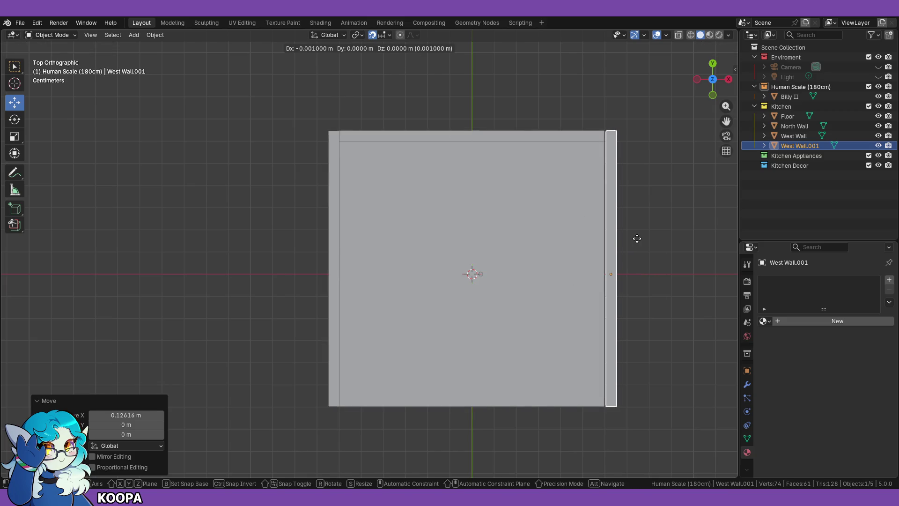
click(611, 237)
mouse_move(518, 341)
middle_down()
mouse_move(475, 346)
mouse_move(467, 307)
middle_up()
click(493, 382)
mouse_move(494, 382)
middle_down()
mouse_move(496, 347)
mouse_move(371, 374)
mouse_move(331, 356)
mouse_move(307, 358)
mouse_move(460, 373)
mouse_move(499, 388)
mouse_move(513, 380)
mouse_move(476, 352)
middle_up()
mouse_move(288, 192)
middle_down()
mouse_move(379, 342)
mouse_move(527, 414)
mouse_move(484, 401)
mouse_move(479, 418)
middle_up()
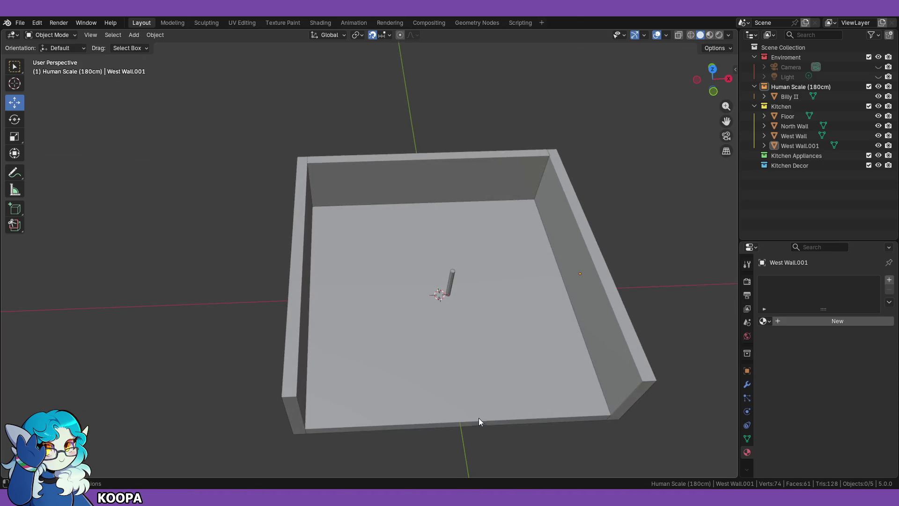
Step: From front view, orbit down onto the kitchen walls and floor
key(KP_1)
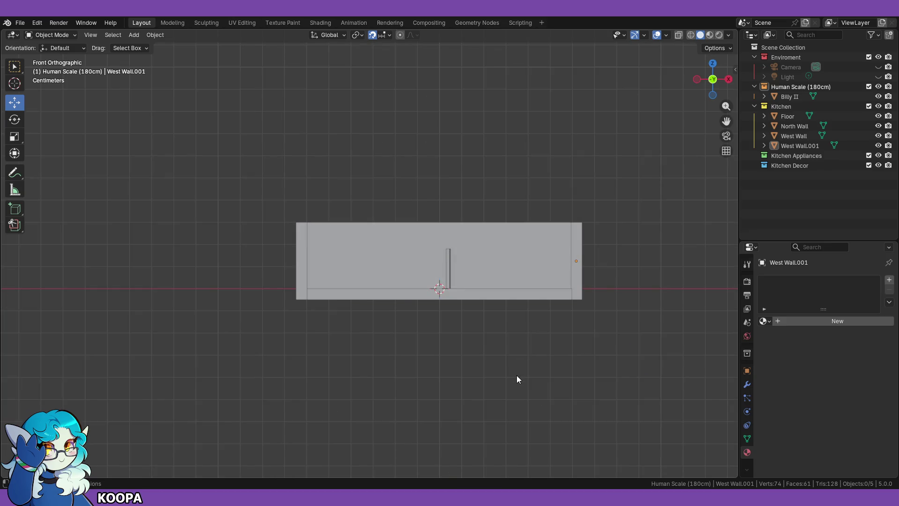
mouse_move(516, 376)
middle_down()
mouse_move(516, 345)
mouse_move(514, 366)
mouse_move(448, 336)
middle_up()
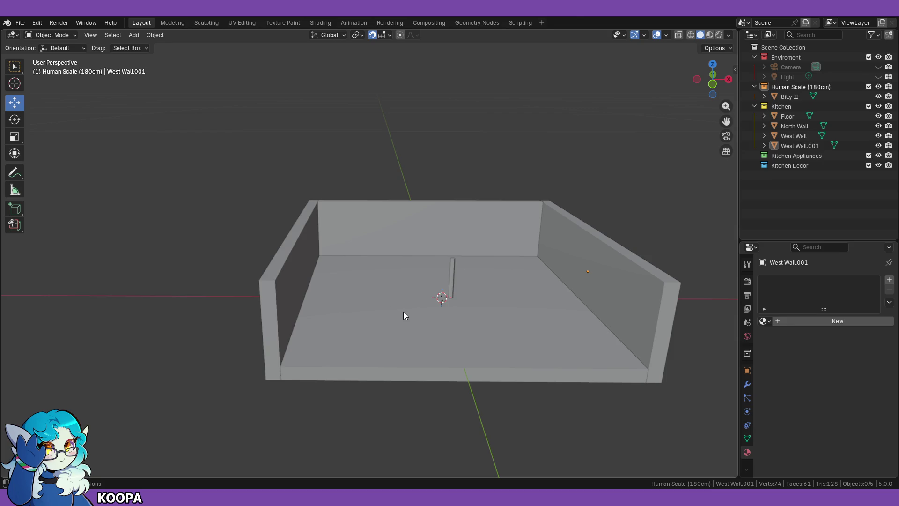
mouse_move(446, 348)
middle_down()
mouse_move(502, 415)
mouse_move(479, 420)
mouse_move(485, 424)
middle_up()
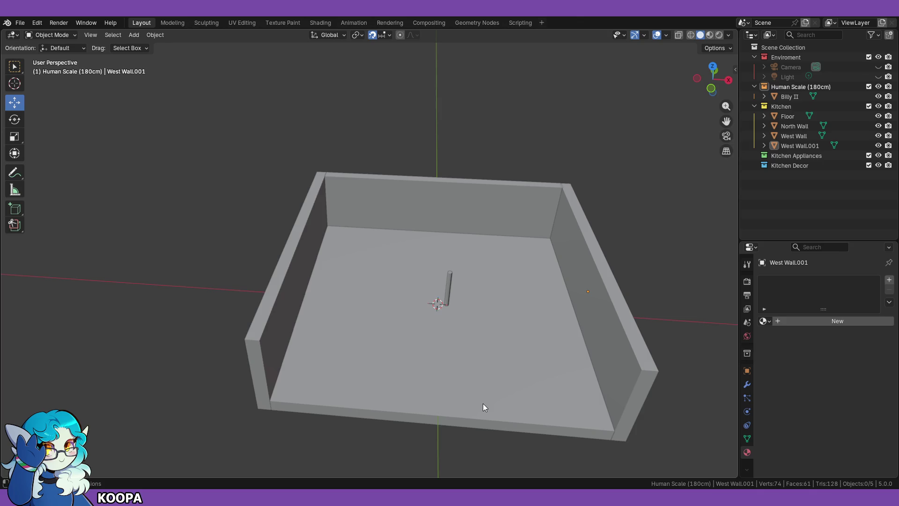
mouse_move(483, 403)
middle_down()
mouse_move(456, 402)
mouse_move(463, 384)
middle_up()
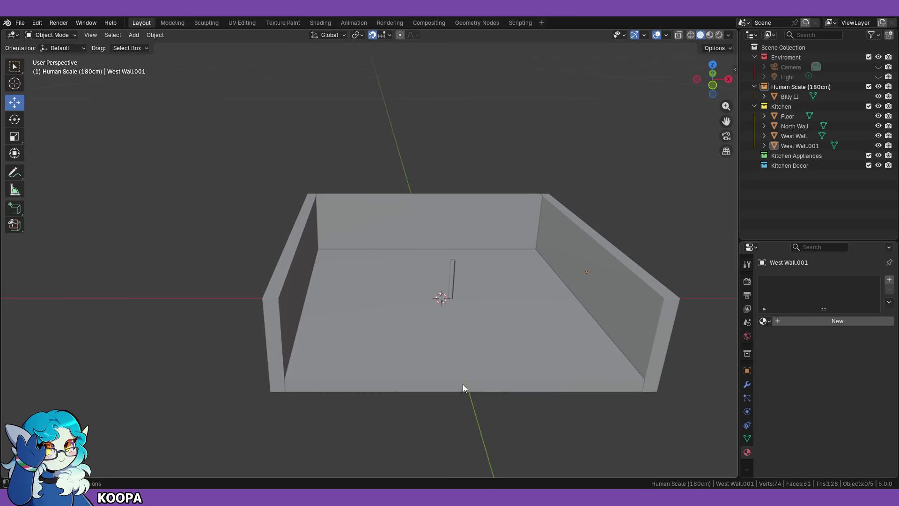
scroll(463, 397, down, 5)
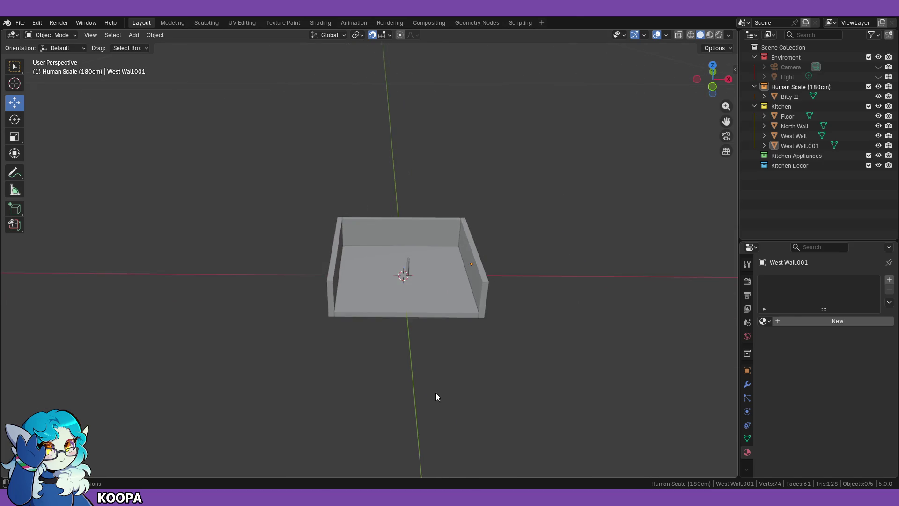
Step: Box-select the walls, floor and pillar, frame them, then deselect and zoom in
click(57, 37)
click(53, 43)
drag(260, 186, 356, 265)
key(KP_Decimal)
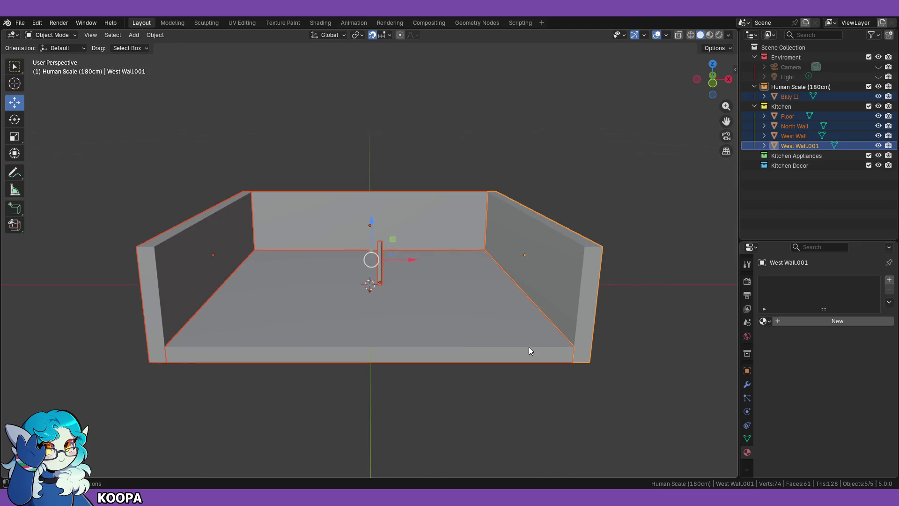
click(463, 387)
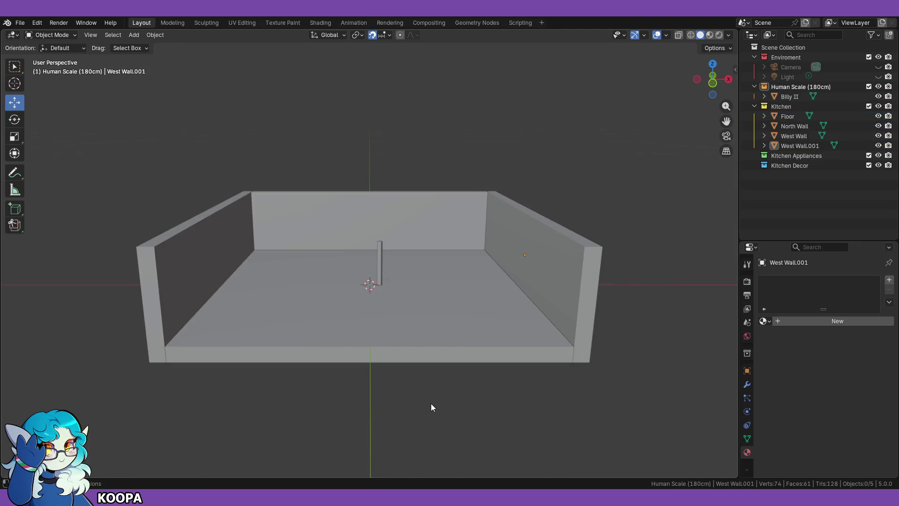
scroll(431, 407, up, 3)
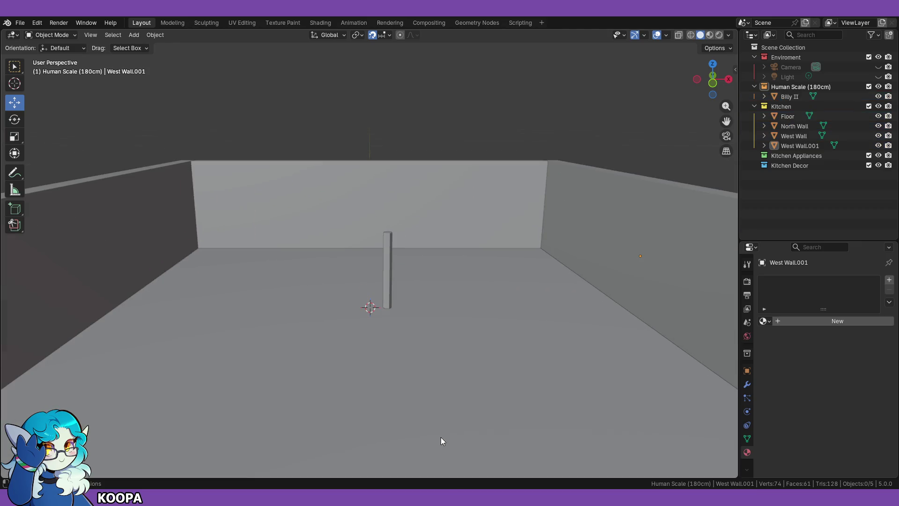
Step: Set Billy II's origin with Set Origin > Origin to Geometry
click(387, 280)
scroll(441, 299, up, 2)
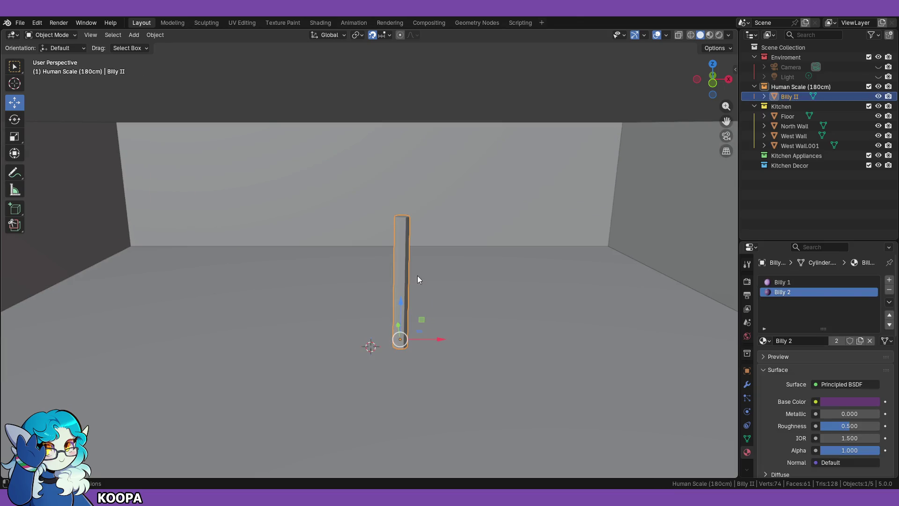
right_click(403, 272)
mouse_move(403, 272)
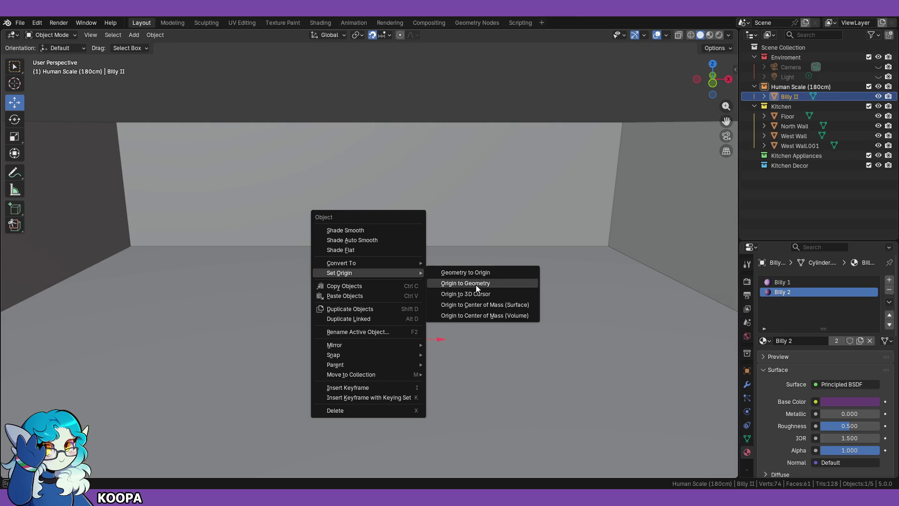
click(476, 285)
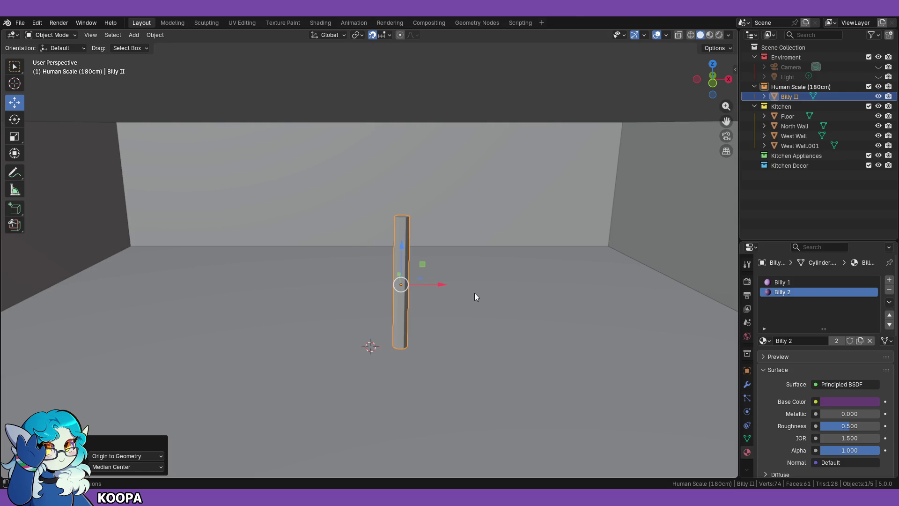
Step: Switch to Material Preview to show the pillar's purple material, viewing the room from the front
middle_drag(485, 299, 486, 297)
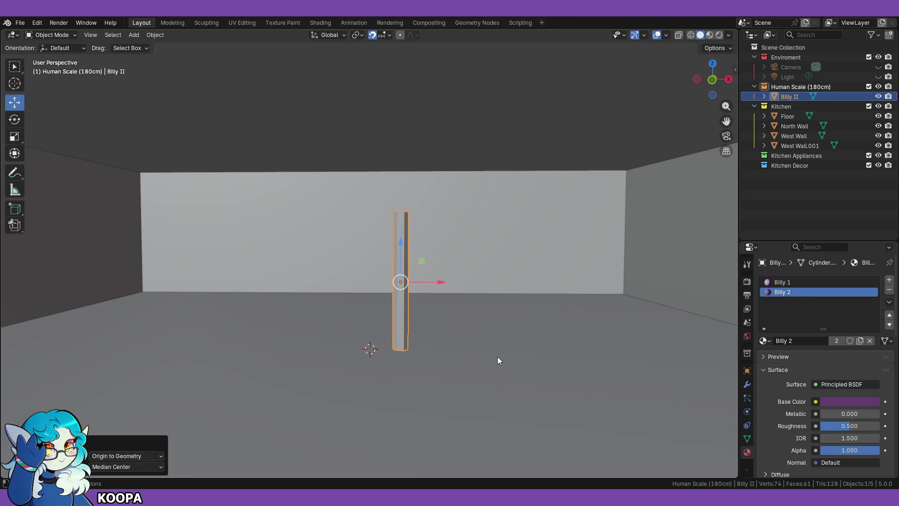
scroll(445, 347, down, 3)
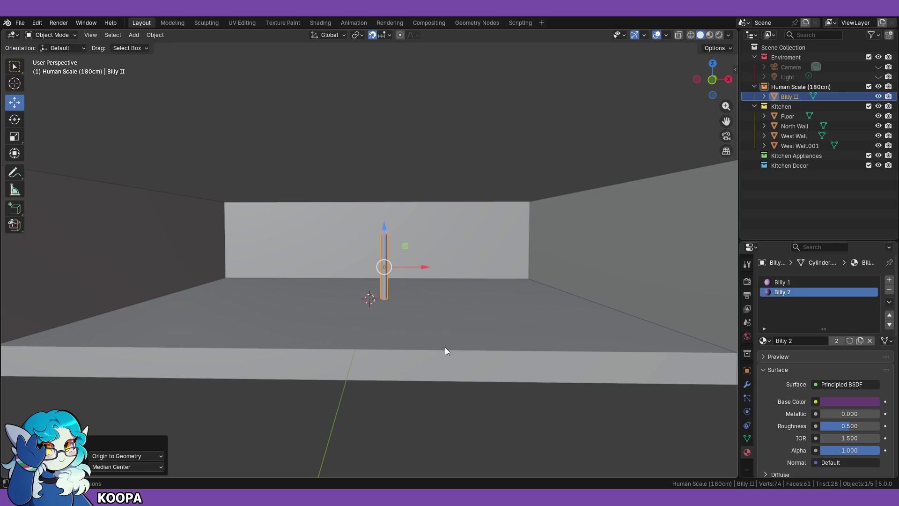
key(KP_1)
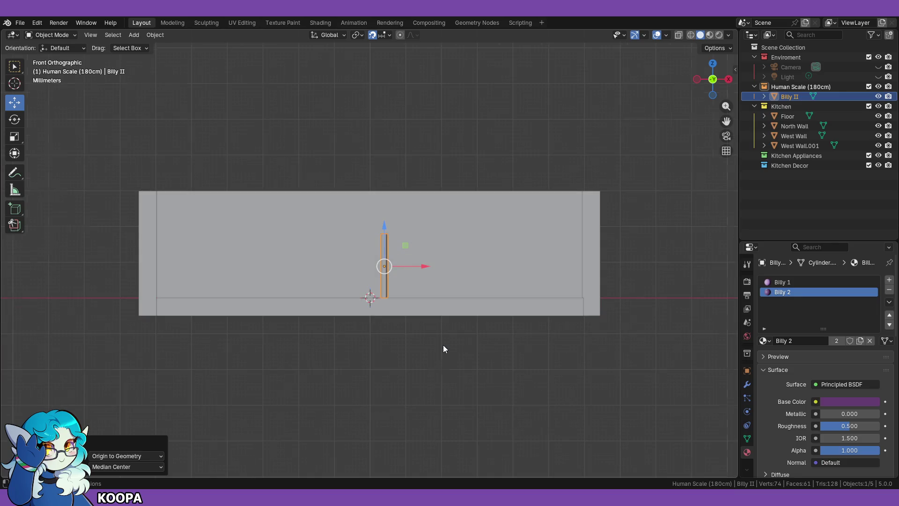
scroll(443, 344, up, 6)
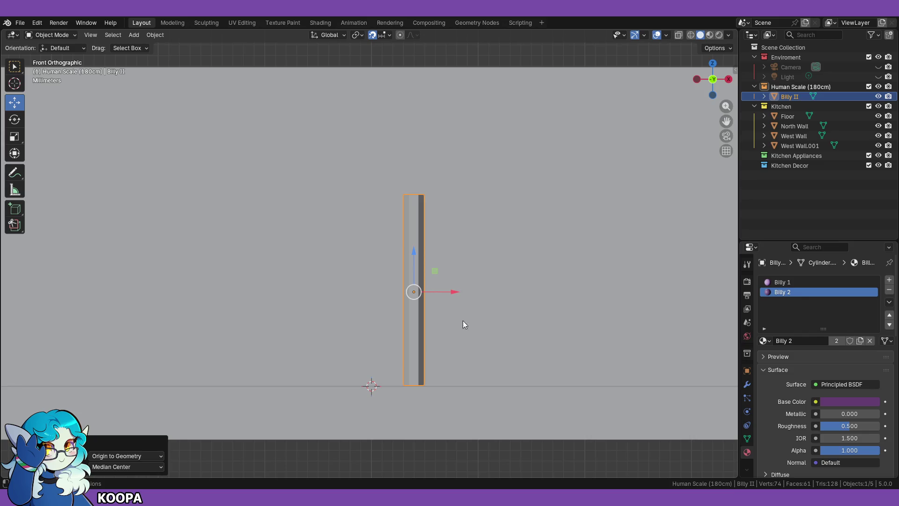
click(710, 35)
mouse_move(547, 288)
middle_down()
mouse_move(549, 307)
mouse_move(509, 327)
middle_up()
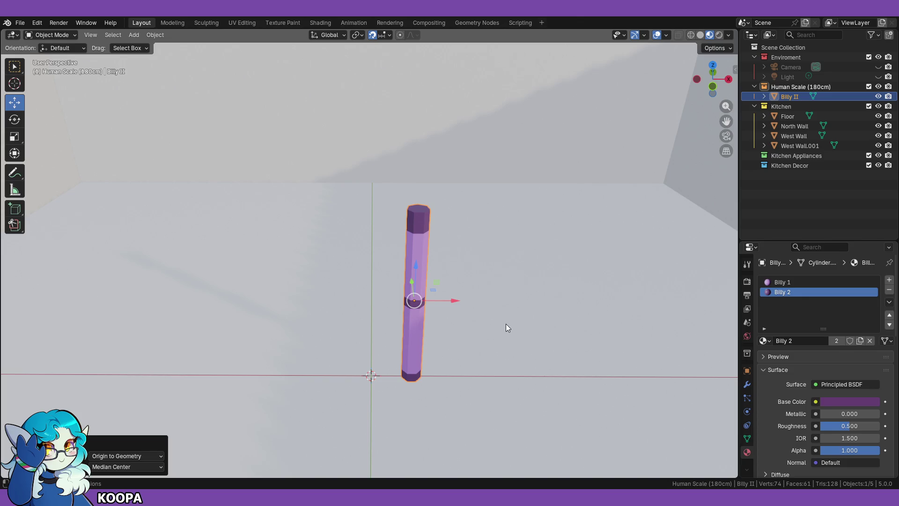
mouse_move(516, 328)
middle_down()
mouse_move(440, 305)
mouse_move(437, 292)
mouse_move(445, 307)
mouse_move(427, 343)
mouse_move(415, 334)
mouse_move(441, 323)
middle_up()
key(KP_1)
scroll(580, 262, down, 5)
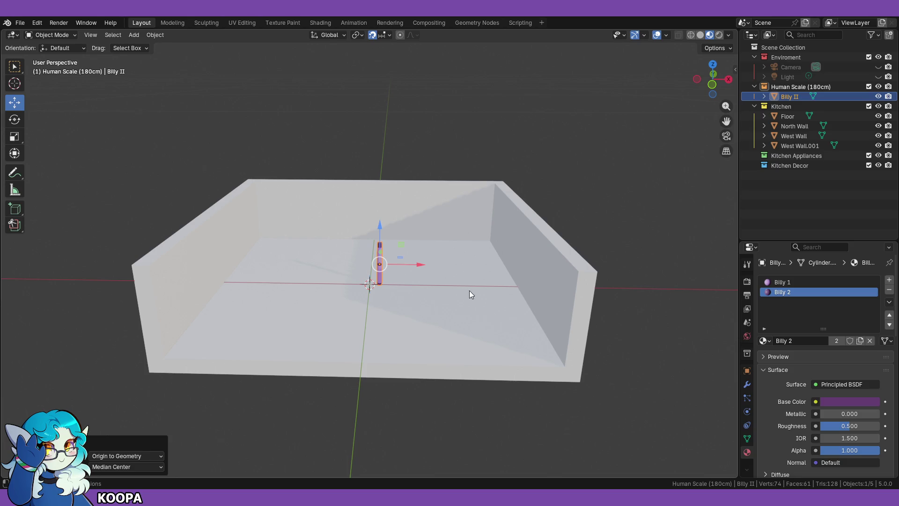
Step: Switch the viewport to Solid shading and try MatCap lighting
click(729, 36)
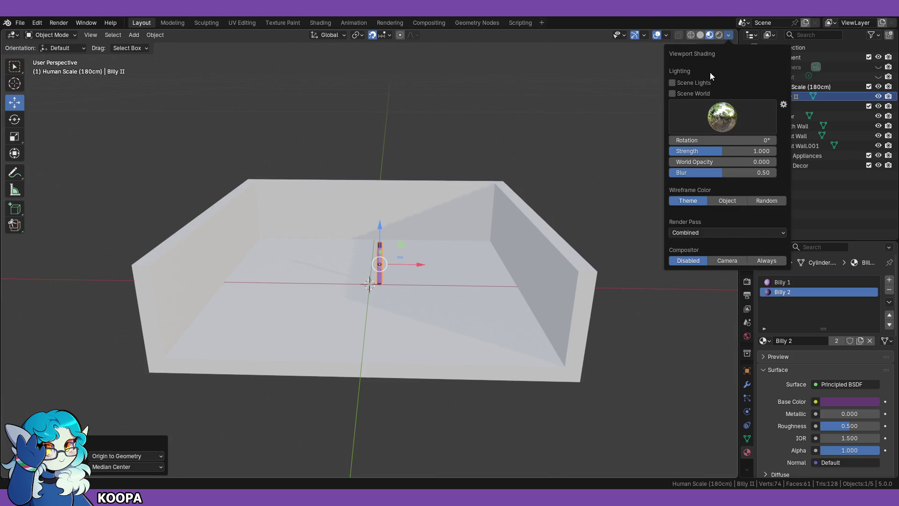
click(701, 35)
click(729, 35)
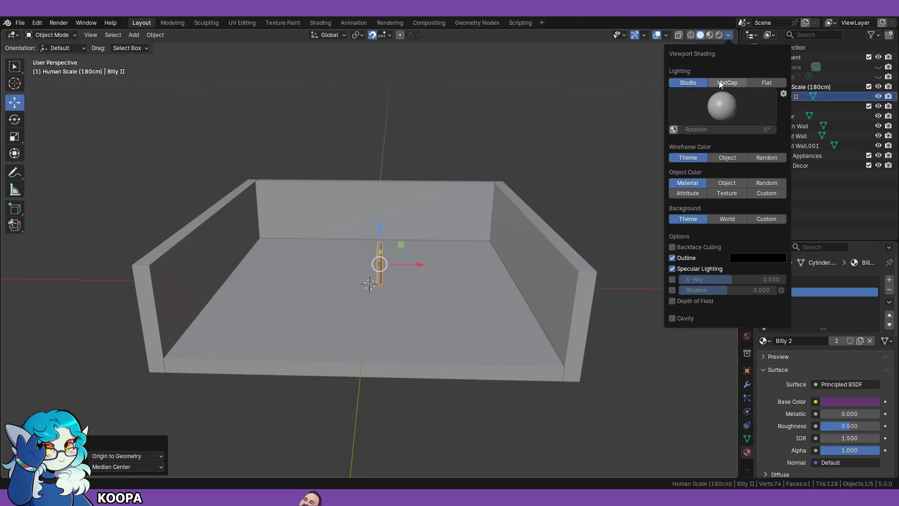
click(718, 82)
Step: Turn on random object colours and preview the dark, rainbow and grey MatCaps
click(766, 183)
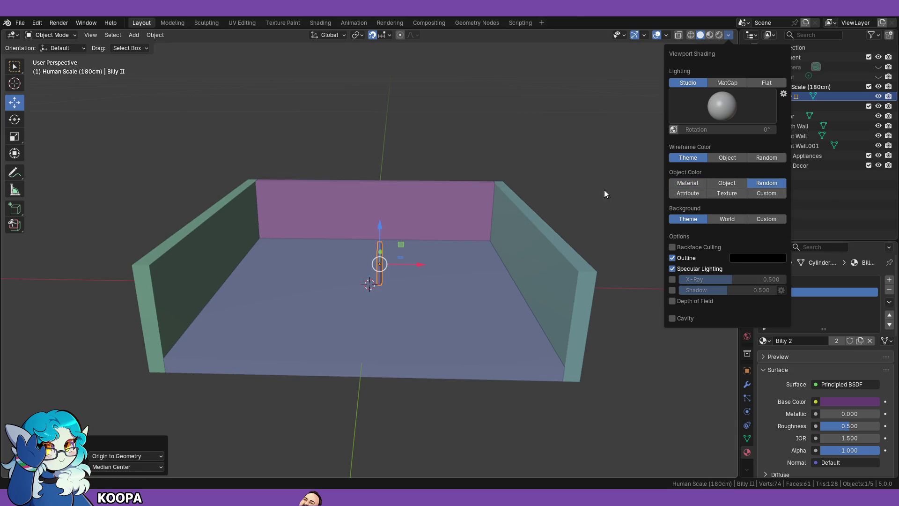
click(728, 84)
click(709, 111)
click(583, 141)
click(734, 107)
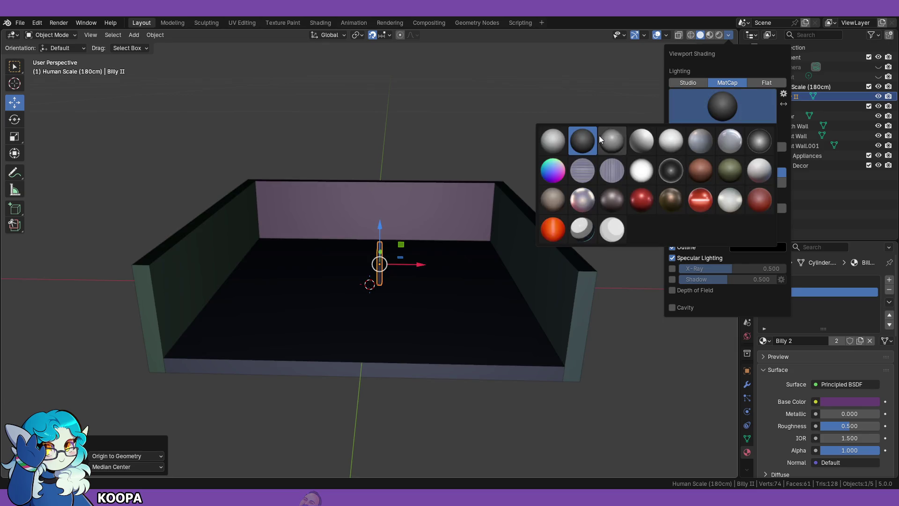
click(550, 169)
click(693, 117)
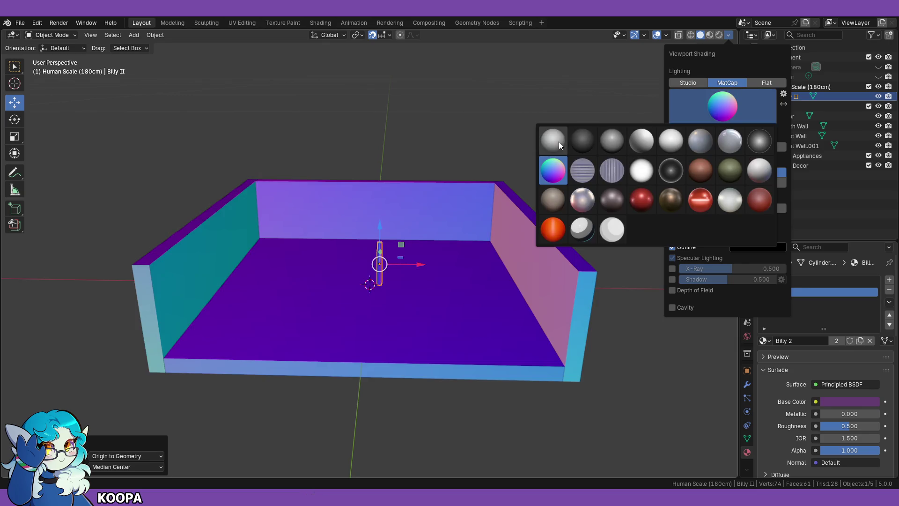
click(559, 142)
Step: Return to Studio lighting and compare Object Color modes, settling on Random
click(695, 83)
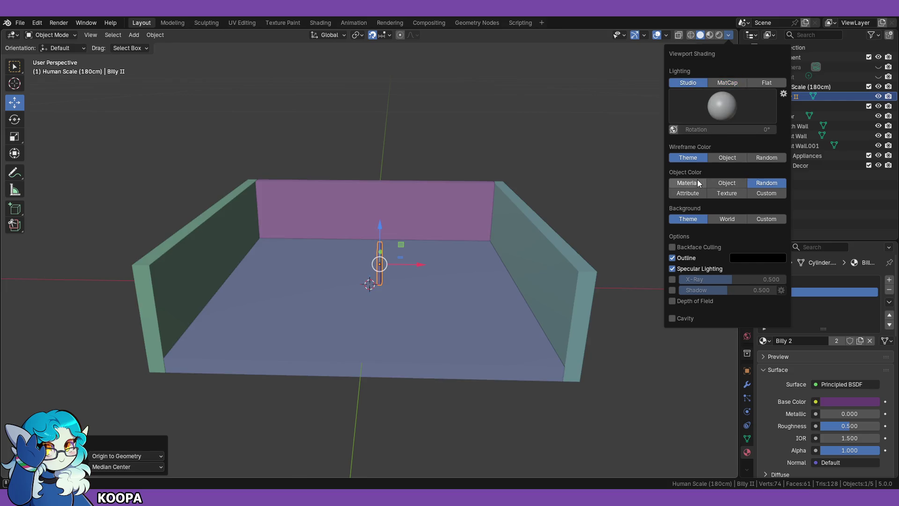
click(697, 183)
click(728, 158)
click(761, 182)
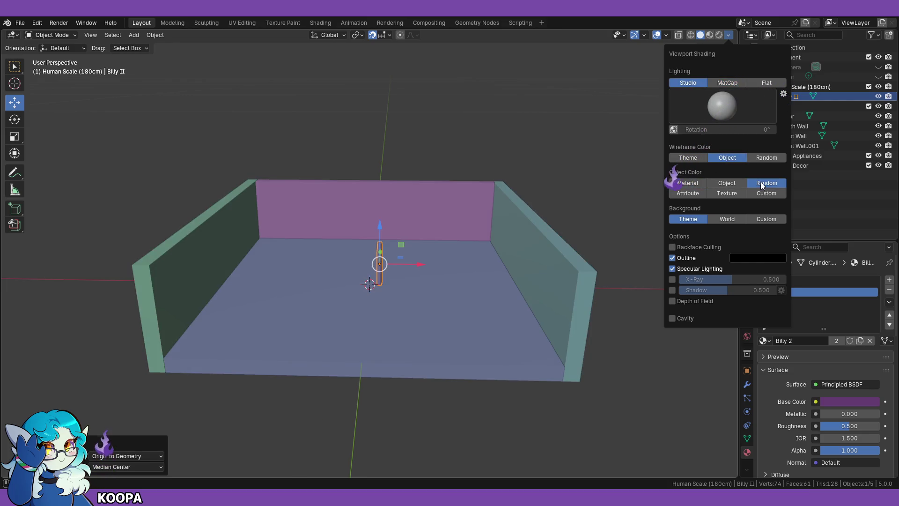
click(695, 157)
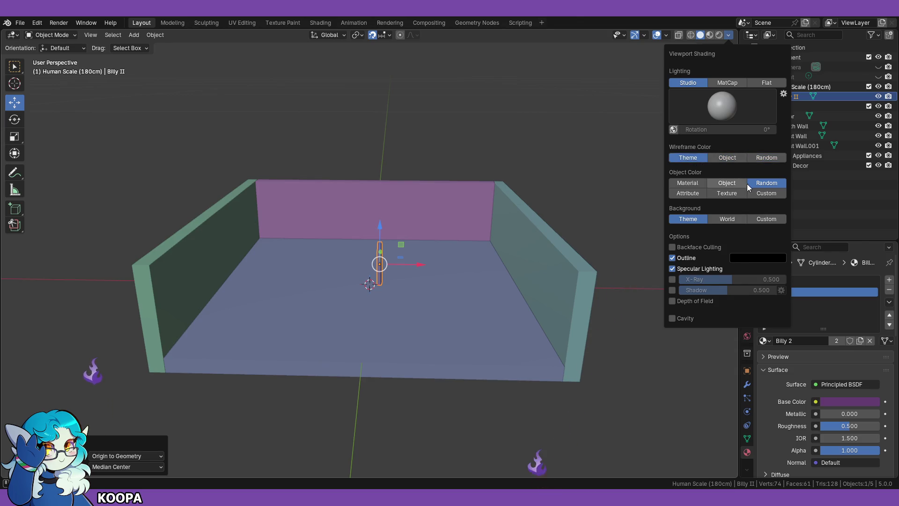
click(727, 193)
click(723, 183)
click(691, 183)
click(761, 183)
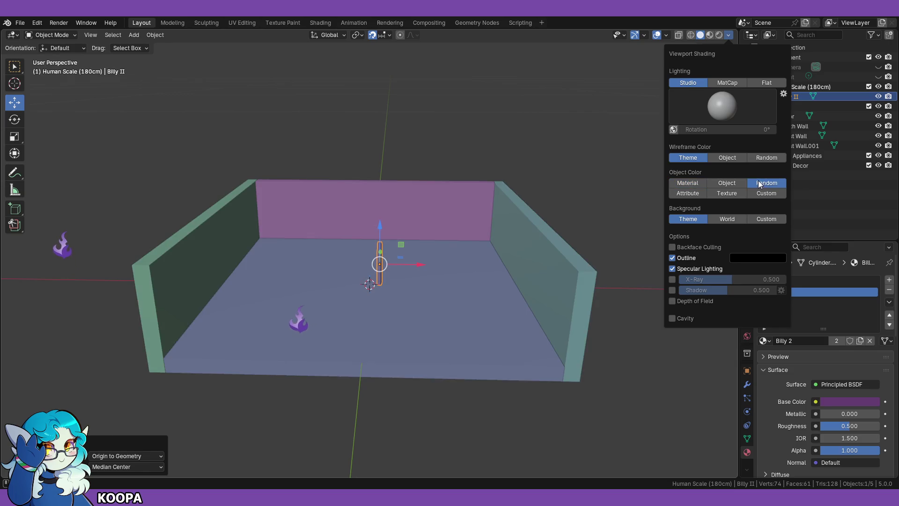
Step: Pick a brighter studio light for the solid view
click(718, 108)
click(645, 136)
click(721, 106)
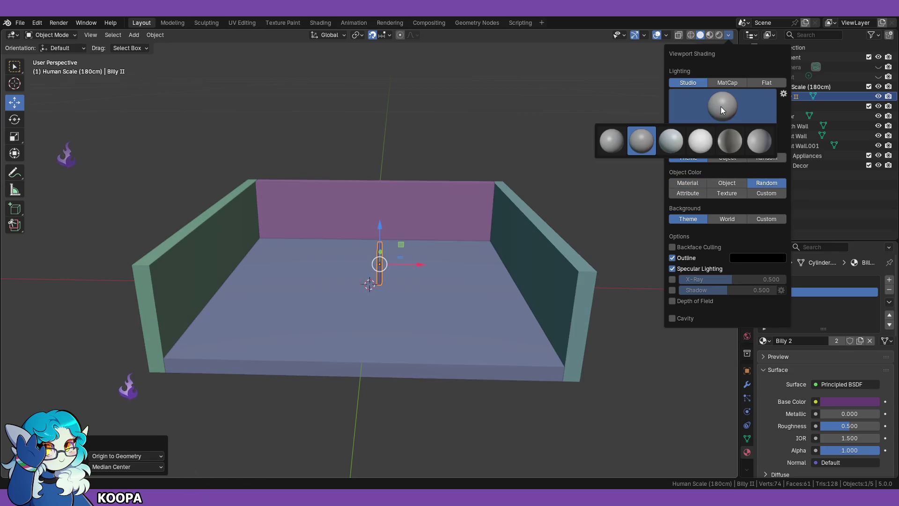
click(679, 145)
click(729, 114)
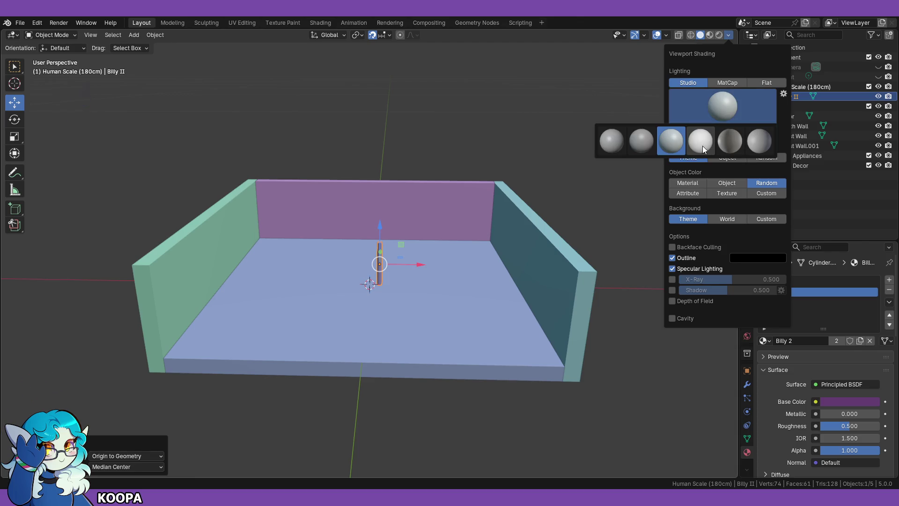
click(702, 145)
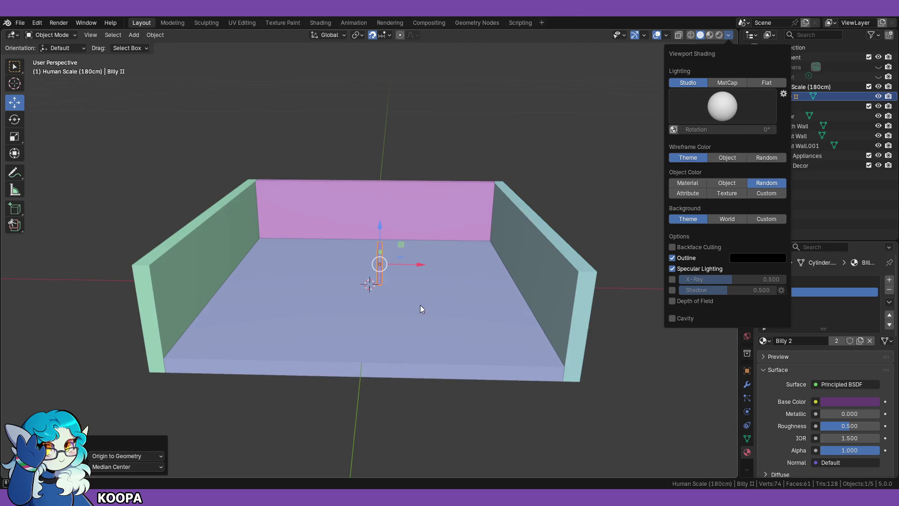
scroll(412, 338, up, 5)
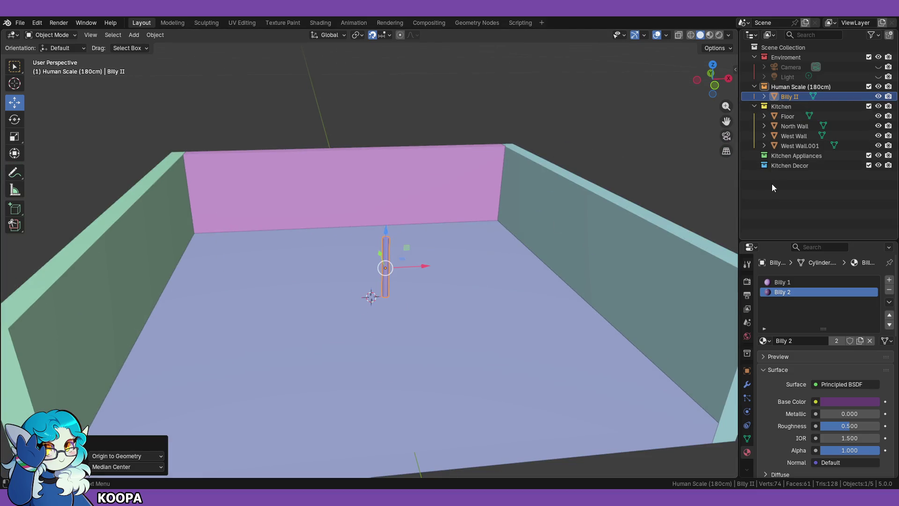
Step: Deselect Billy II and choose a different studio light
click(785, 196)
click(729, 36)
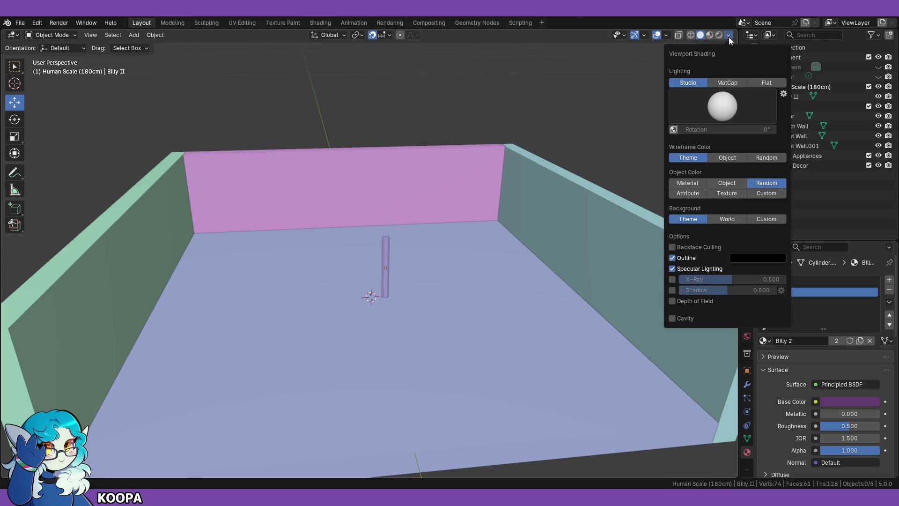
click(724, 97)
click(674, 144)
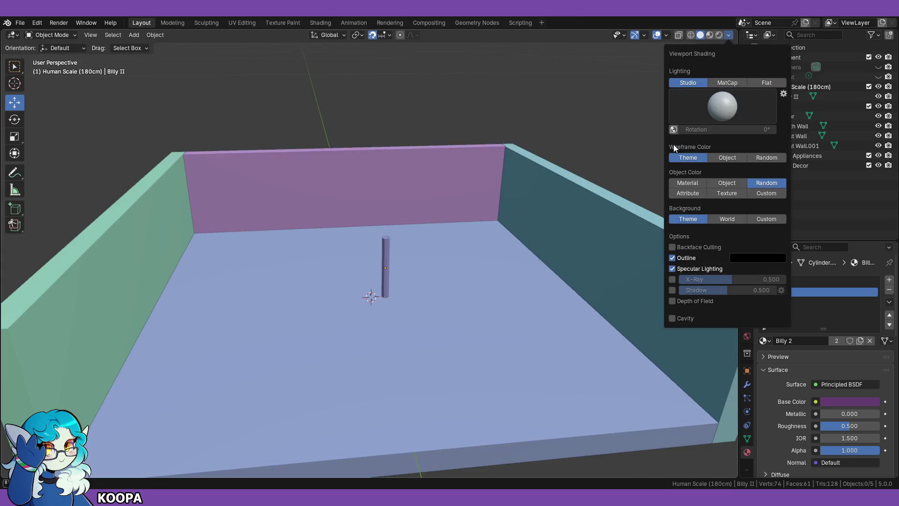
Step: Orbit and zoom around the three-wall kitchen from several angles
mouse_move(454, 259)
middle_down()
mouse_move(419, 252)
mouse_move(423, 231)
mouse_move(450, 248)
mouse_move(450, 261)
mouse_move(498, 254)
mouse_move(438, 251)
mouse_move(439, 268)
middle_up()
scroll(448, 247, down, 3)
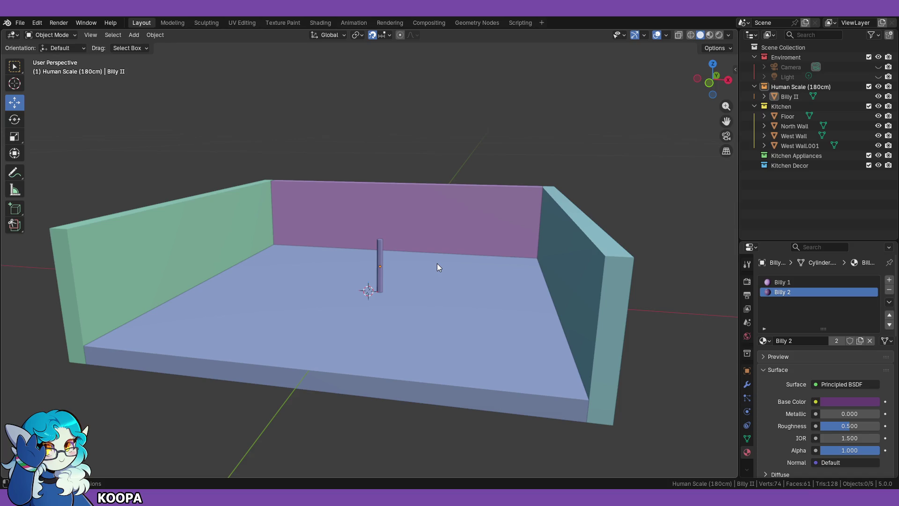
mouse_move(297, 209)
middle_down()
mouse_move(366, 269)
mouse_move(550, 234)
mouse_move(484, 198)
mouse_move(380, 243)
mouse_move(361, 268)
middle_up()
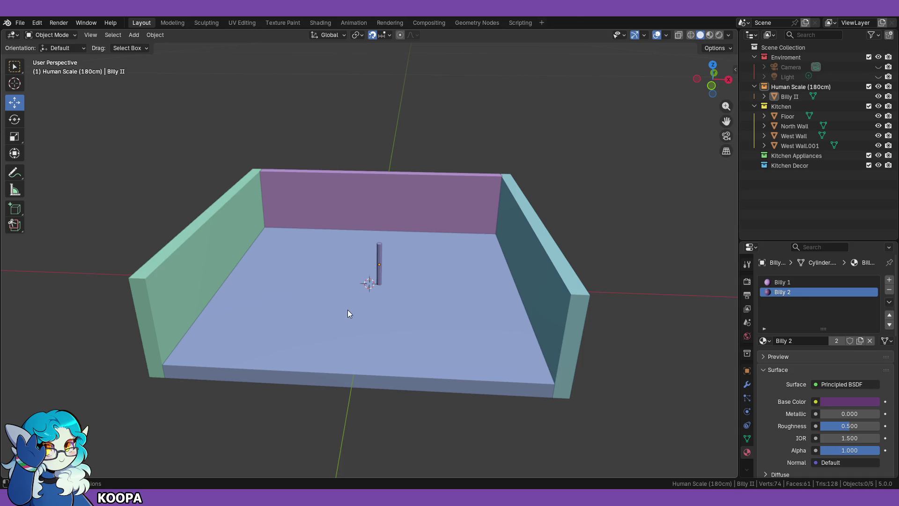
scroll(323, 416, up, 3)
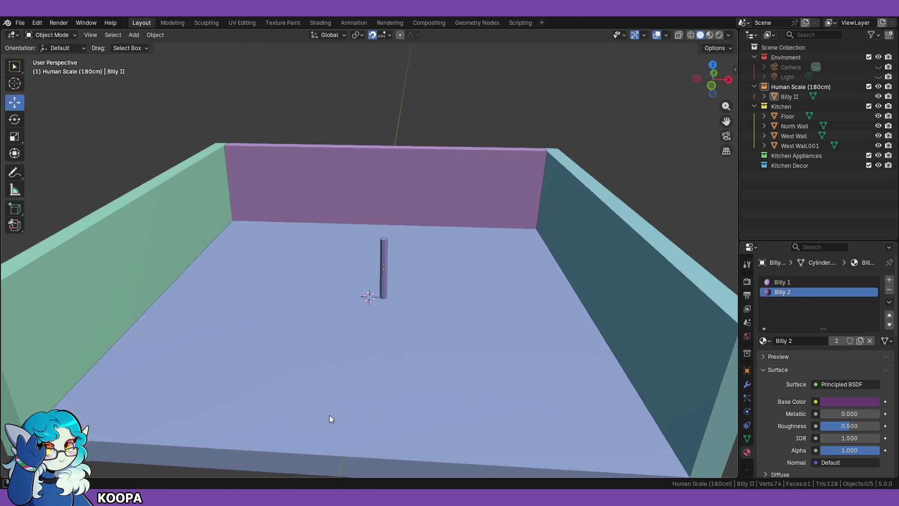
middle_drag(386, 280, 378, 319)
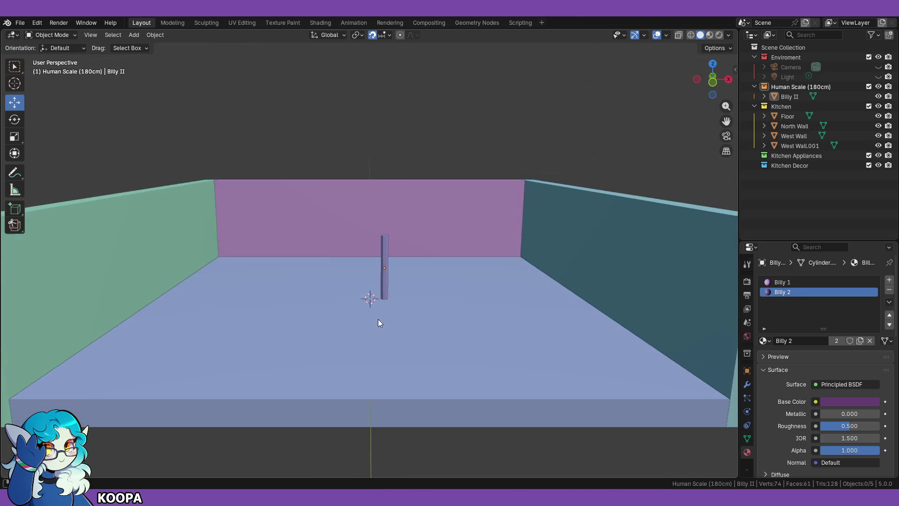
Step: Select the floor and Billy II, check local and front views, then switch to the kitchen web page
click(368, 328)
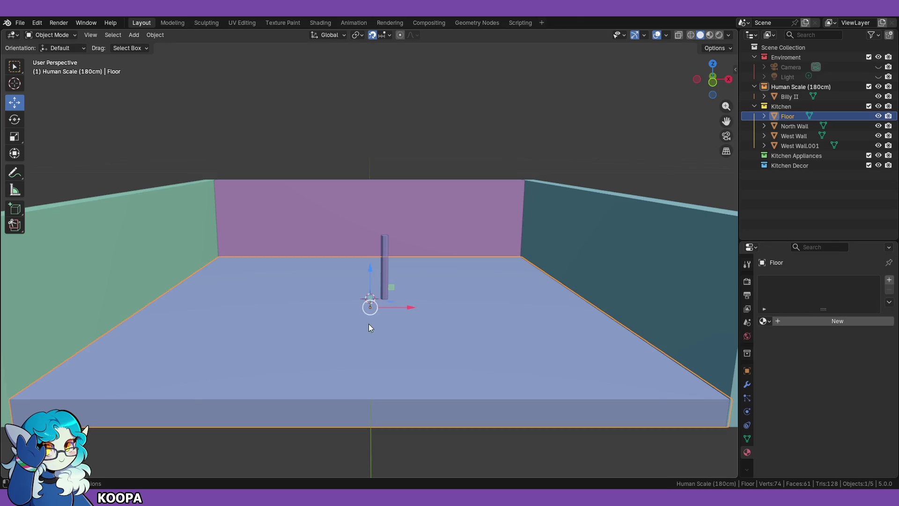
click(388, 260)
scroll(373, 351, up, 2)
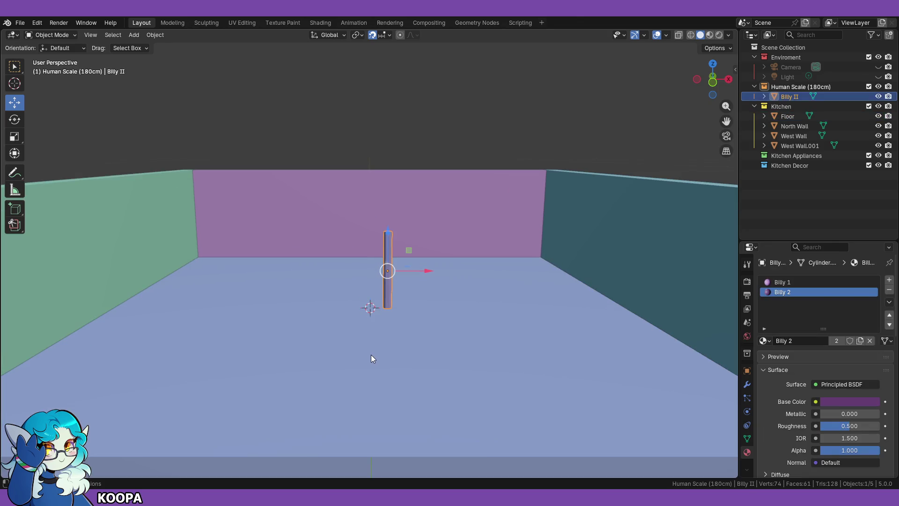
middle_drag(370, 355, 371, 331)
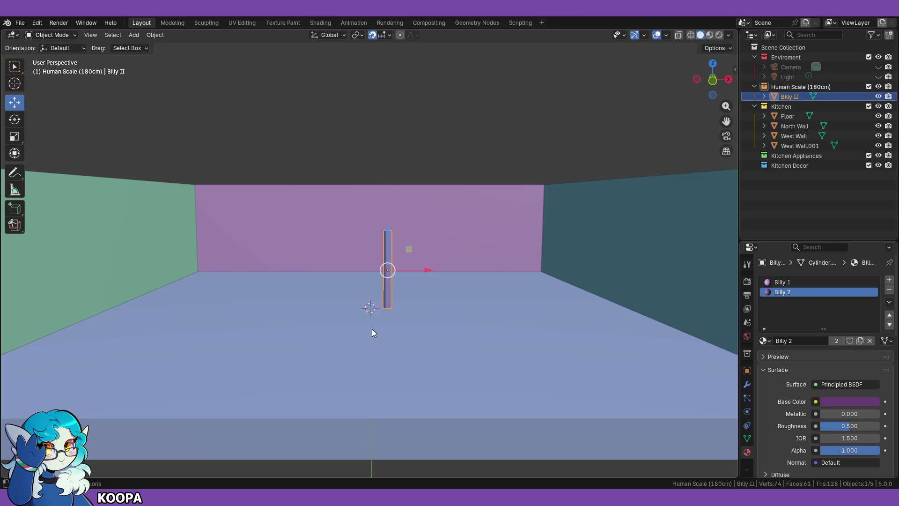
key(KP_Divide)
key(KP_Divide)
key(KP_1)
mouse_move(401, 317)
middle_down()
mouse_move(398, 329)
mouse_move(305, 377)
mouse_move(401, 364)
mouse_move(403, 384)
mouse_move(410, 348)
mouse_move(395, 391)
mouse_move(404, 398)
mouse_move(406, 312)
mouse_move(381, 308)
middle_up()
scroll(402, 381, down, 4)
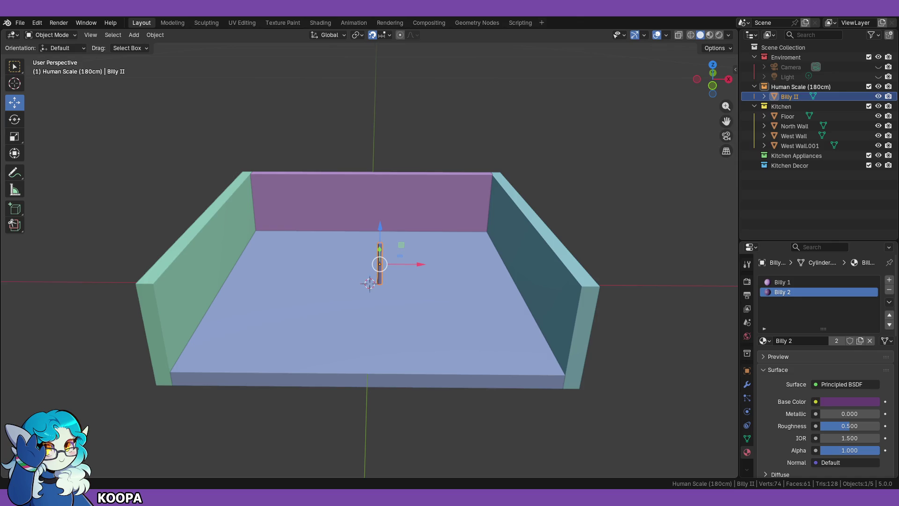
key(alt+Tab)
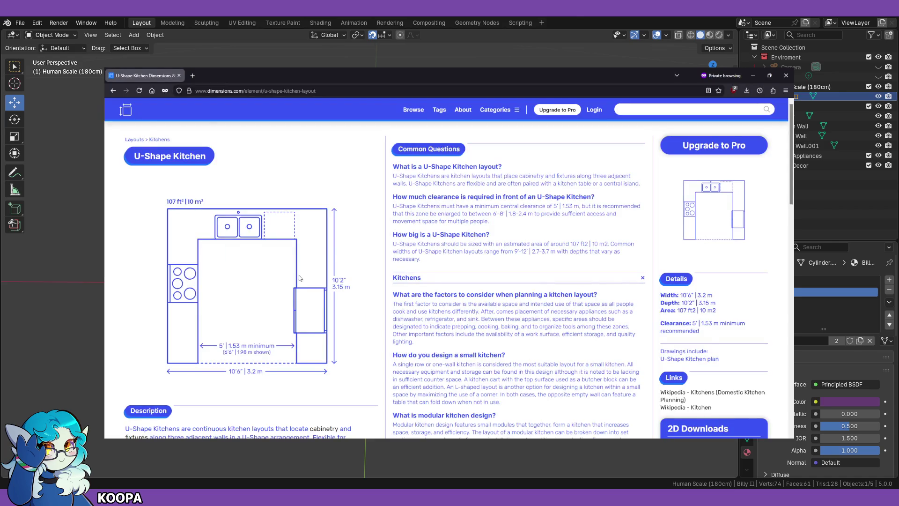
Step: Read the U-Shape Kitchen plan dimensions (3.2 m × 3.15 m), then return to Blender's Add menu
scroll(340, 263, down, 1)
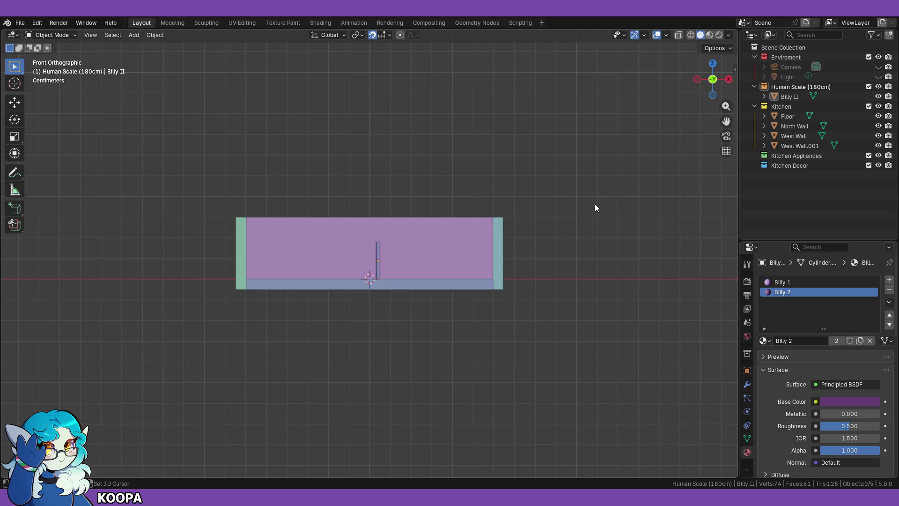
key(shift+a)
Step: Add the pasted U-shape floor plan as a Reference image and frame it
mouse_move(559, 318)
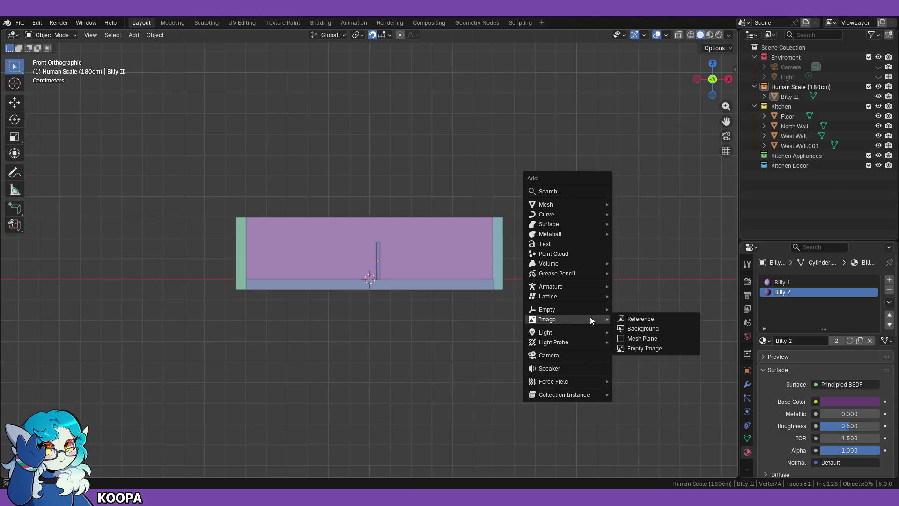
click(644, 322)
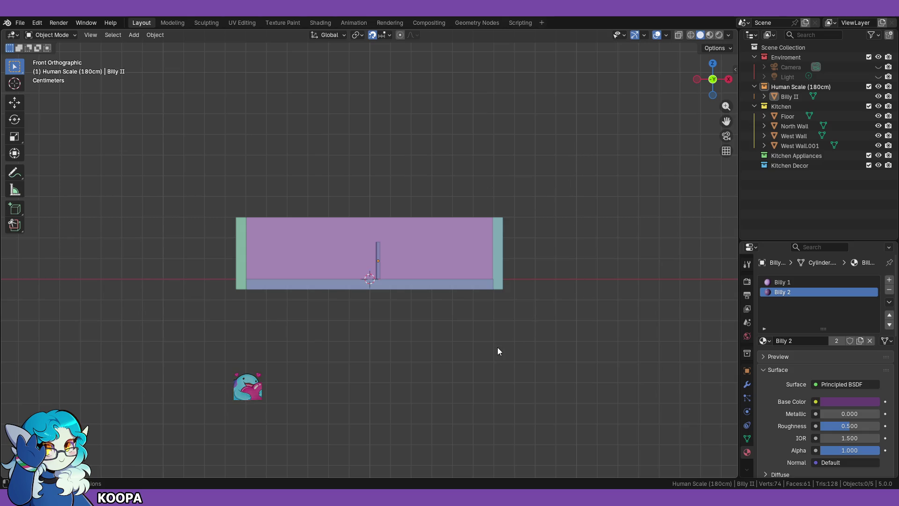
key(ctrl+v)
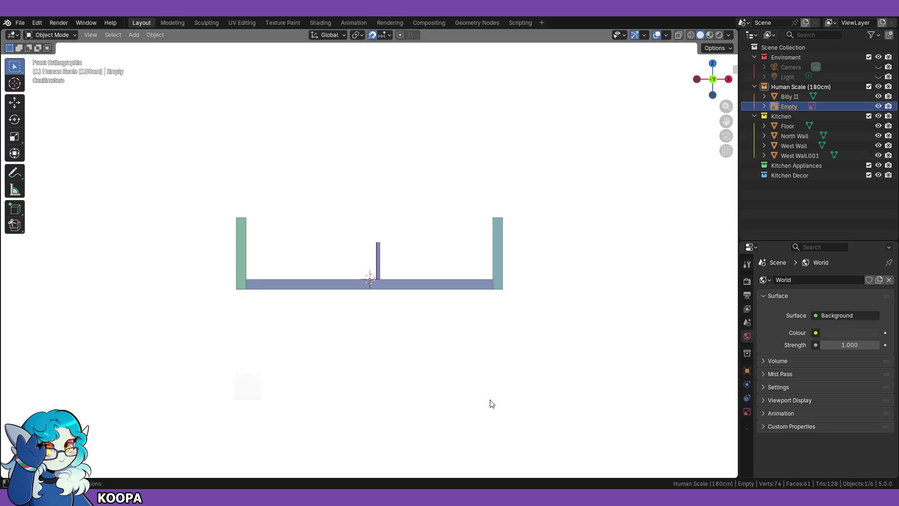
key(KP_Decimal)
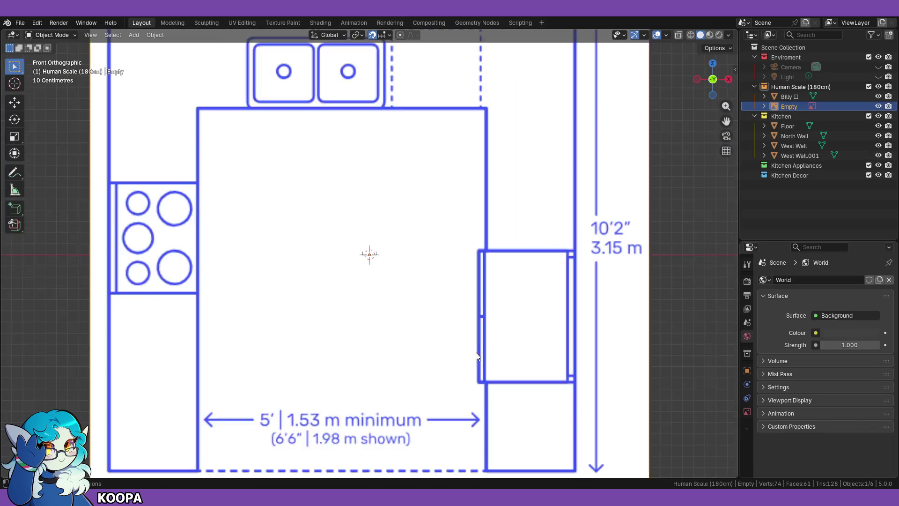
scroll(473, 359, up, 4)
scroll(473, 359, down, 2)
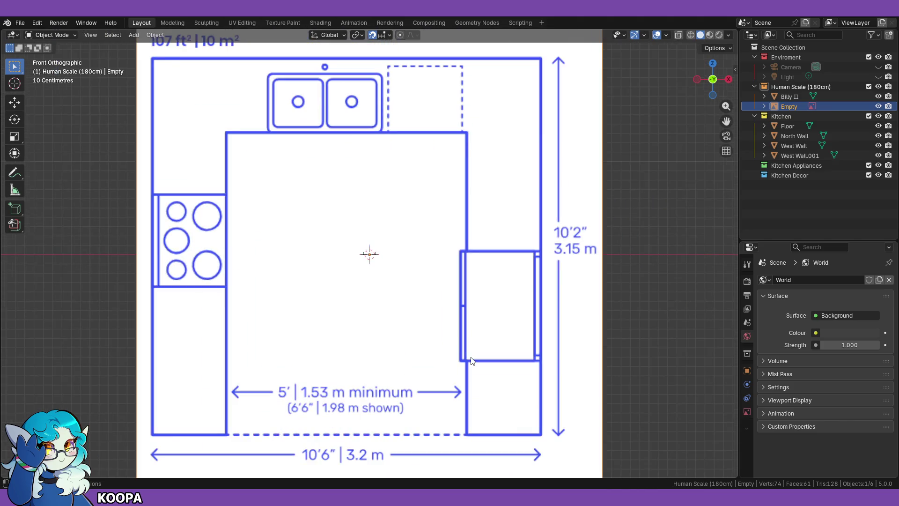
scroll(472, 361, down, 1)
Step: Scale the floor-plan image down toward the room's width, checking it in front view
key(s)
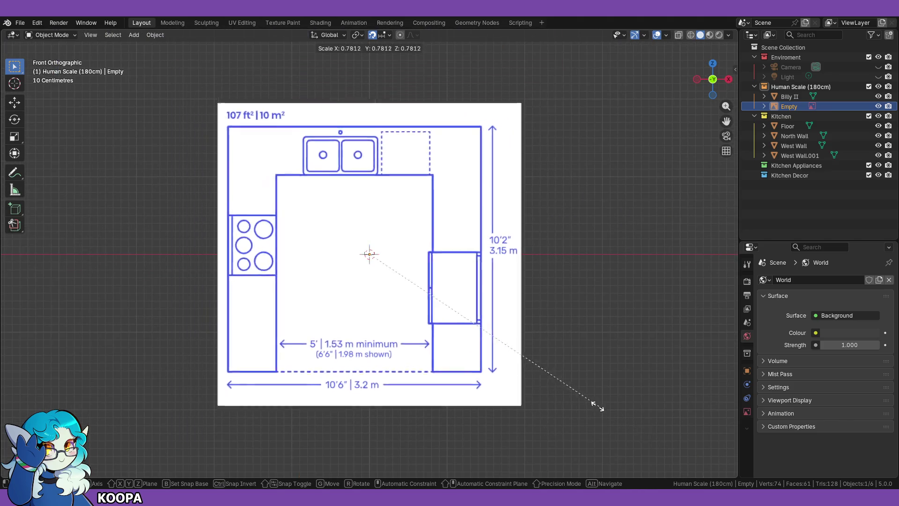
click(404, 275)
scroll(471, 256, up, 10)
scroll(613, 283, up, 2)
scroll(623, 318, down, 4)
key(s)
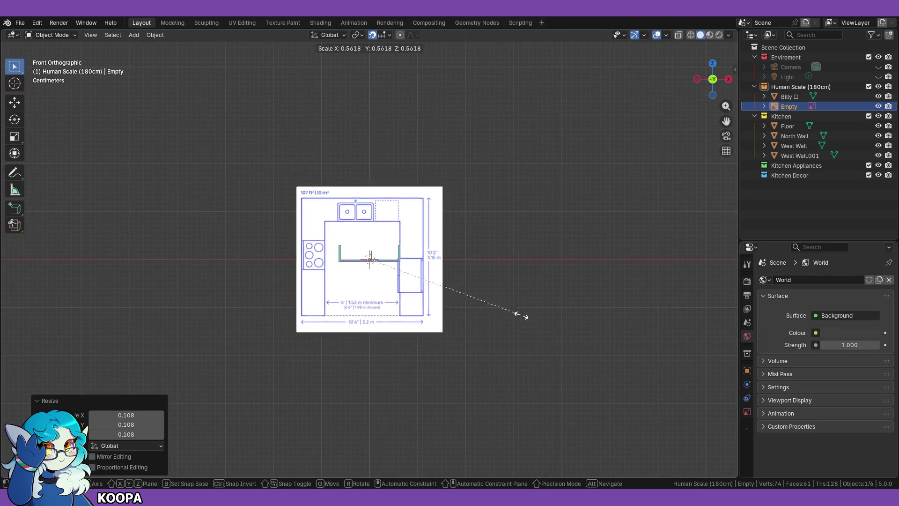
click(470, 294)
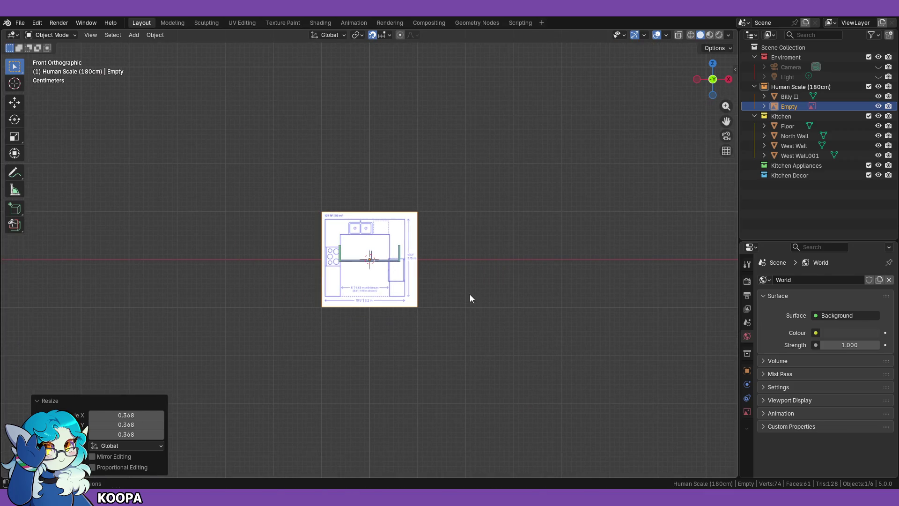
scroll(513, 302, up, 6)
mouse_move(592, 291)
middle_down()
mouse_move(560, 323)
mouse_move(601, 278)
middle_up()
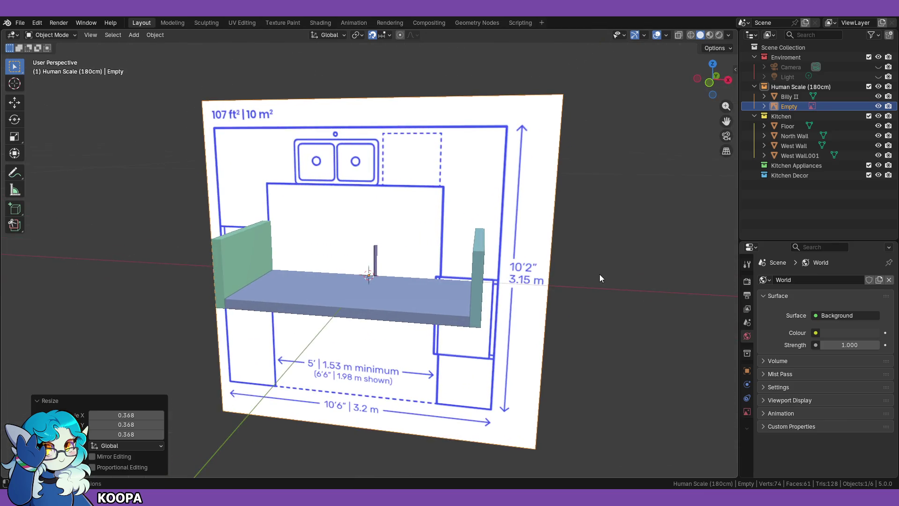
key(KP_1)
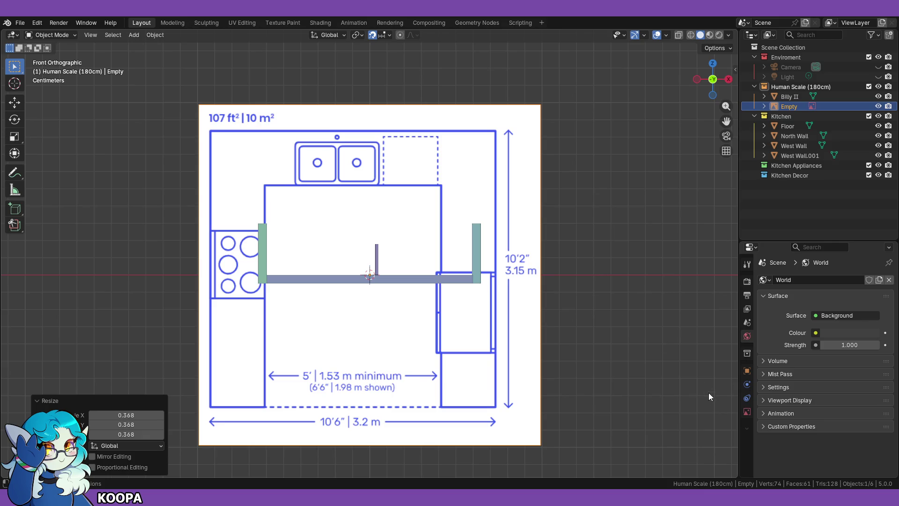
scroll(660, 383, down, 3)
Step: Fit the plan between the walls, raise it 0.06 m in Z, and refine its scale to 0.964
key(s)
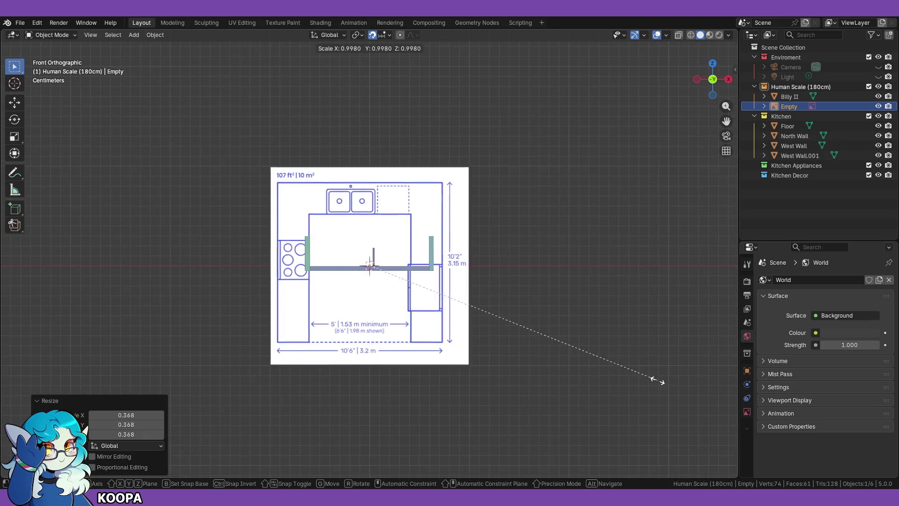
click(551, 333)
key(g)
key(z)
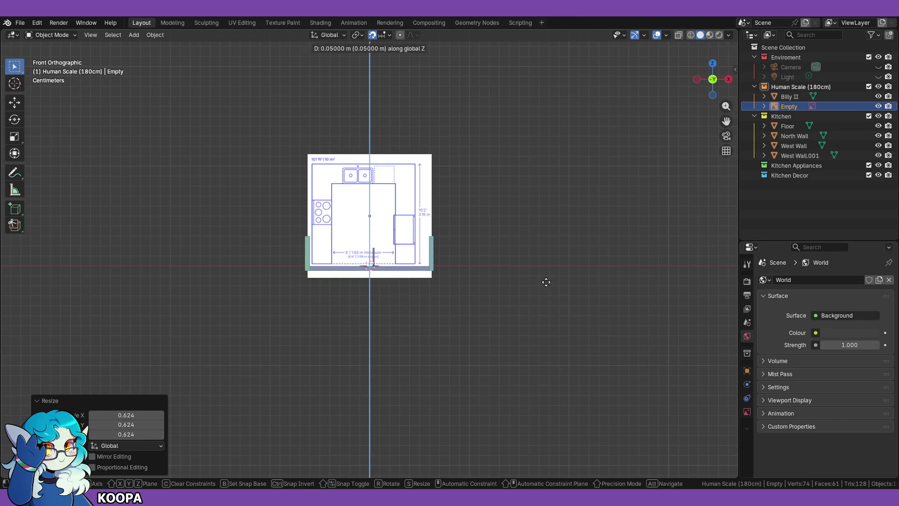
click(544, 275)
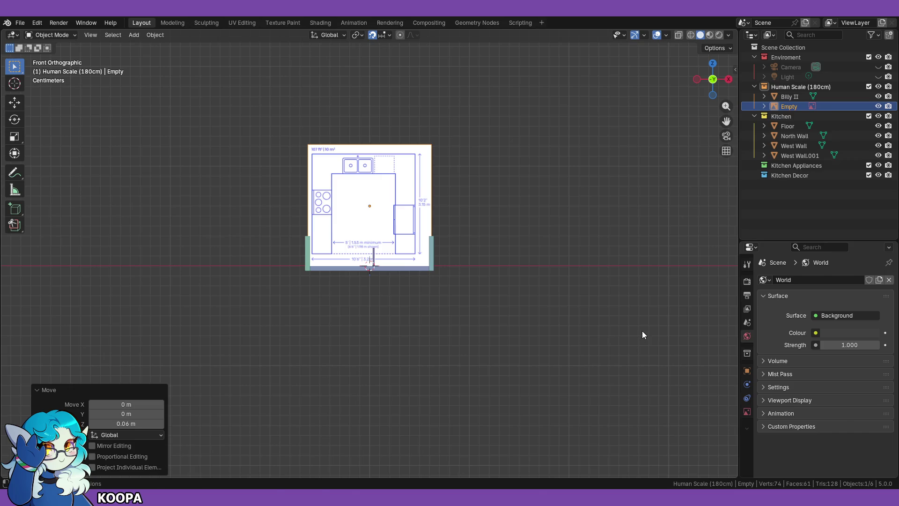
key(s)
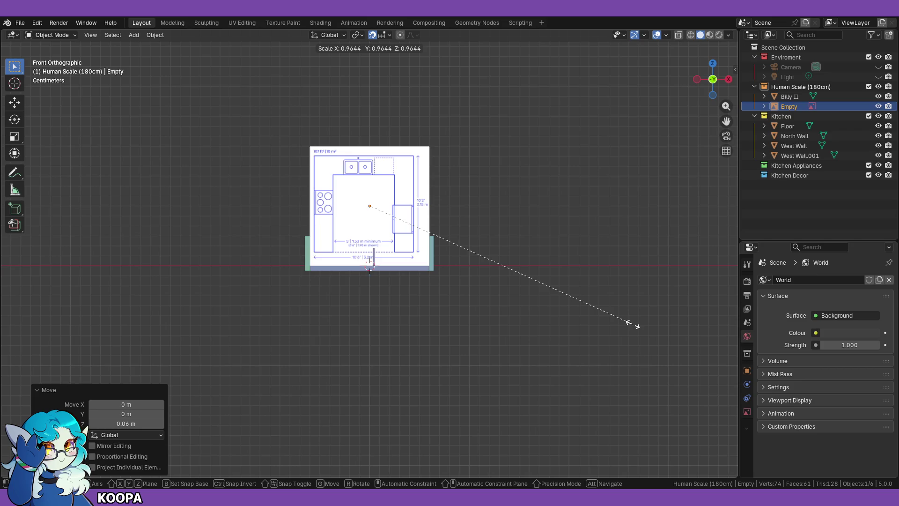
click(633, 324)
mouse_move(567, 251)
middle_down()
mouse_move(525, 260)
mouse_move(532, 316)
mouse_move(514, 347)
mouse_move(516, 302)
mouse_move(421, 333)
mouse_move(430, 307)
mouse_move(496, 279)
mouse_move(504, 315)
middle_up()
mouse_move(518, 279)
middle_down()
mouse_move(480, 266)
mouse_move(485, 241)
mouse_move(482, 272)
mouse_move(506, 291)
mouse_move(466, 296)
mouse_move(459, 241)
middle_up()
scroll(483, 258, up, 3)
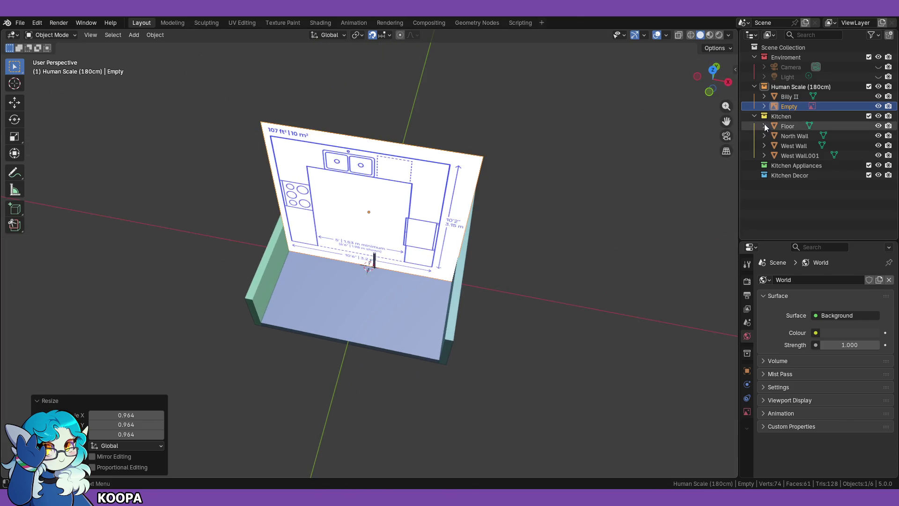
Step: Rename the Human Scale (180cm) collection to Reference
double_click(791, 87)
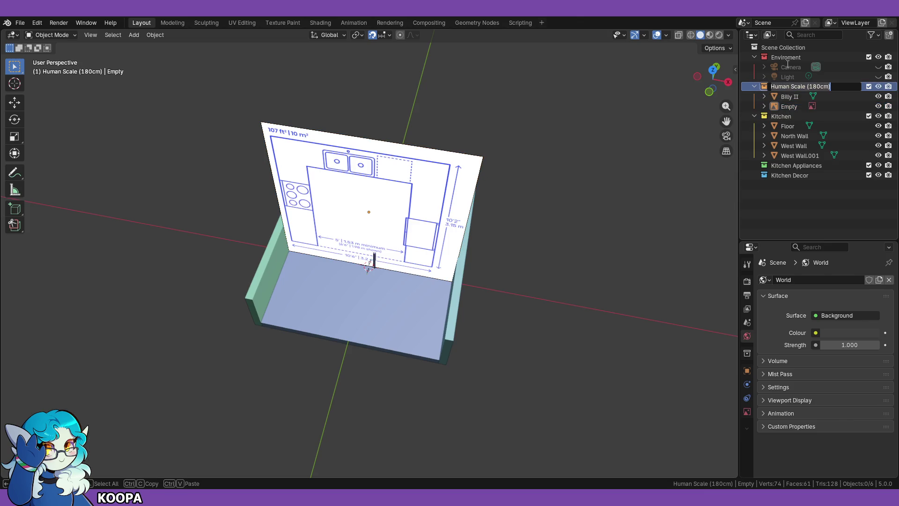
text(Reference)
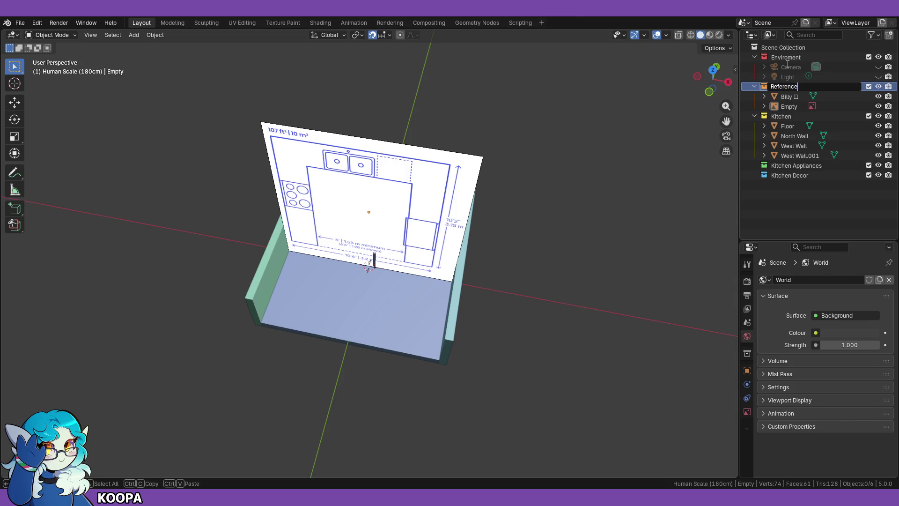
key(Return)
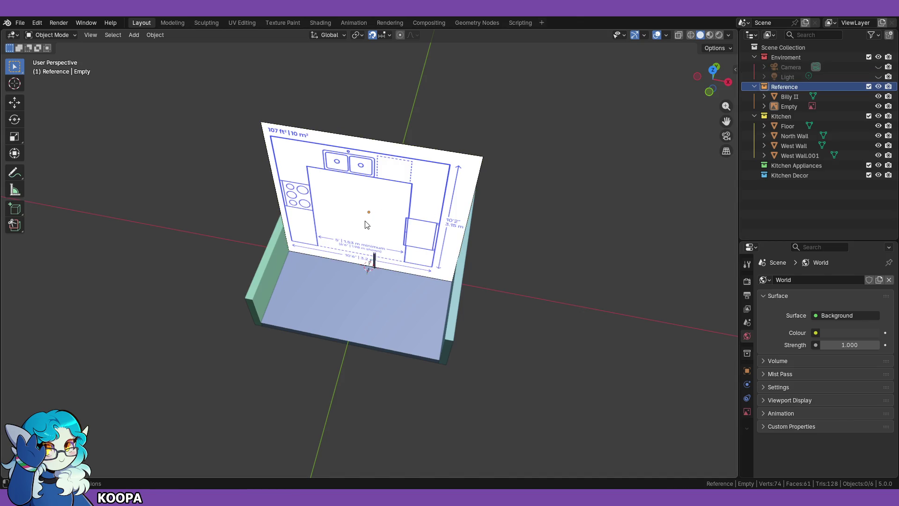
Step: Rename the floor-plan image Empty to Layout
click(368, 227)
double_click(796, 106)
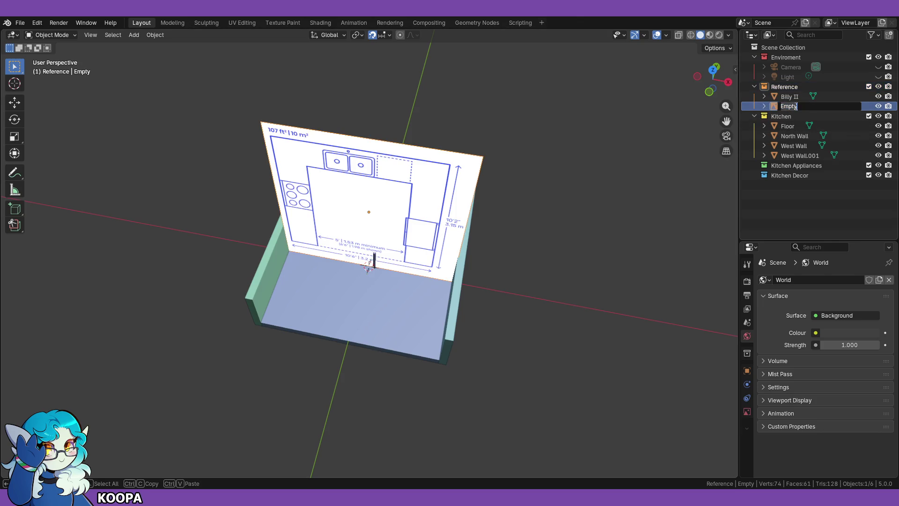
text(Layout)
key(Return)
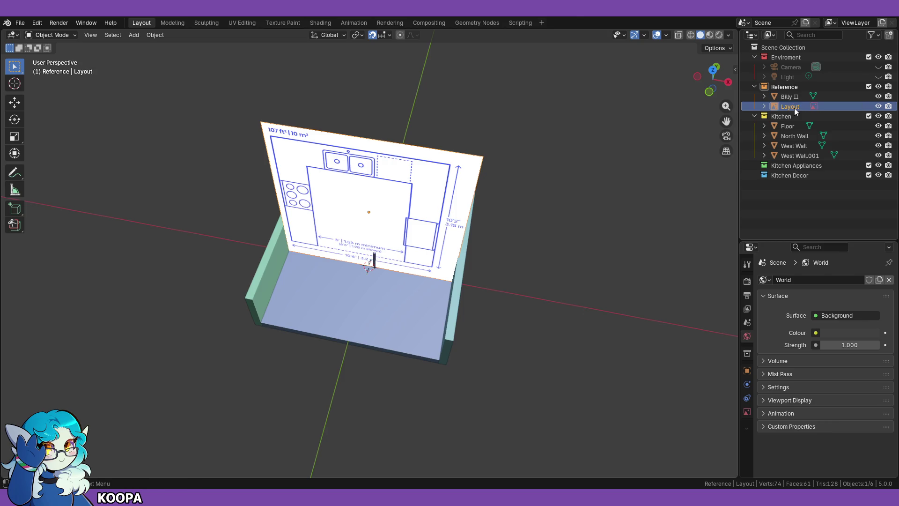
middle_drag(496, 230, 524, 224)
Step: Rotate the Layout image 90° around X so it lies flat
key(r)
text(z)
text(90)
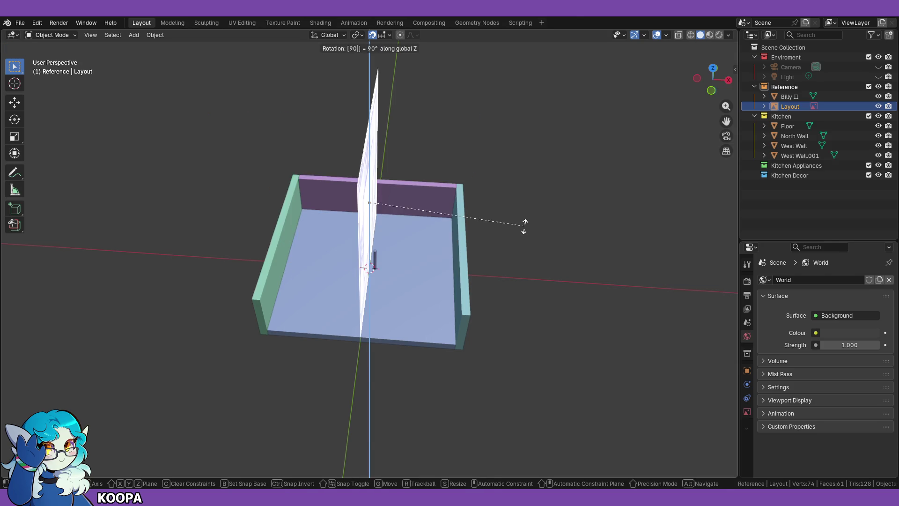
key(Escape)
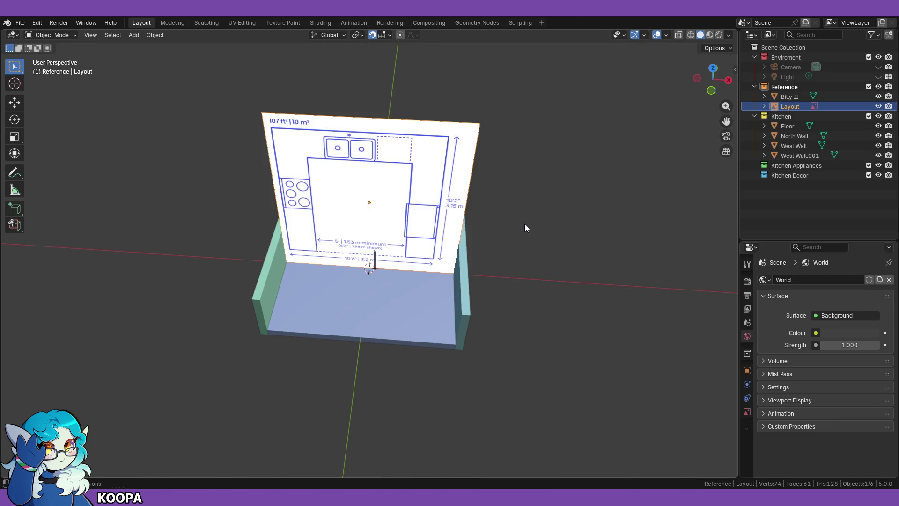
text(rx)
text(90)
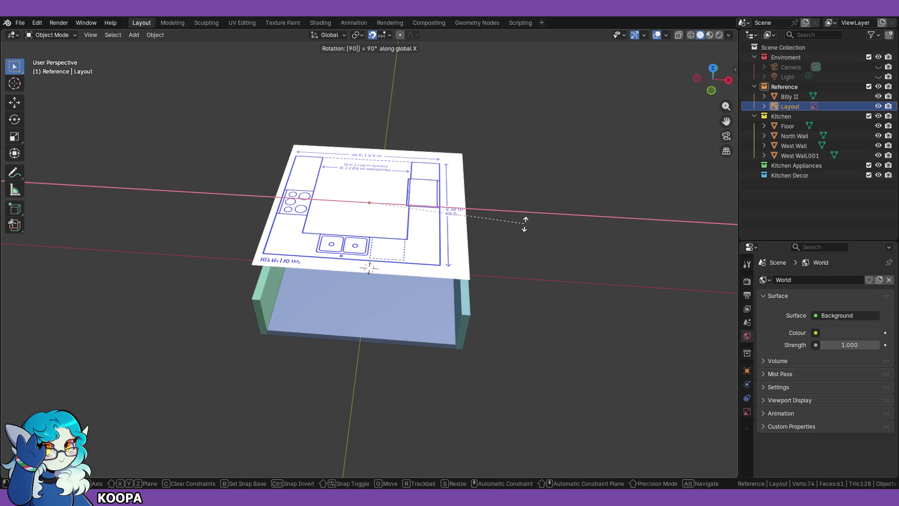
key(Return)
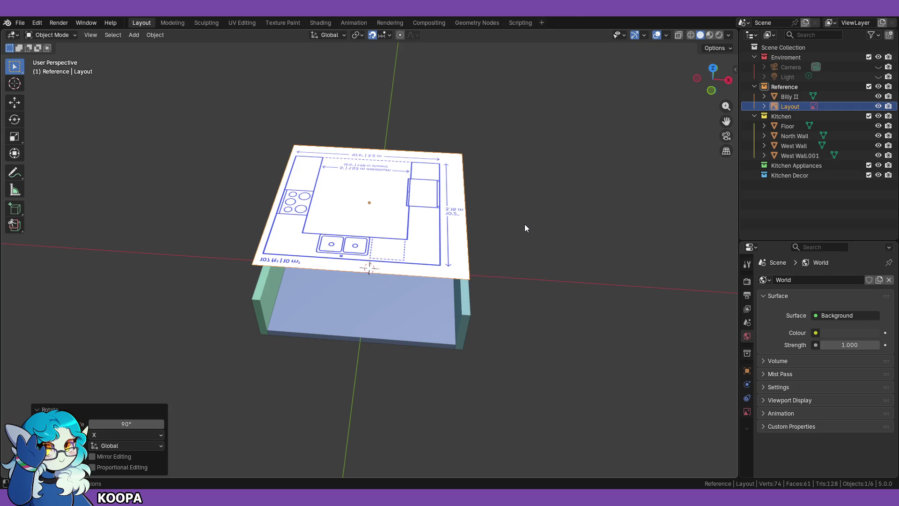
key(r)
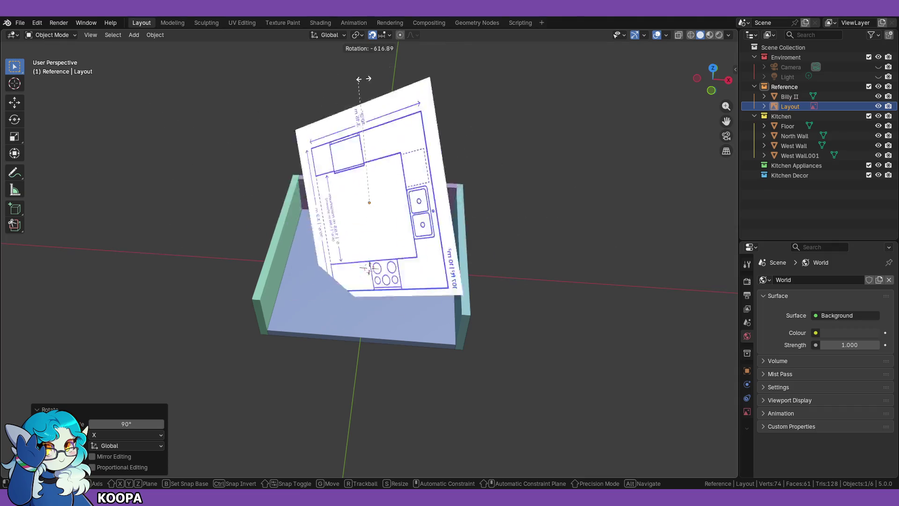
key(Escape)
Step: Switch to top view and test rotating the plan about the vertical axis
mouse_move(390, 271)
middle_down()
mouse_move(499, 293)
mouse_move(521, 333)
mouse_move(519, 320)
middle_up()
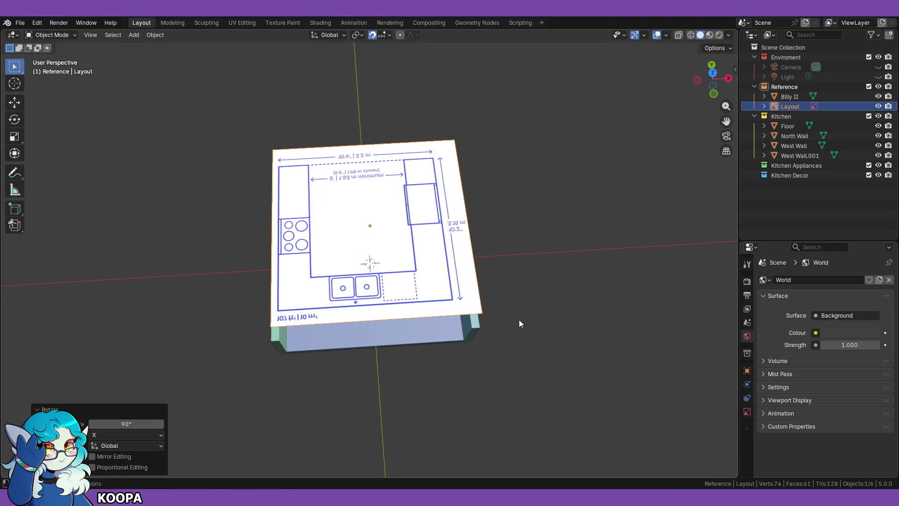
key(KP_1)
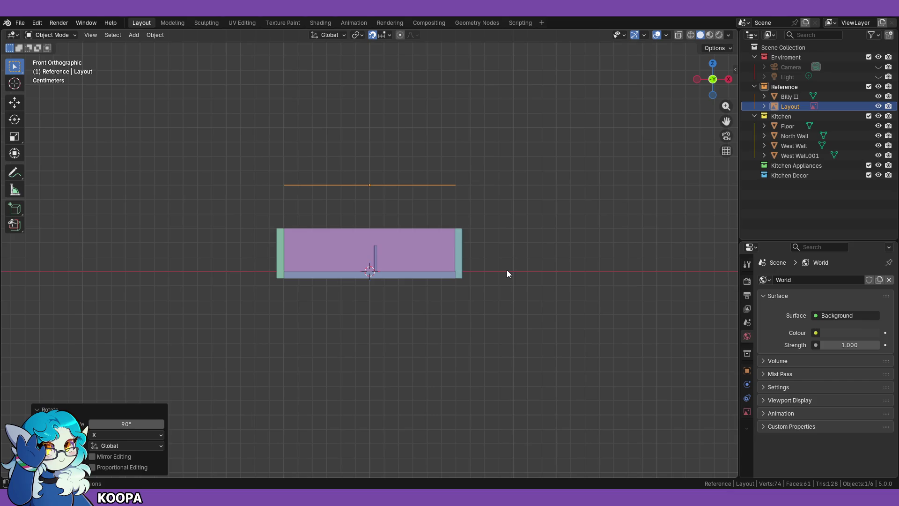
key(KP_7)
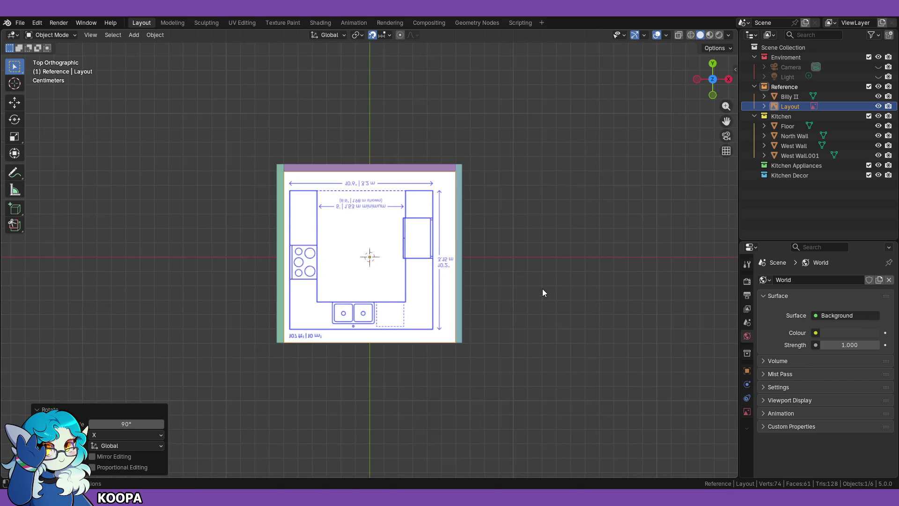
text(r90)
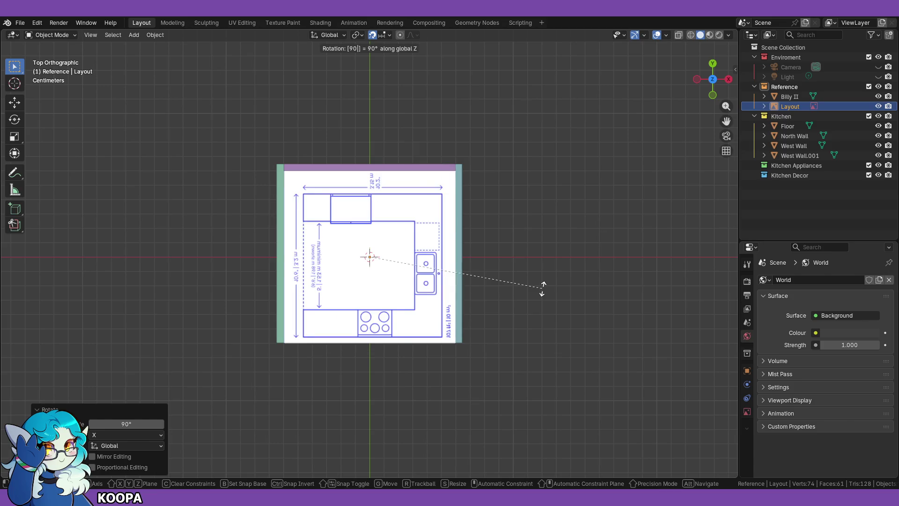
text(180)
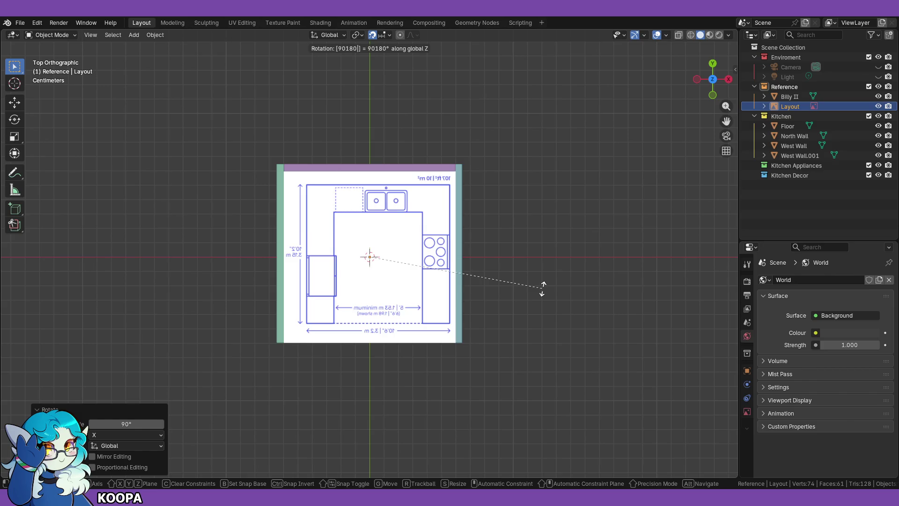
key(Return)
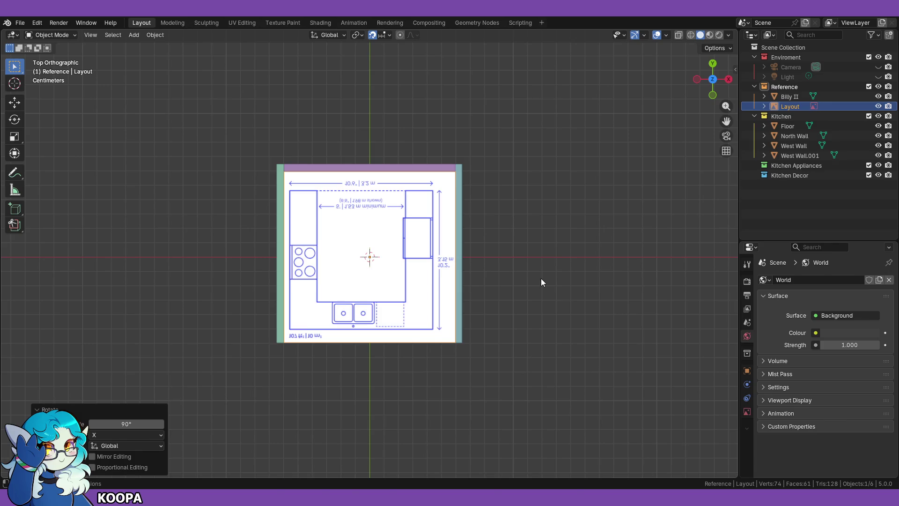
key(r)
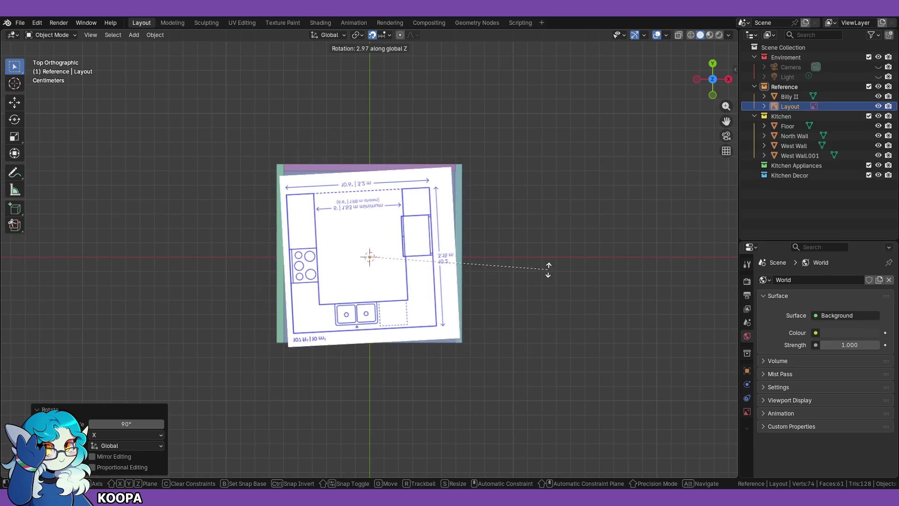
key(Escape)
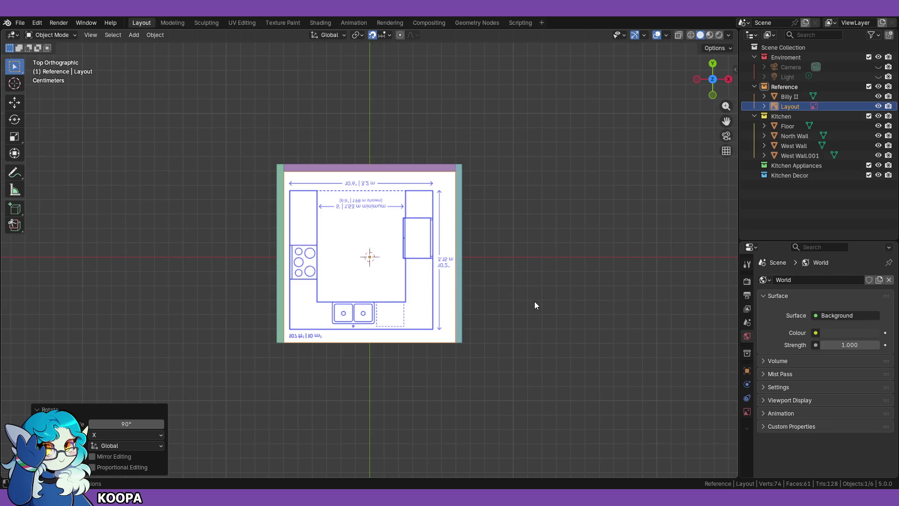
Step: Flip the plan 180° around X so its labels read correctly from above
key(r)
key(x)
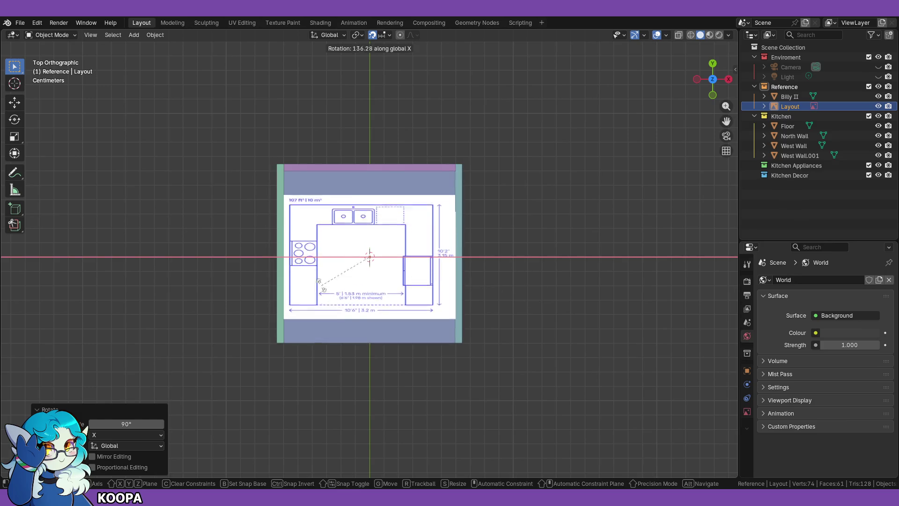
click(537, 263)
text(rx)
text(180)
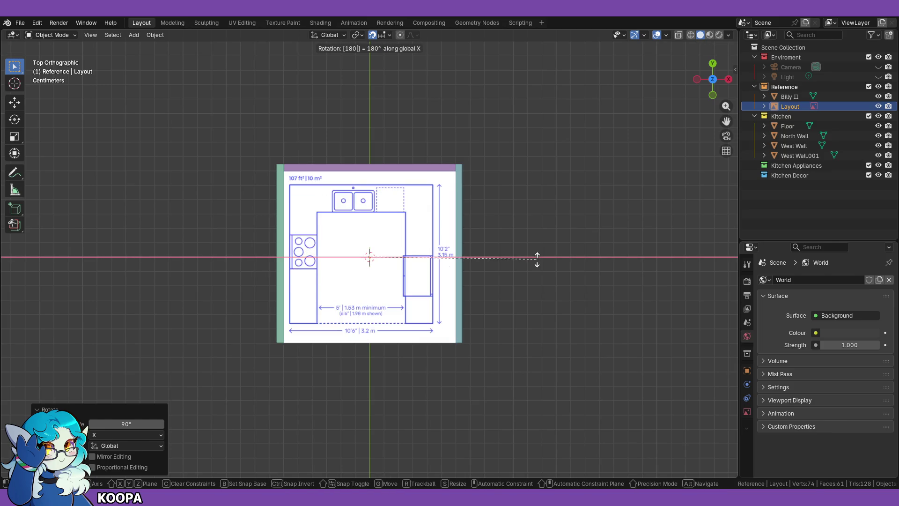
click(537, 259)
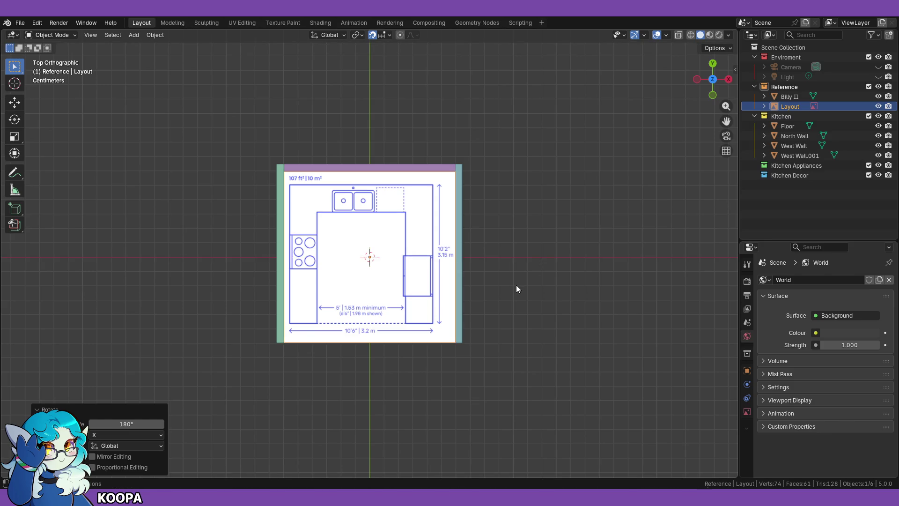
scroll(487, 318, up, 3)
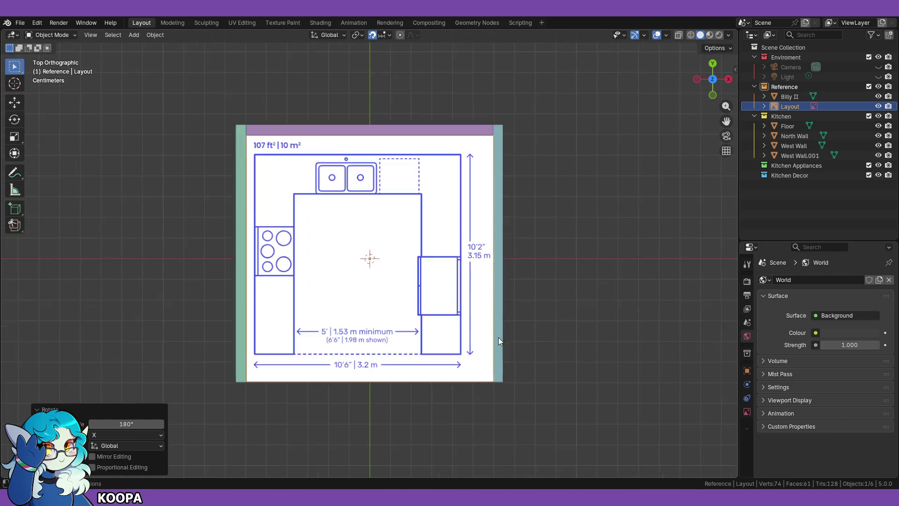
scroll(500, 342, down, 1)
scroll(597, 369, down, 1)
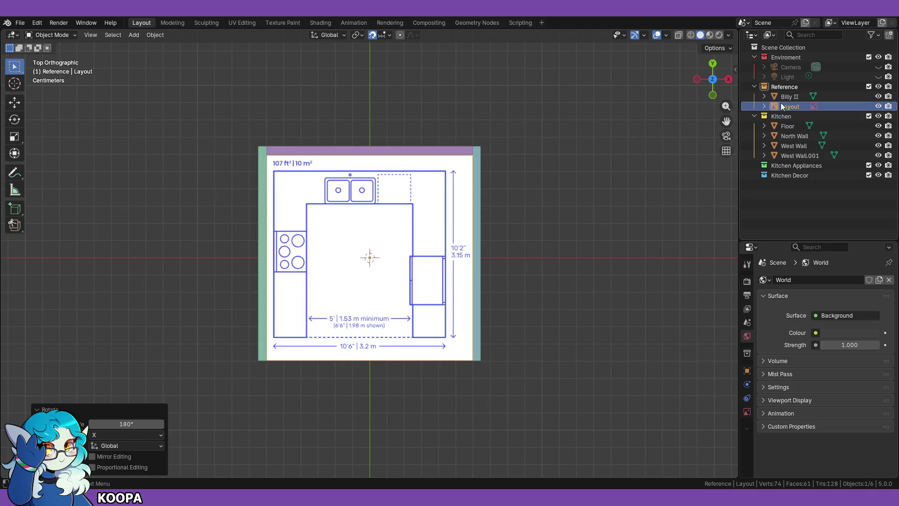
Step: Select Layout, open its Object Data properties and enlarge the Properties editor
click(797, 105)
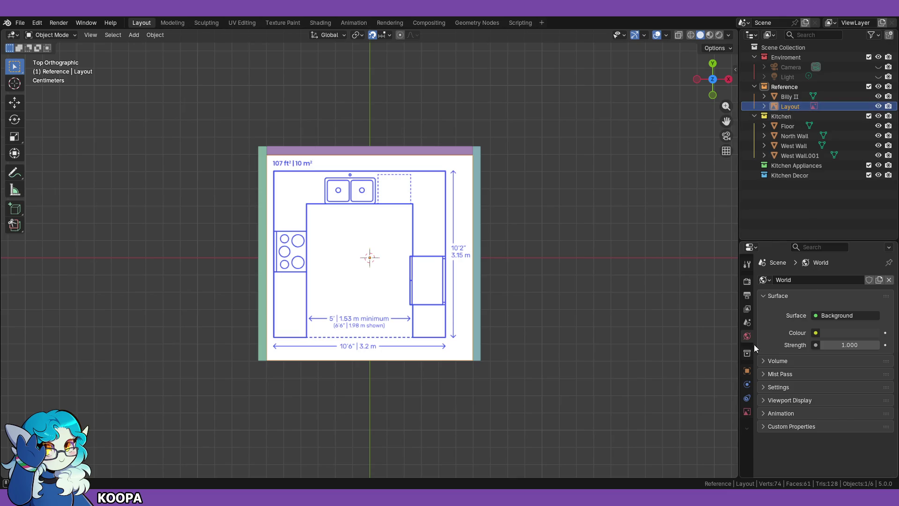
click(747, 413)
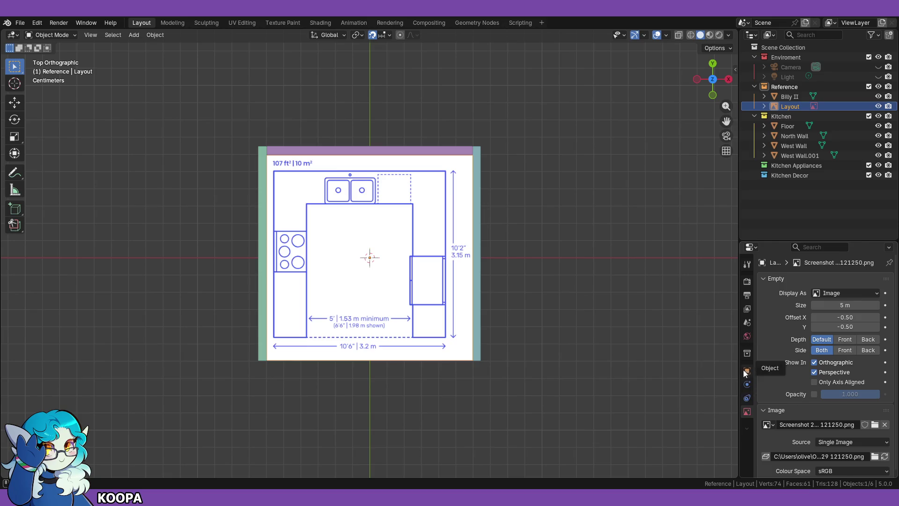
right_click(747, 295)
click(629, 238)
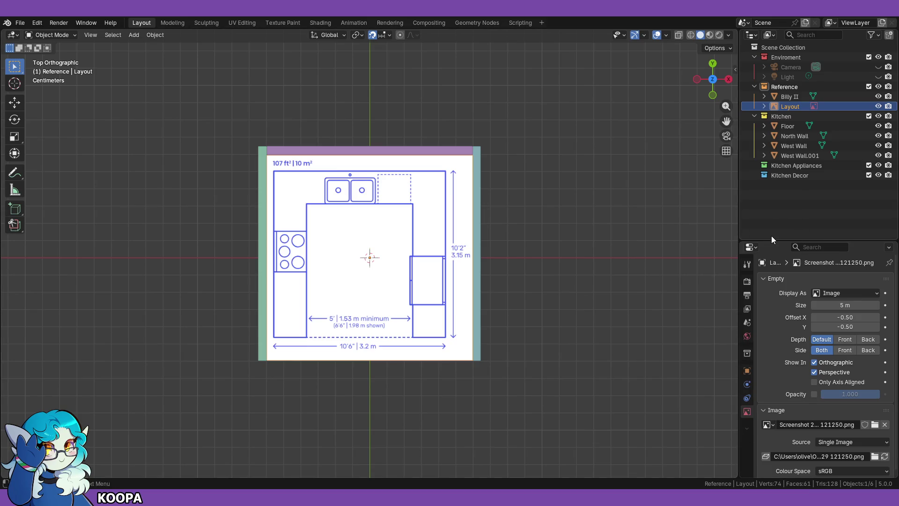
drag(773, 241, 777, 193)
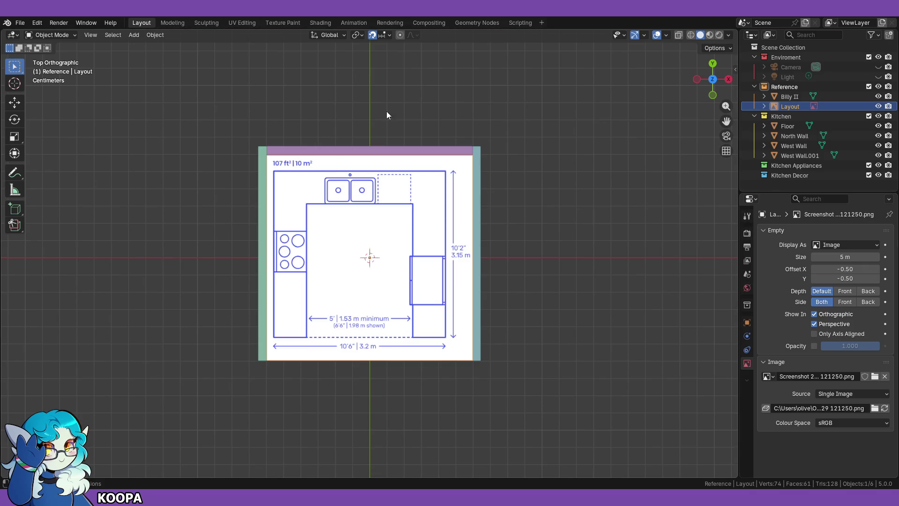
Step: Browse the Properties tabs, then return to the image's 5 m display settings
right_click(792, 109)
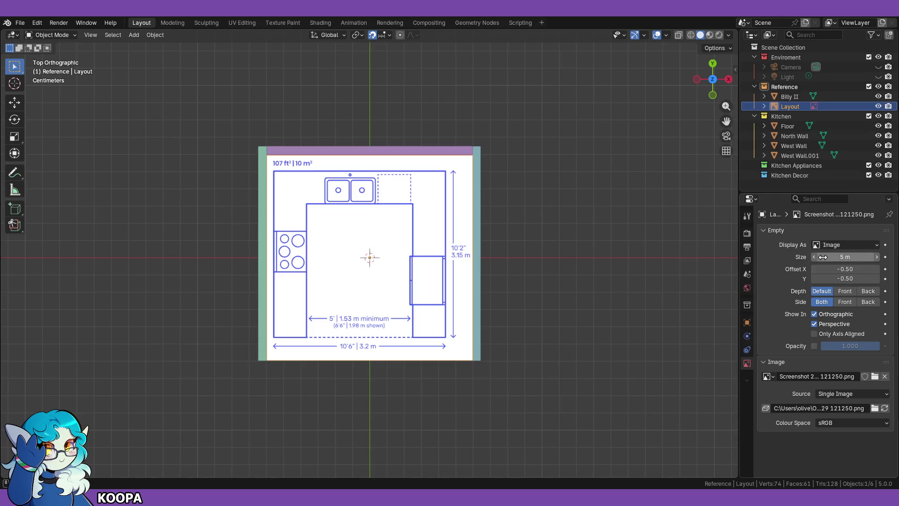
click(748, 216)
click(747, 233)
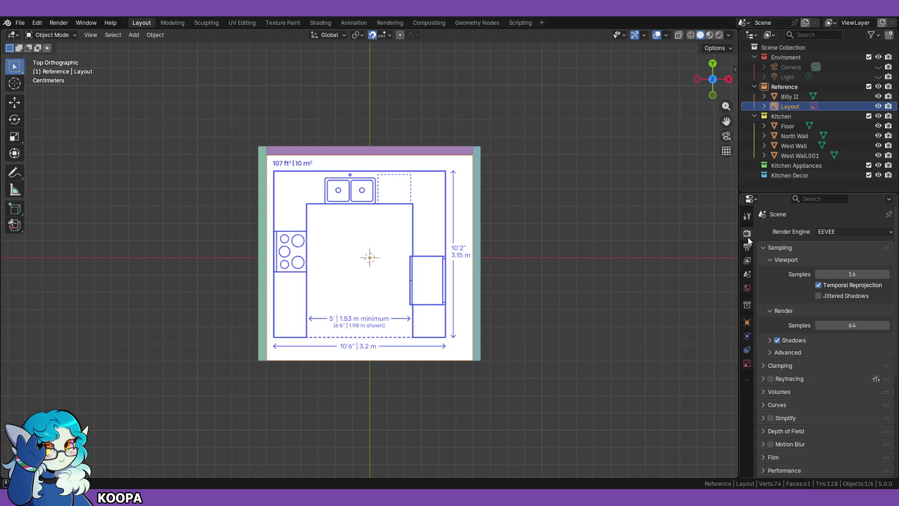
click(747, 246)
click(748, 261)
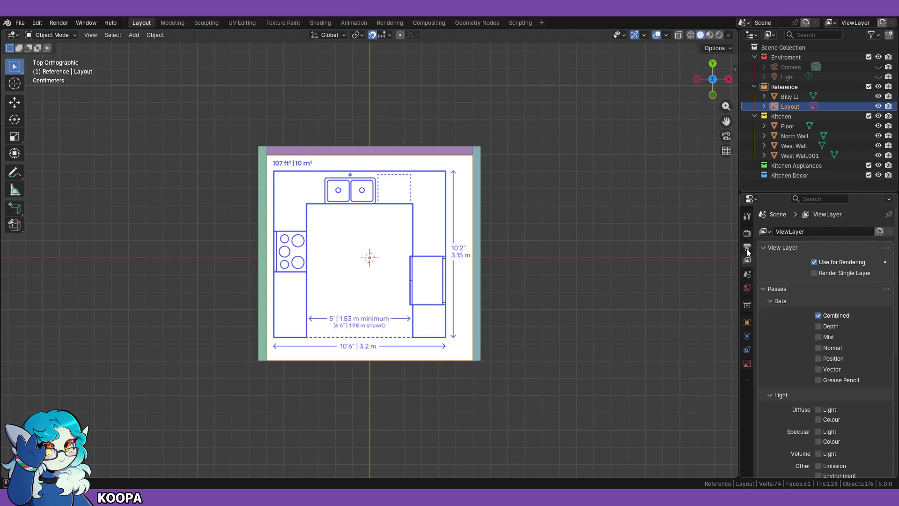
click(747, 248)
click(748, 367)
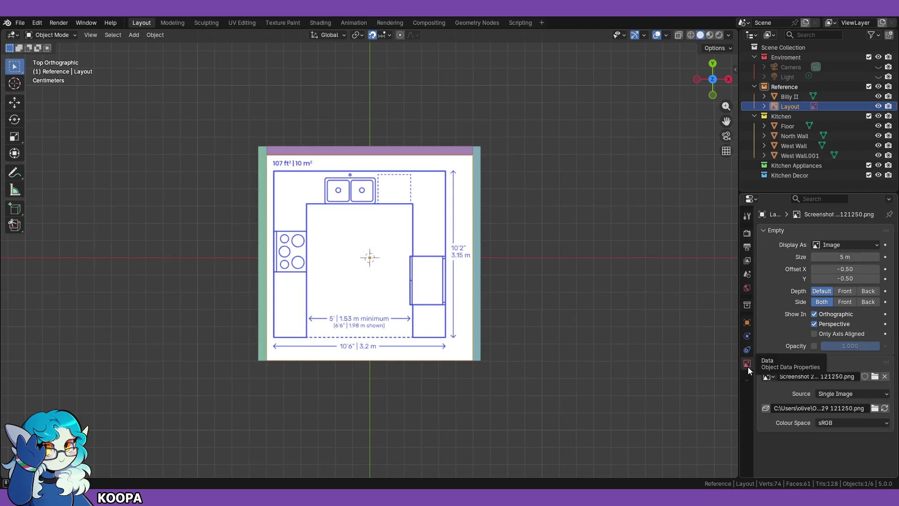
mouse_move(845, 257)
mouse_down()
mouse_move(834, 257)
mouse_move(846, 257)
mouse_up()
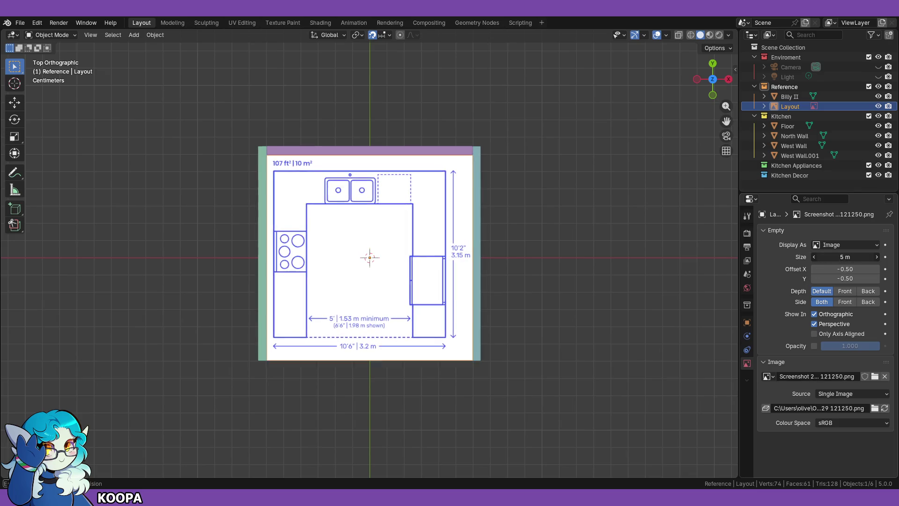
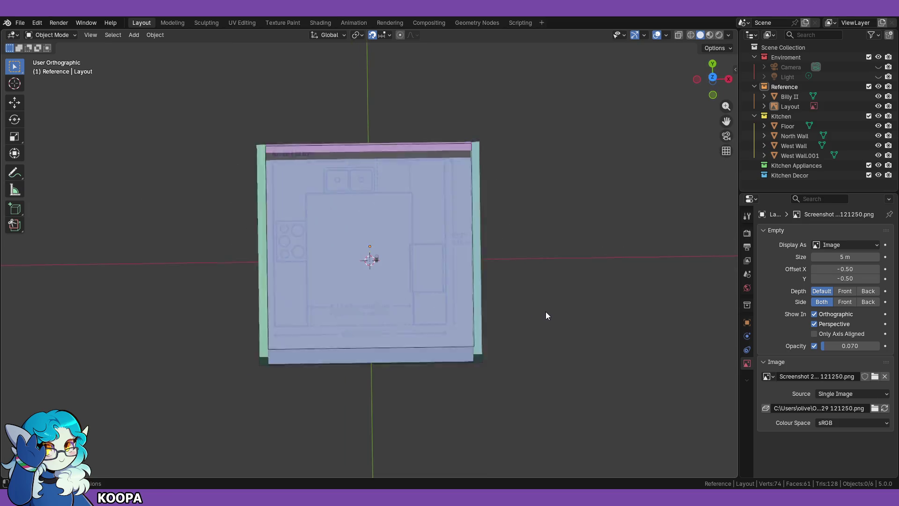
Step: Select the Layout reference image and drop it along Z from high above down to the wall tops
key(KP_1)
key(KP_7)
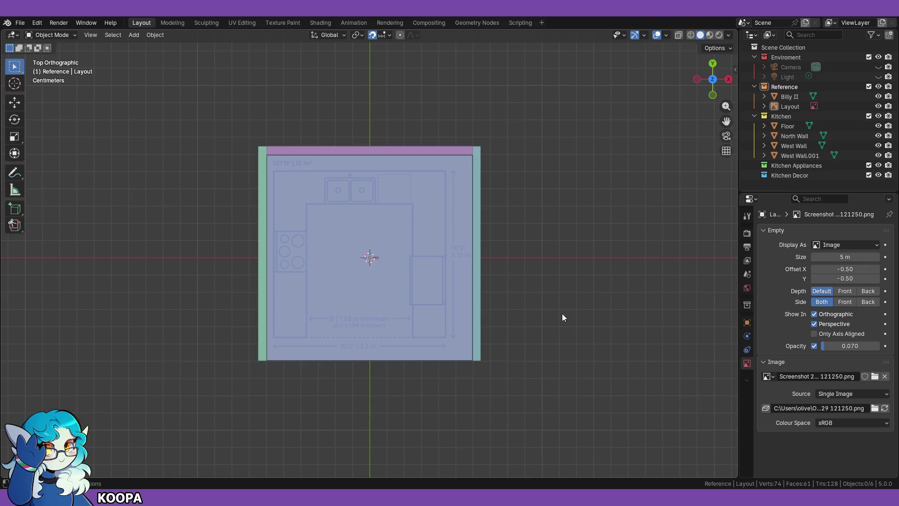
scroll(535, 304, up, 2)
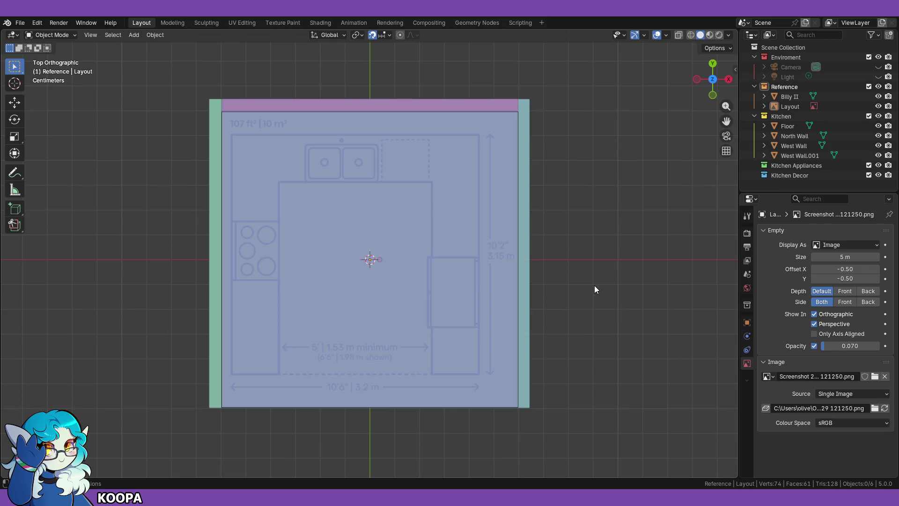
middle_drag(588, 334, 590, 257)
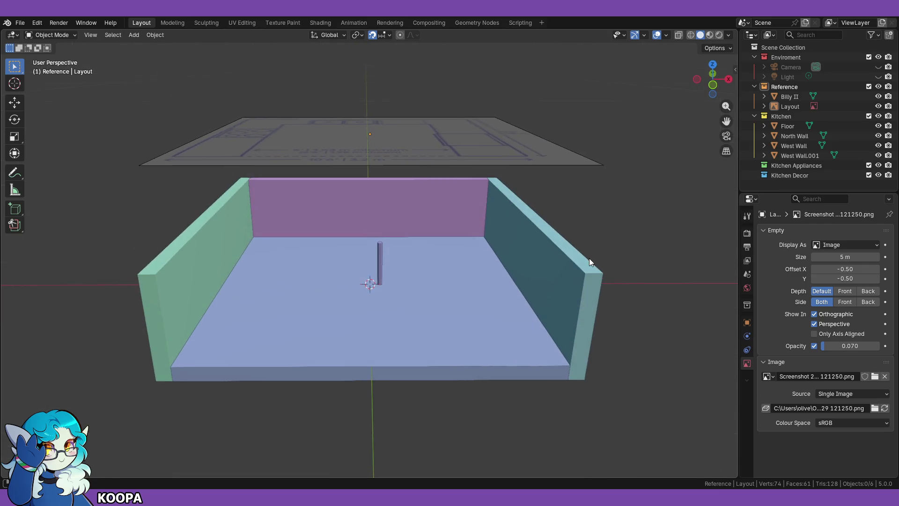
key(KP_1)
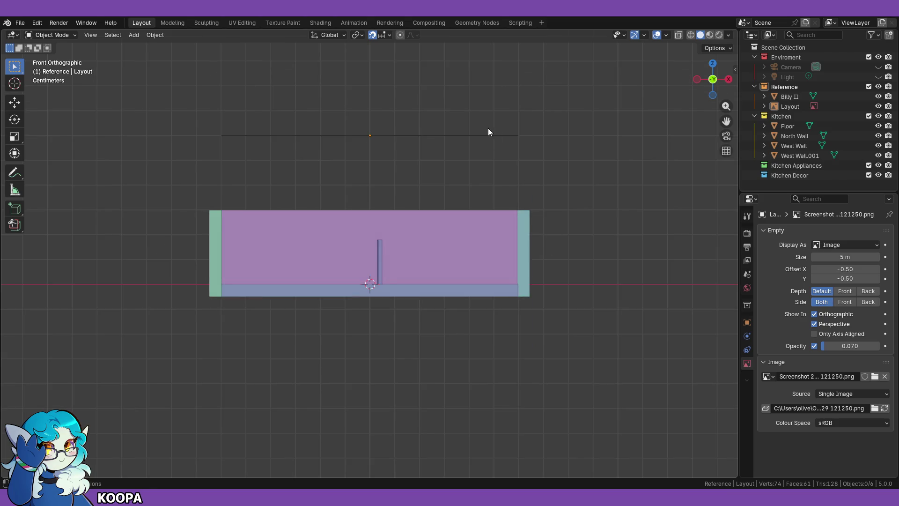
mouse_move(568, 151)
middle_down()
mouse_move(425, 175)
mouse_move(411, 159)
middle_up()
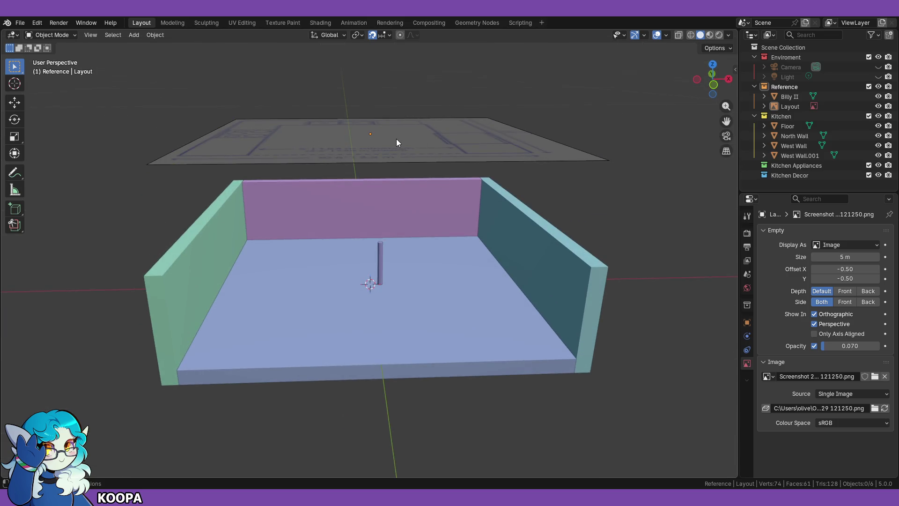
click(434, 150)
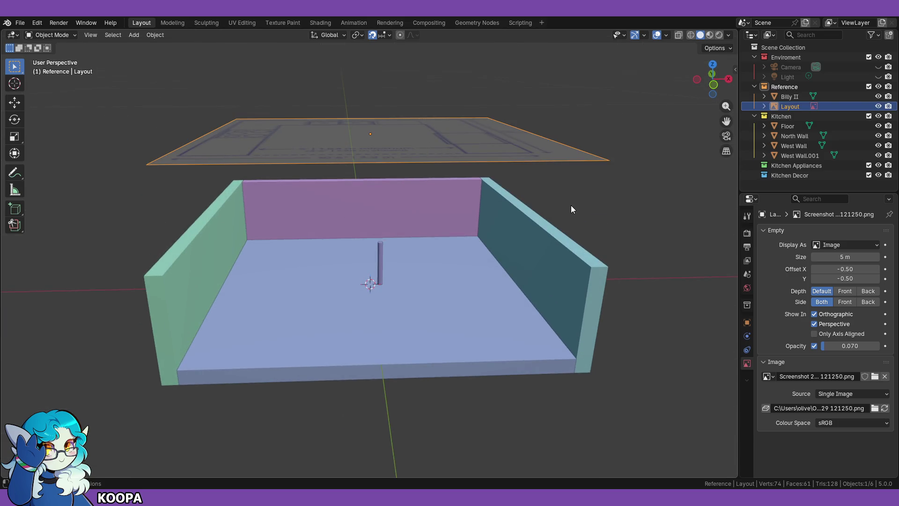
key(KP_1)
key(g)
key(z)
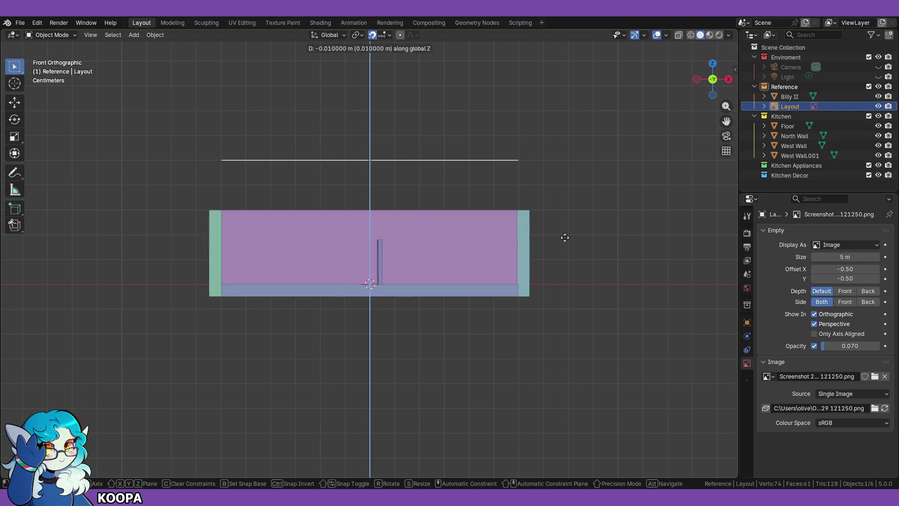
click(554, 284)
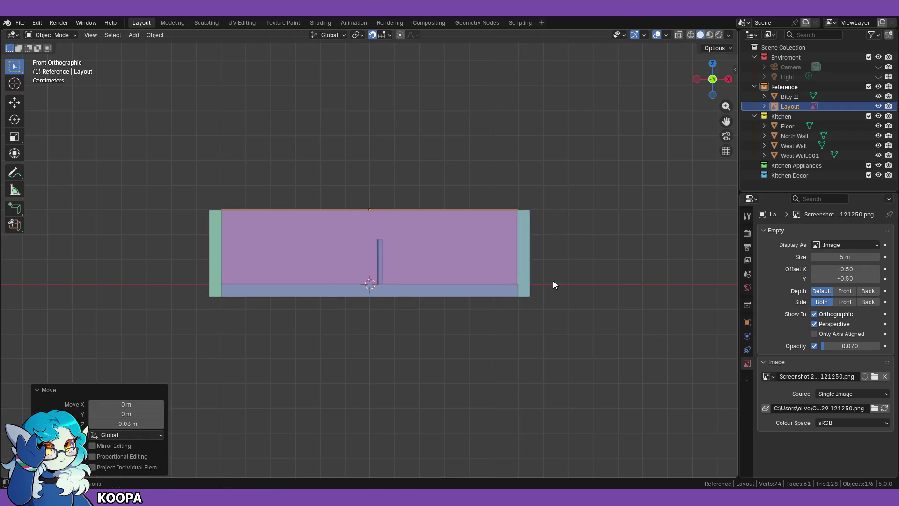
Step: Turn on snapping, lower the Layout image to -0.03 m on Z, and switch to the Move tool
click(371, 35)
key(g)
key(z)
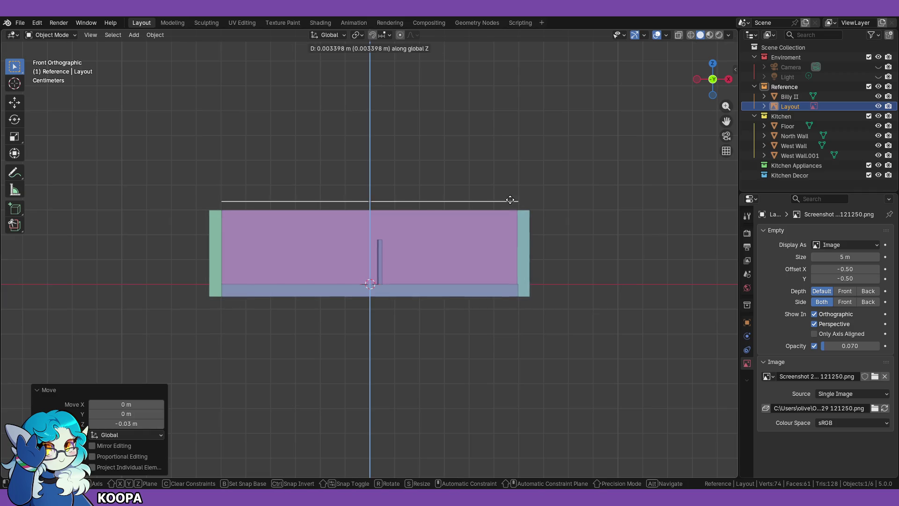
right_click(510, 202)
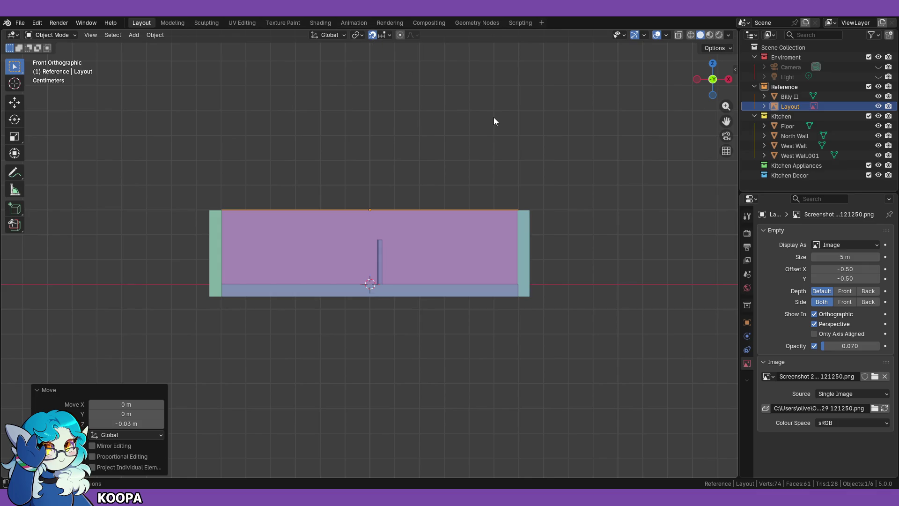
key(g)
key(z)
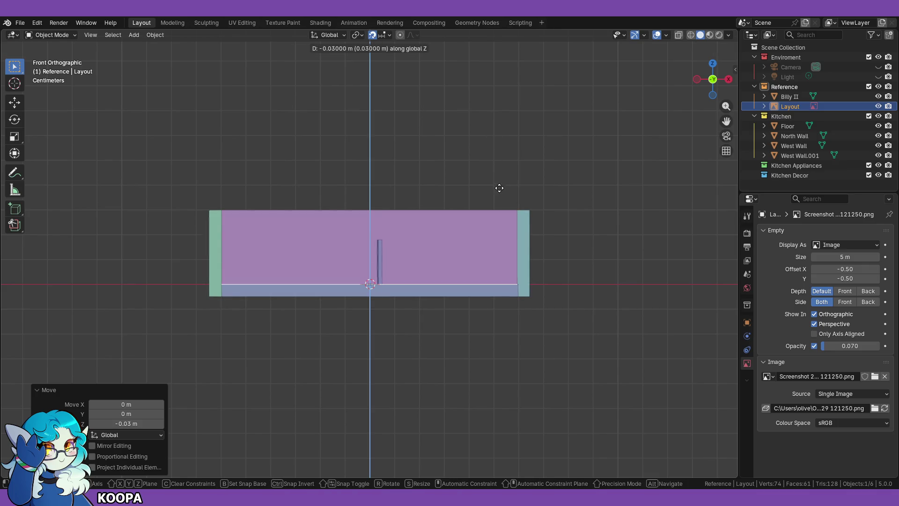
click(500, 190)
mouse_move(499, 192)
middle_down()
mouse_move(552, 185)
mouse_move(556, 222)
mouse_move(303, 187)
middle_up()
click(21, 101)
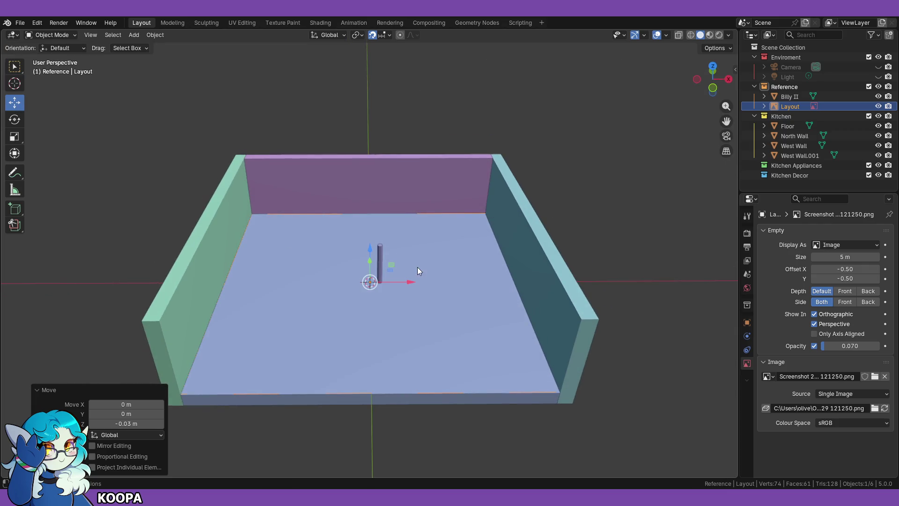
Step: Set the Layout image's height to 0 m with the Z gizmo arrow, then deselect it
mouse_move(394, 252)
middle_down()
mouse_move(429, 252)
mouse_move(369, 261)
middle_up()
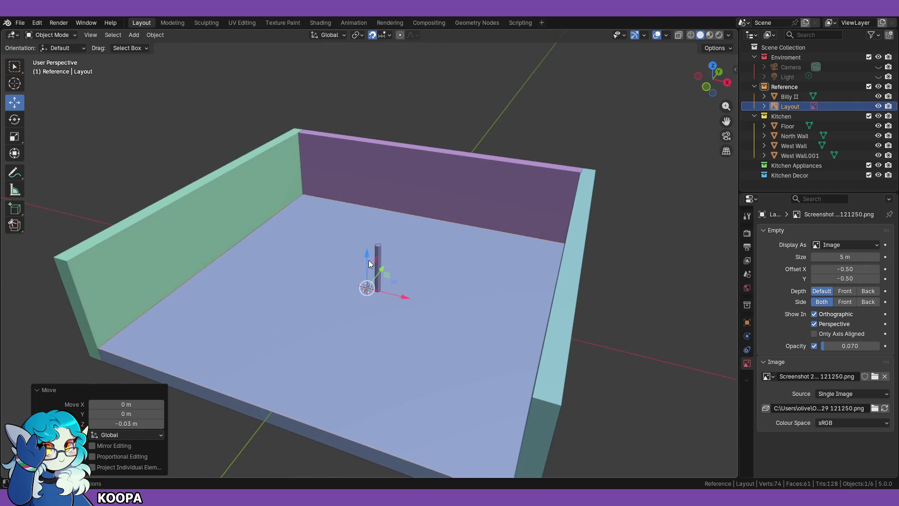
mouse_move(367, 252)
mouse_down()
mouse_move(368, 201)
mouse_move(369, 221)
mouse_up()
mouse_move(368, 220)
middle_down()
mouse_move(522, 249)
mouse_move(596, 315)
mouse_move(515, 281)
middle_up()
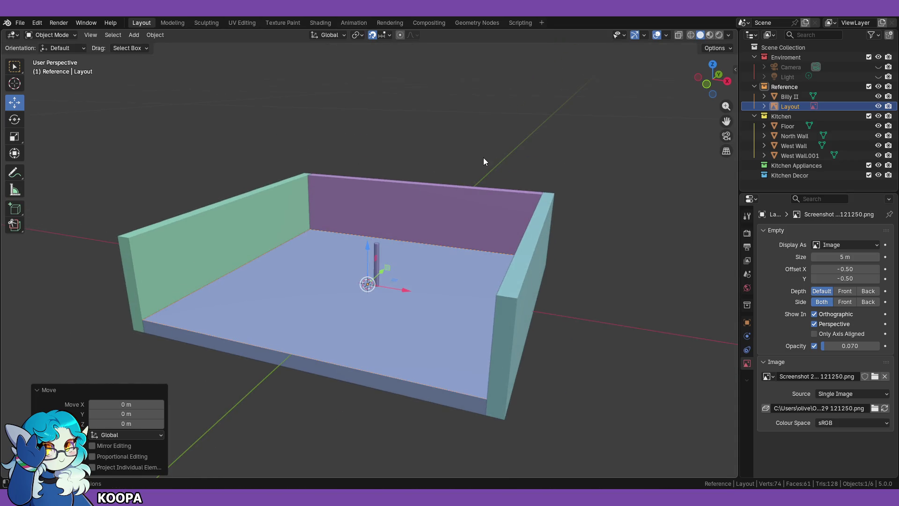
middle_drag(483, 161, 363, 244)
drag(367, 246, 364, 119)
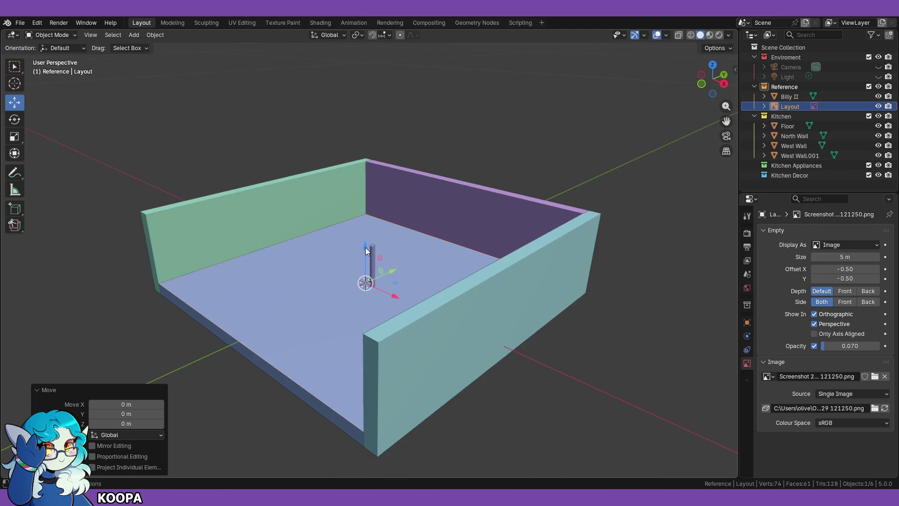
drag(366, 251, 367, 244)
click(495, 137)
Step: Reselect the Layout image, nudge it slightly sideways, and lower it a hair onto the kitchen floor
mouse_move(496, 137)
middle_down()
mouse_move(454, 205)
mouse_move(476, 219)
mouse_move(488, 187)
mouse_move(446, 227)
mouse_move(450, 192)
mouse_move(416, 281)
mouse_move(411, 272)
middle_up()
scroll(415, 284, up, 4)
click(375, 324)
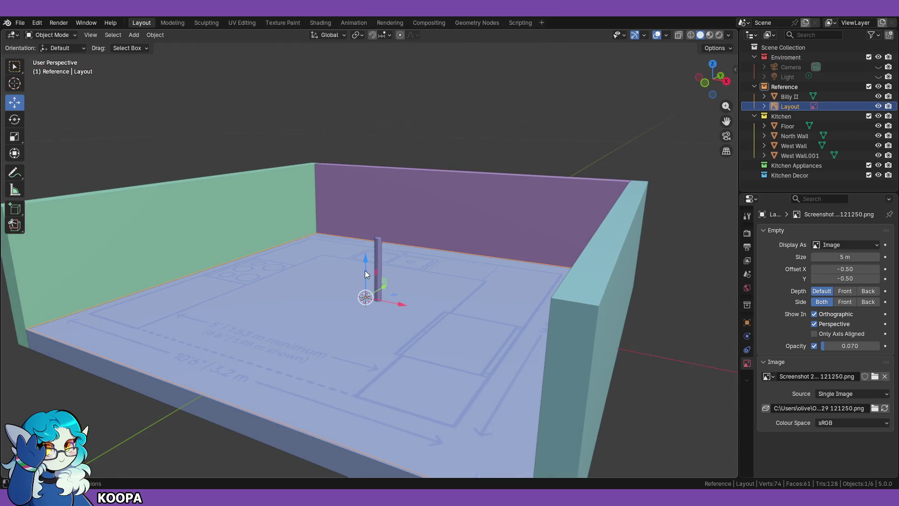
drag(366, 259, 395, 226)
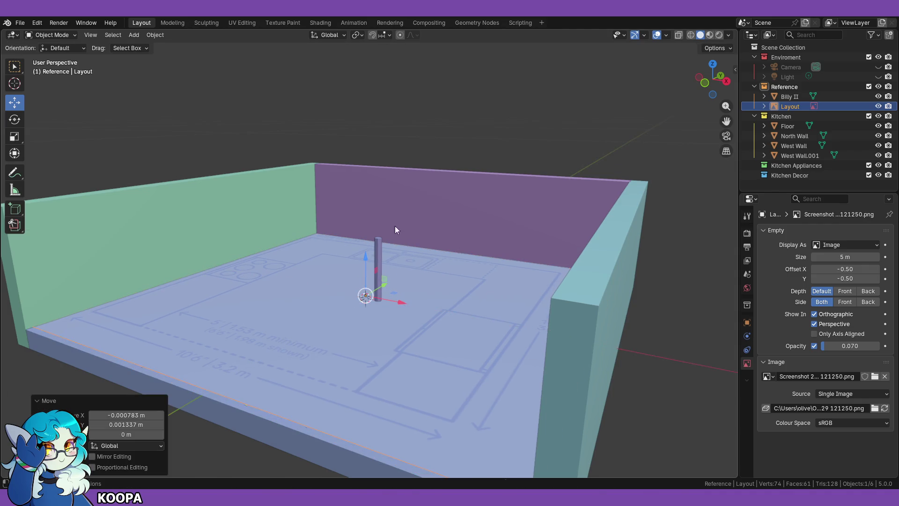
scroll(392, 157, down, 5)
click(400, 164)
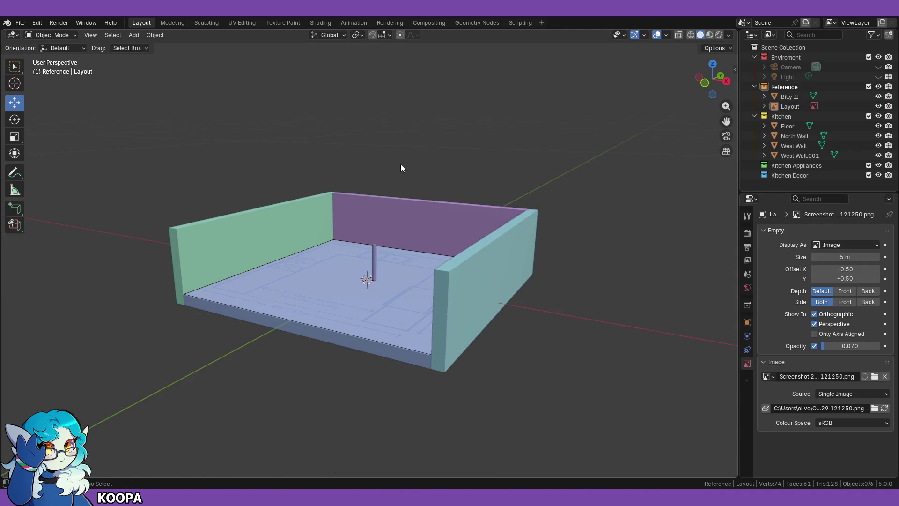
click(397, 234)
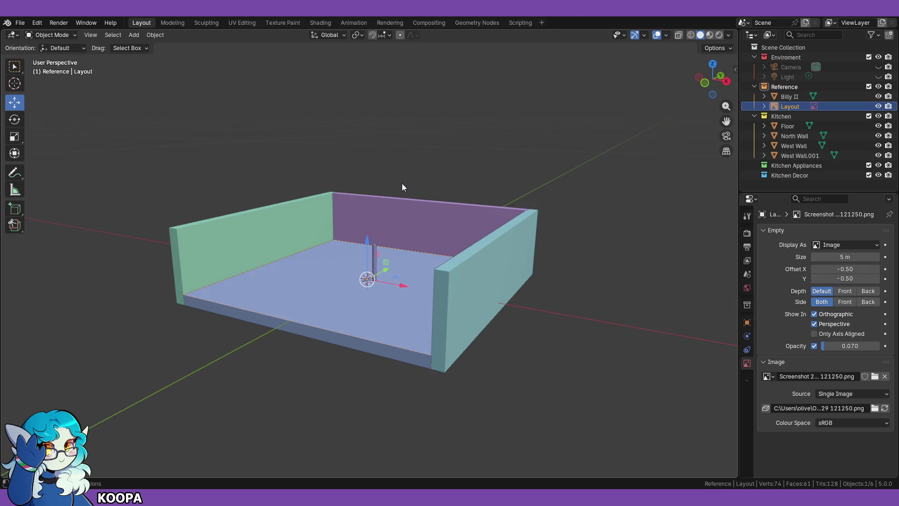
mouse_move(367, 240)
mouse_down()
mouse_move(362, 287)
mouse_move(365, 255)
mouse_up()
click(510, 331)
mouse_move(510, 331)
middle_down()
mouse_move(531, 418)
mouse_move(549, 329)
mouse_move(431, 370)
mouse_move(522, 400)
mouse_move(490, 360)
middle_up()
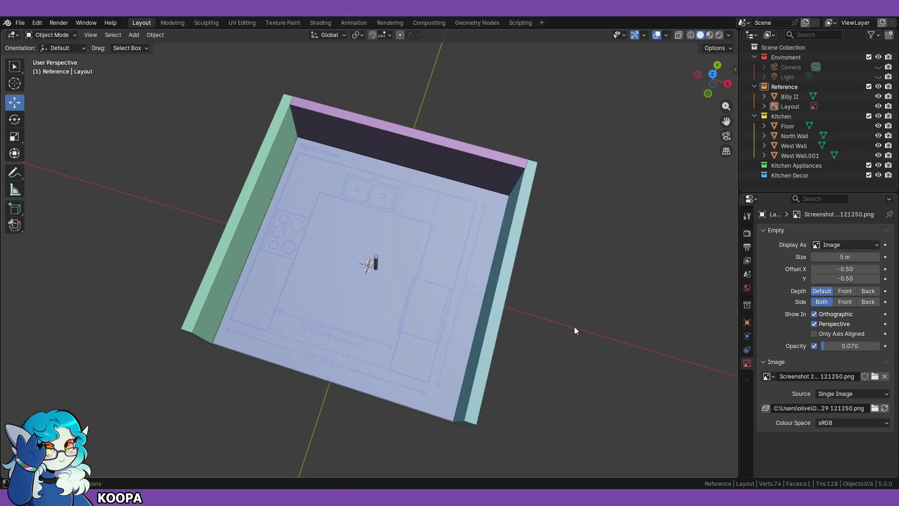
Step: Make Kitchen the active collection in the Outliner and switch to Top Orthographic view
click(781, 117)
mouse_move(486, 372)
middle_down()
mouse_move(506, 315)
mouse_move(508, 381)
middle_up()
scroll(506, 376, up, 3)
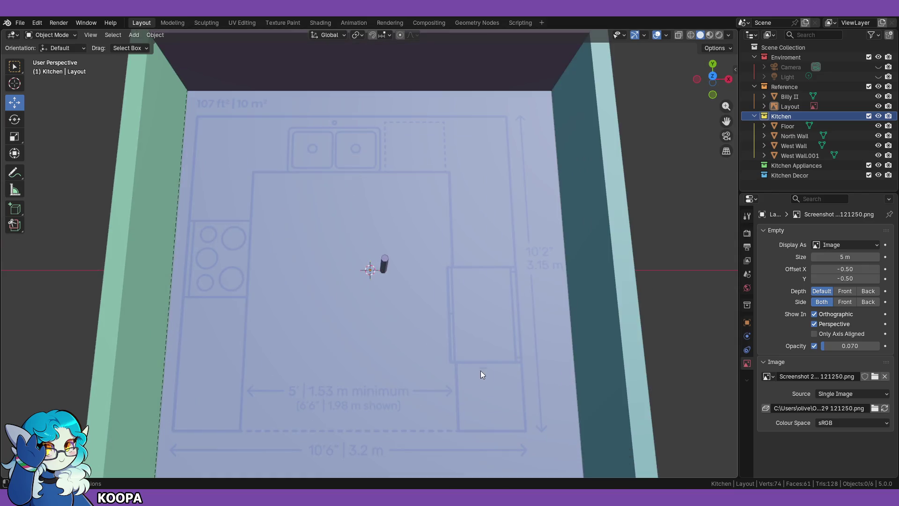
scroll(482, 373, down, 4)
mouse_move(139, 300)
middle_down()
mouse_move(134, 217)
mouse_move(181, 267)
mouse_move(327, 196)
middle_up()
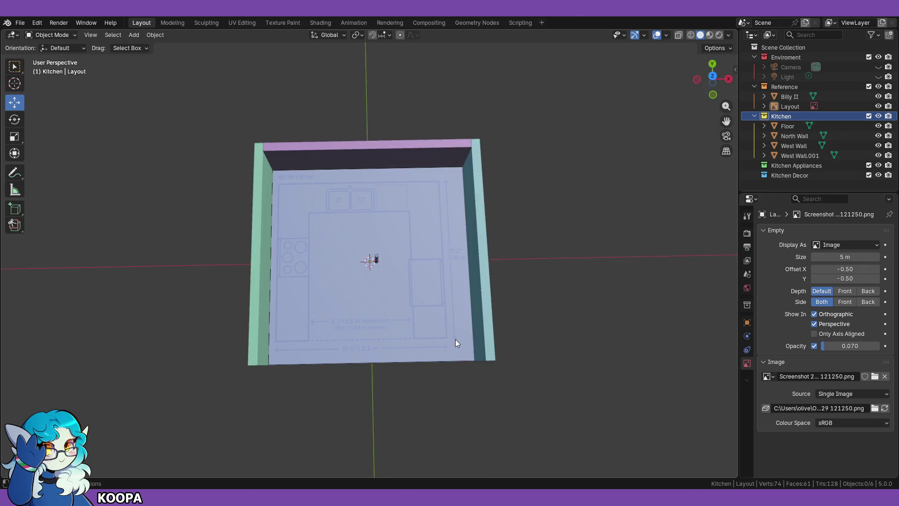
scroll(456, 340, up, 4)
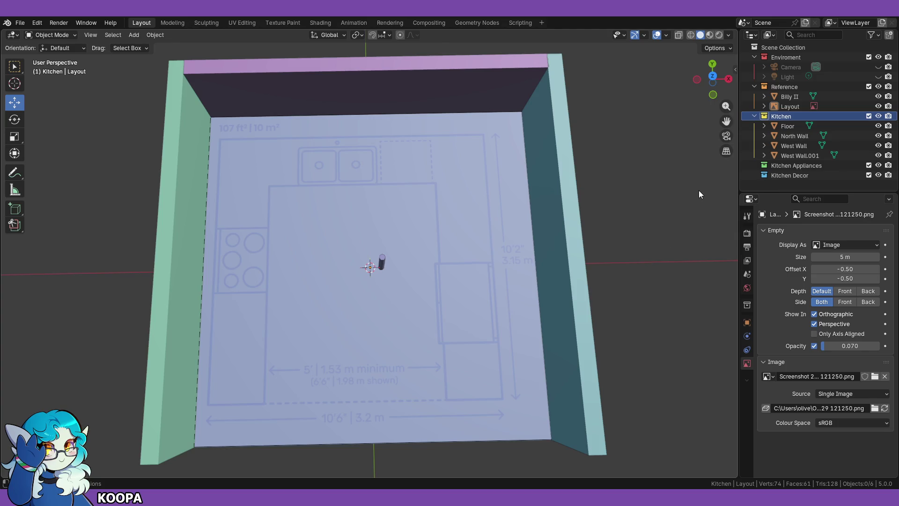
key(KP_1)
key(KP_7)
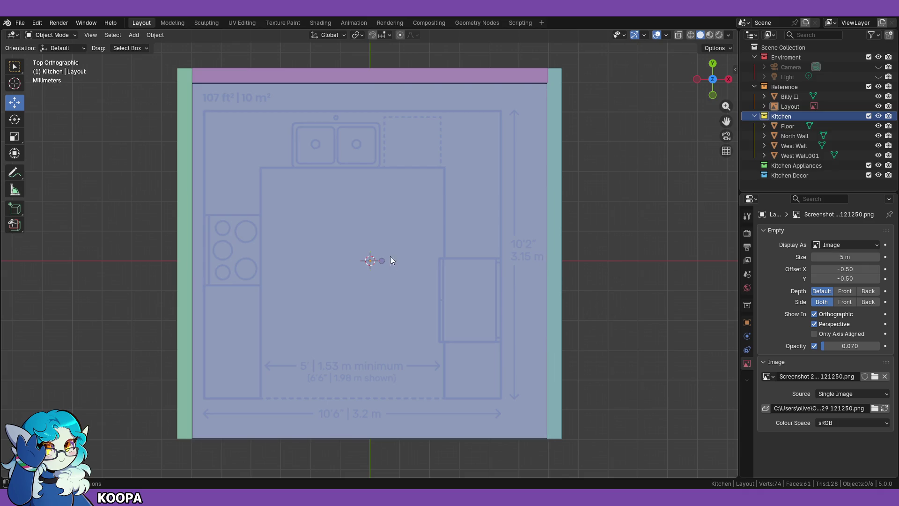
Step: Scale the Layout image to about 1.048 and shift it along X toward the walls
click(786, 109)
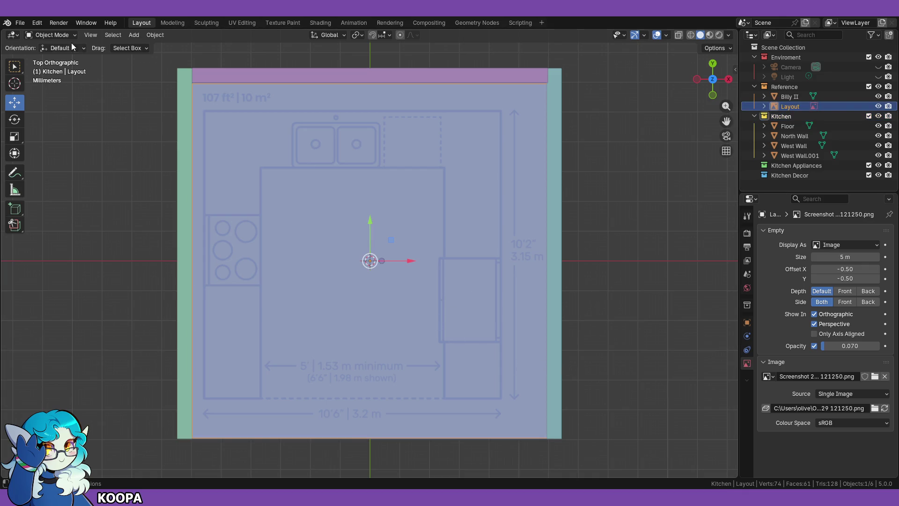
key(s)
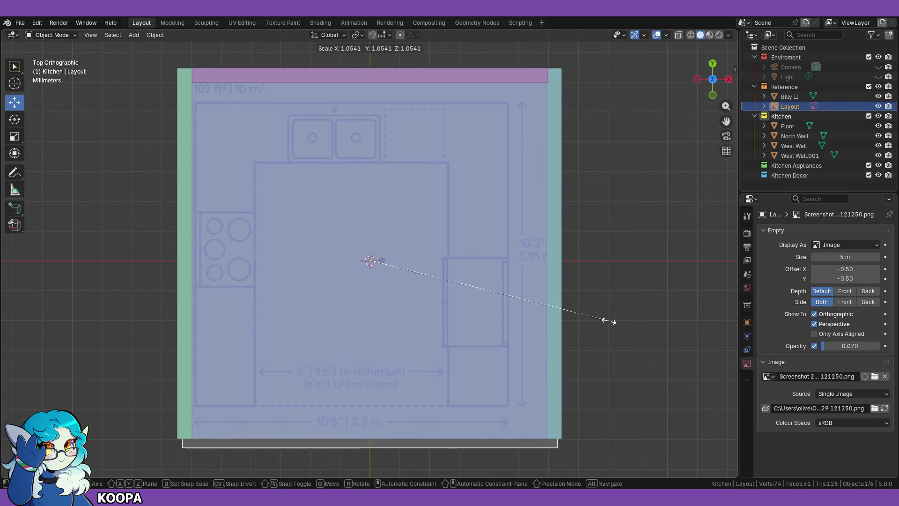
click(611, 321)
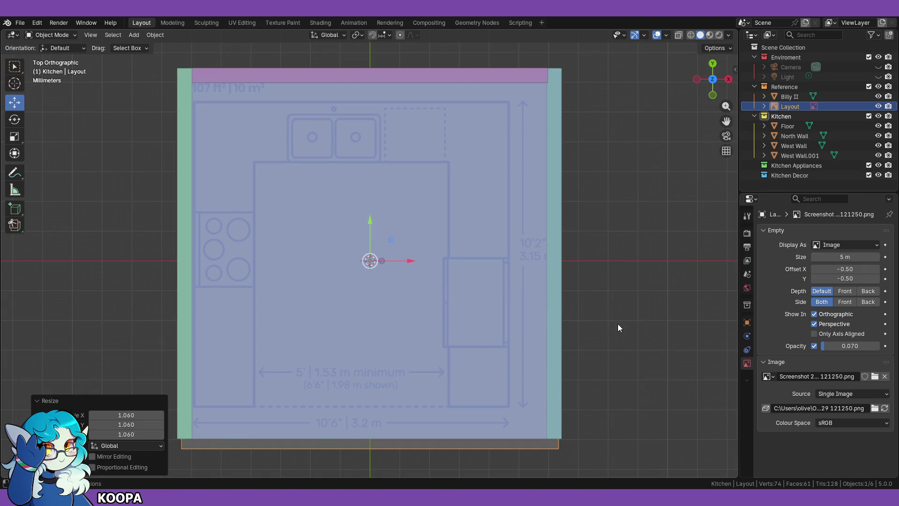
key(g)
key(x)
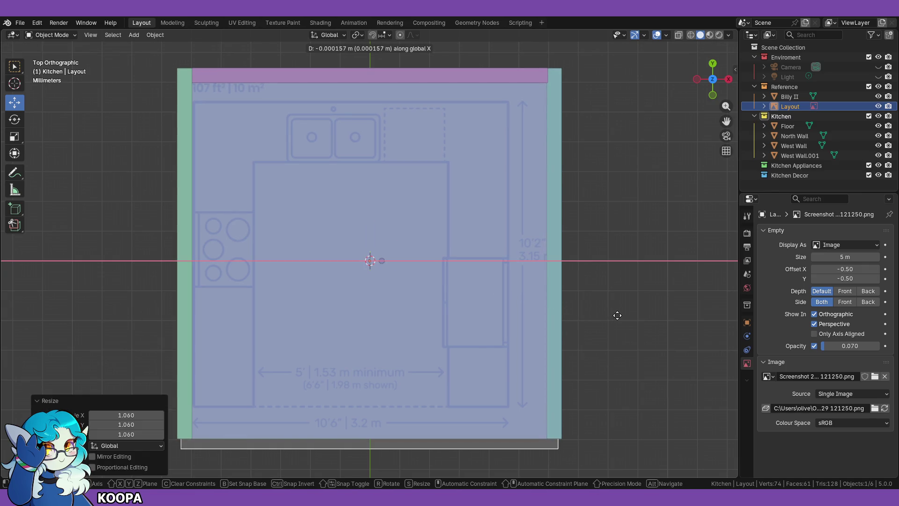
click(628, 309)
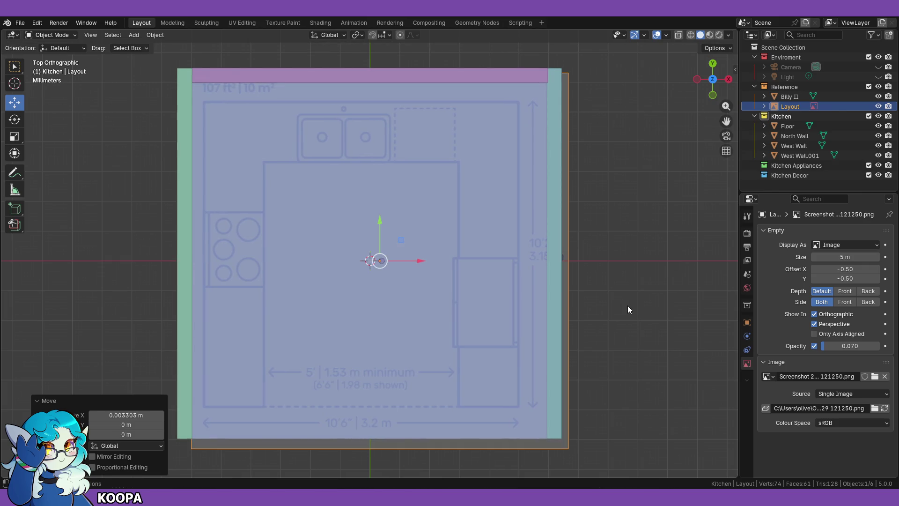
key(s)
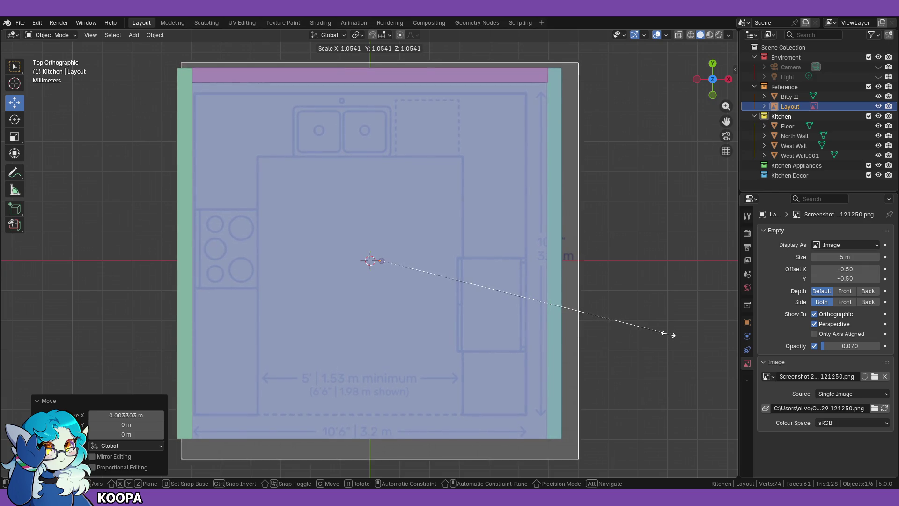
click(669, 334)
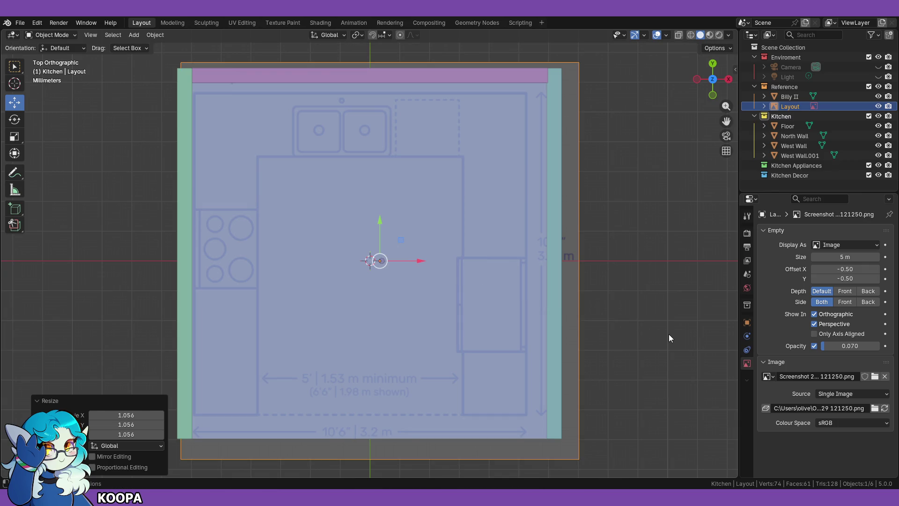
scroll(669, 335, down, 1)
key(s)
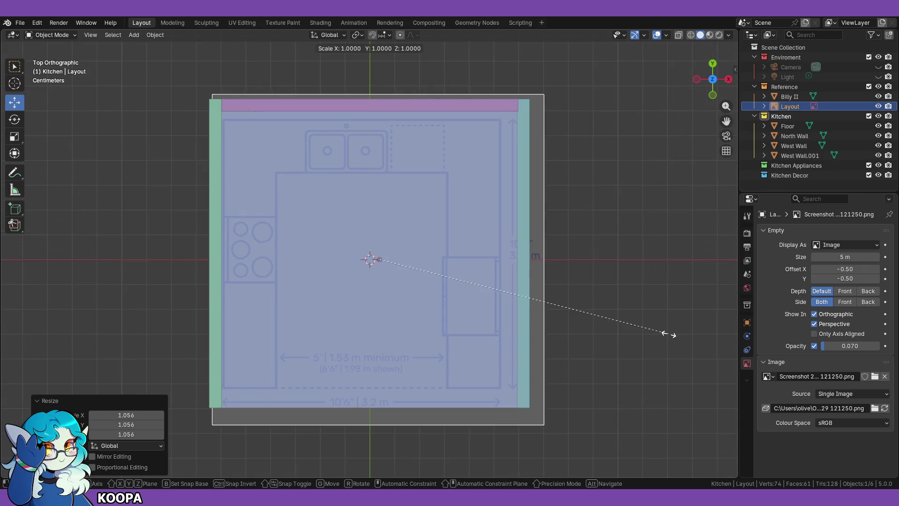
click(684, 336)
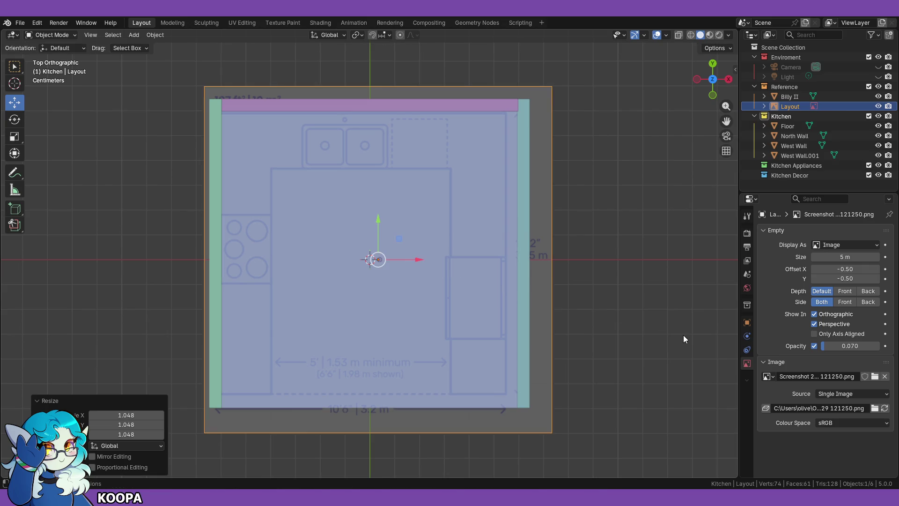
key(g)
key(x)
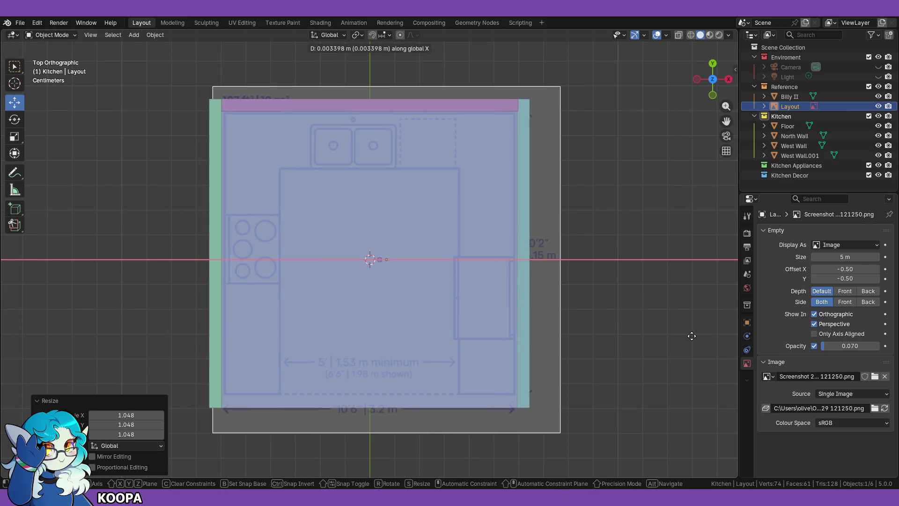
click(690, 336)
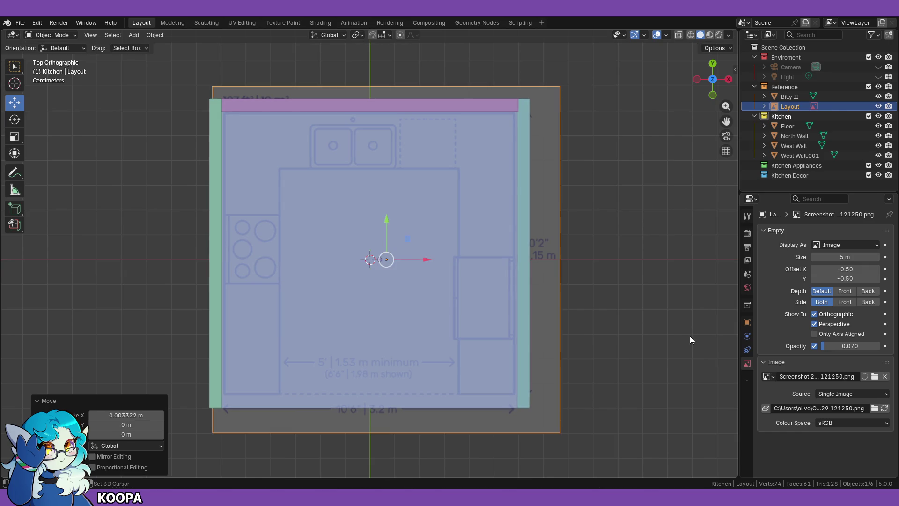
Step: Shift the Layout image along Y, rescale it to about 1.013, and fine-tune its Y size and position
key(g)
key(x)
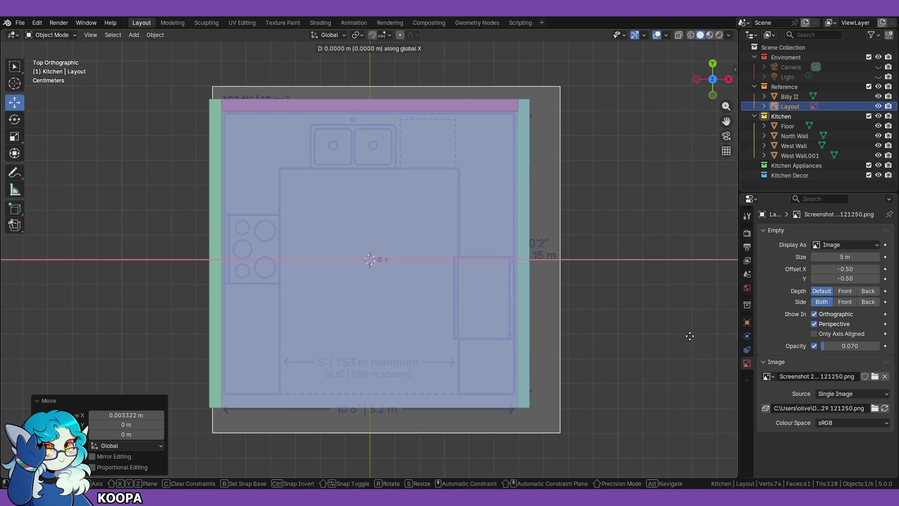
key(y)
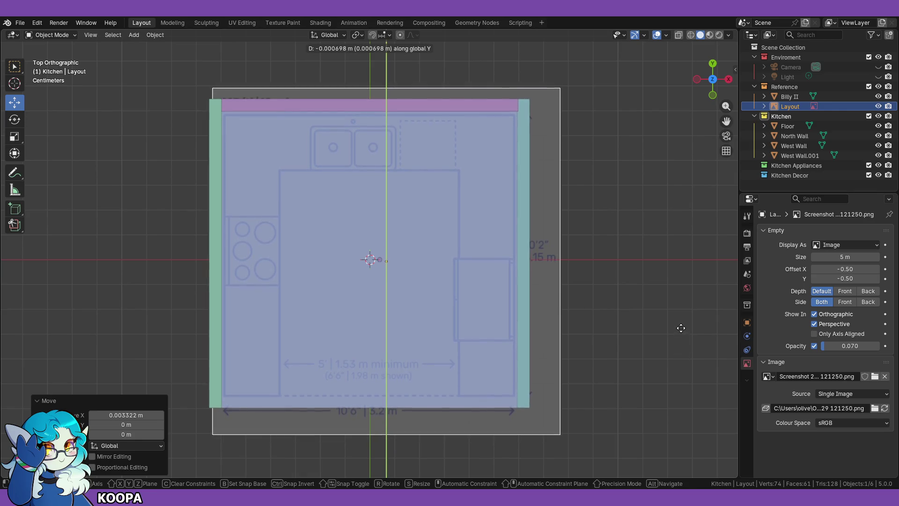
click(674, 311)
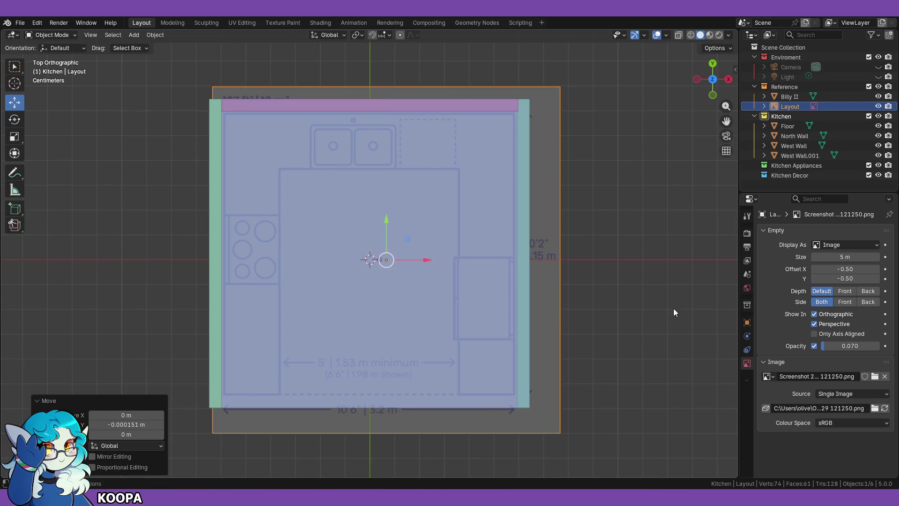
key(s)
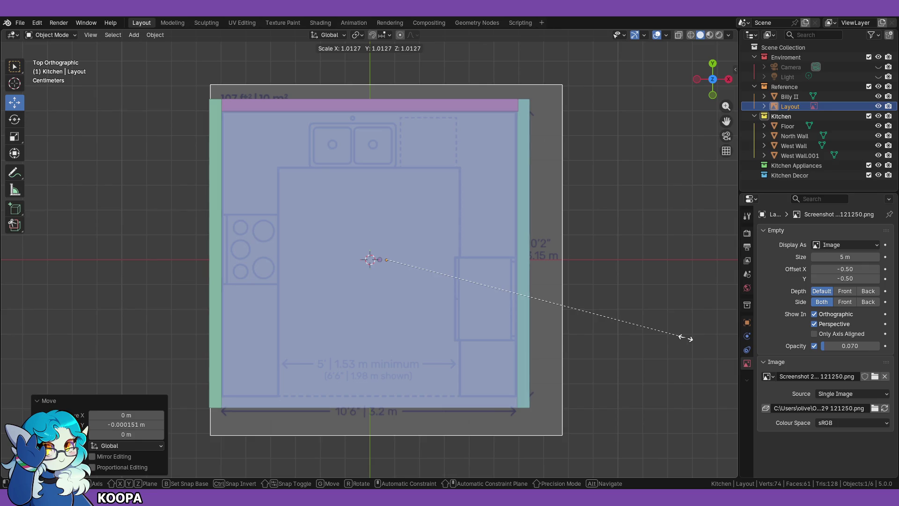
click(686, 338)
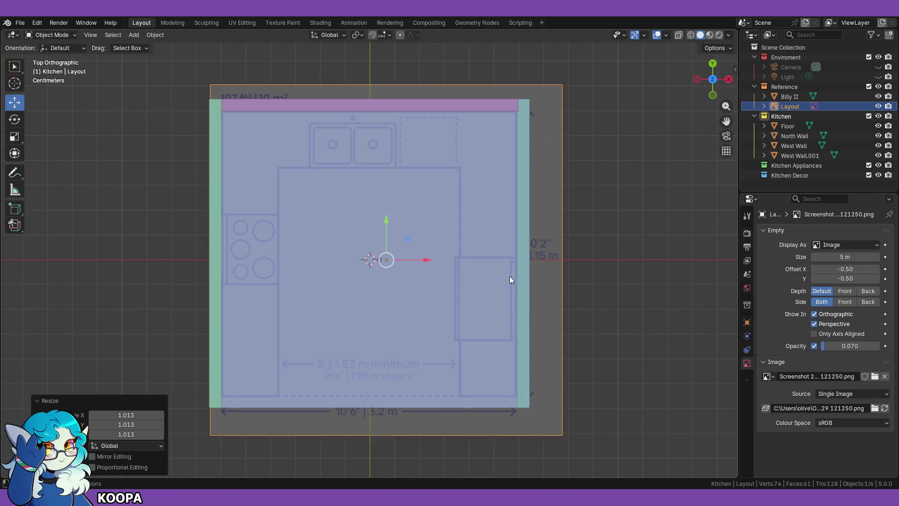
key(s)
key(y)
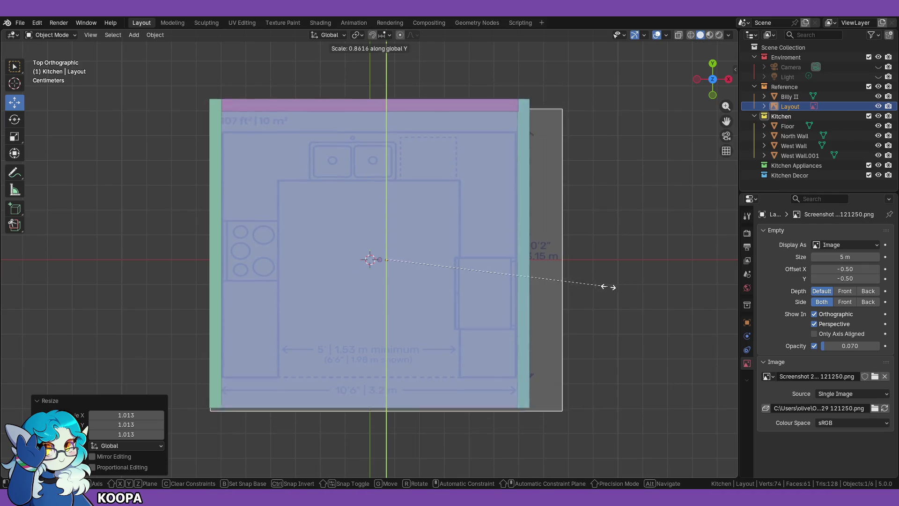
click(635, 300)
key(g)
key(y)
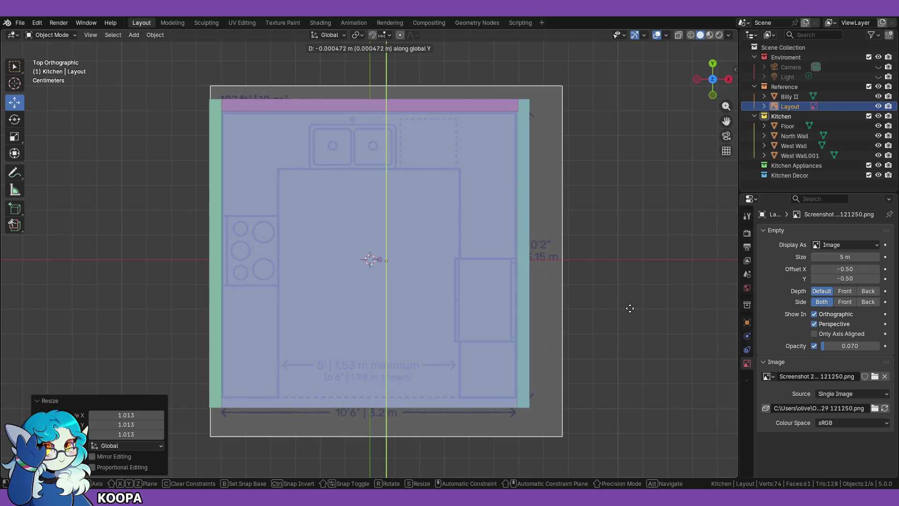
click(630, 310)
click(631, 328)
mouse_move(632, 372)
middle_down()
mouse_move(633, 327)
mouse_move(566, 373)
mouse_move(576, 338)
mouse_move(649, 310)
mouse_move(636, 389)
middle_up()
key(KP_1)
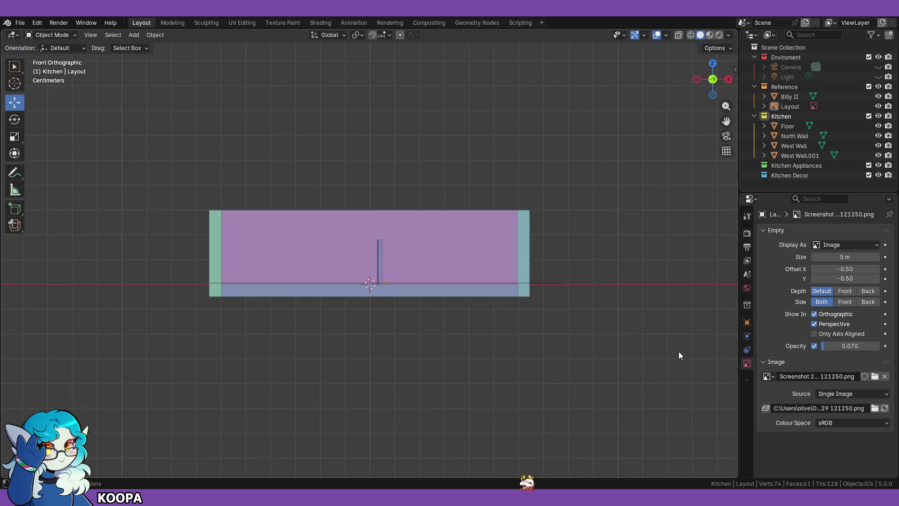
Step: Set the Layout image's Image Opacity to 1, then lower it to 0.383 in Object Data properties
key(KP_7)
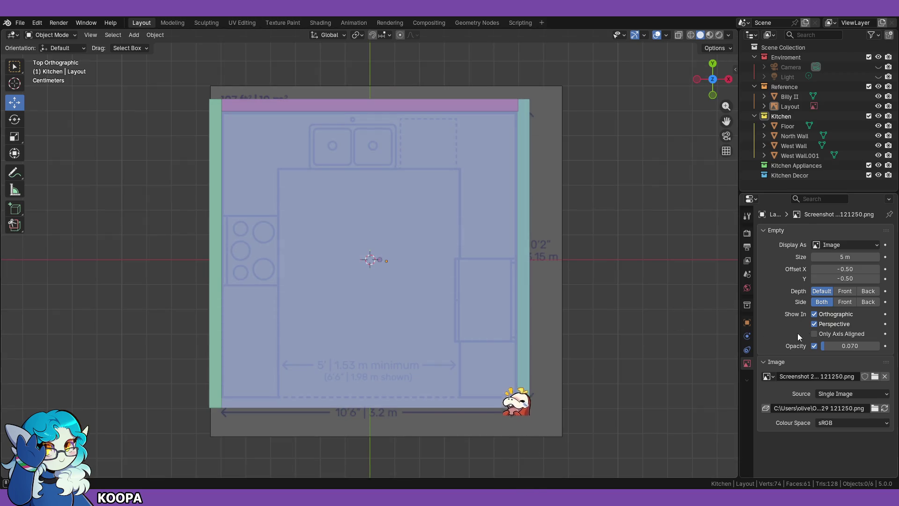
click(795, 105)
click(843, 348)
text(1)
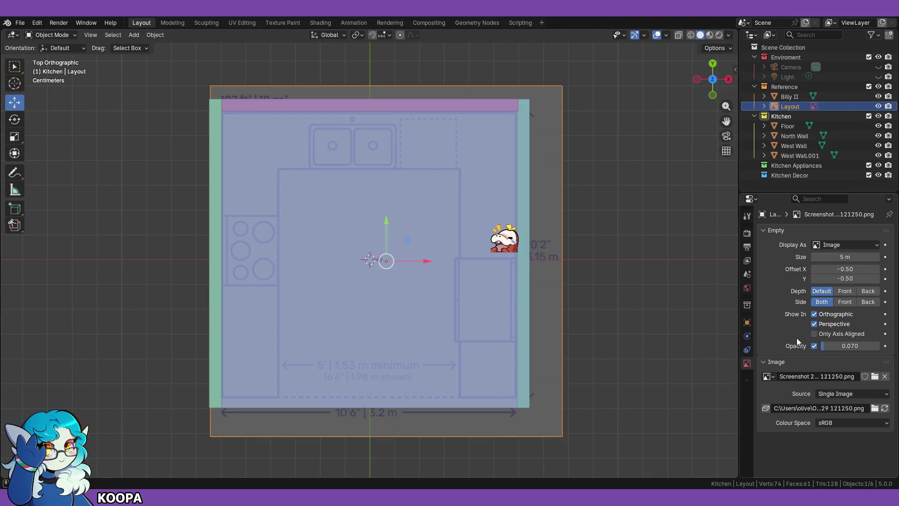
key(Return)
drag(851, 345, 814, 345)
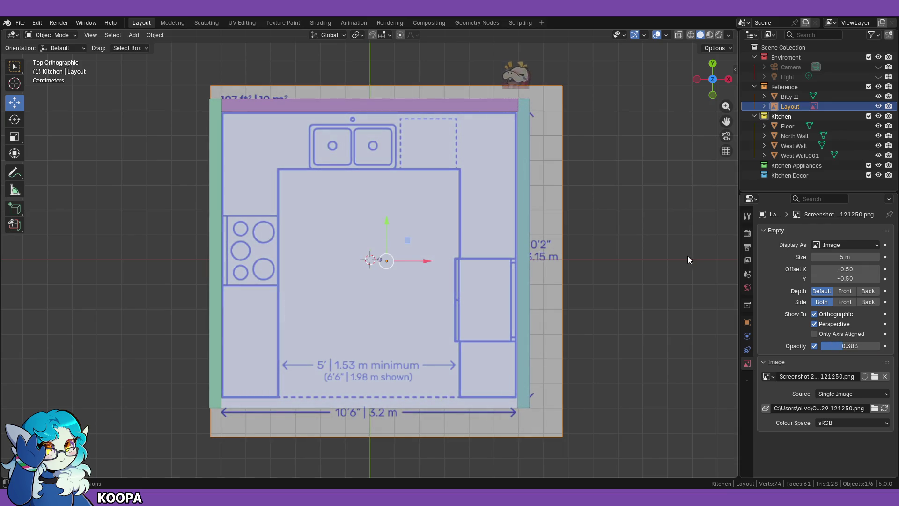
click(656, 256)
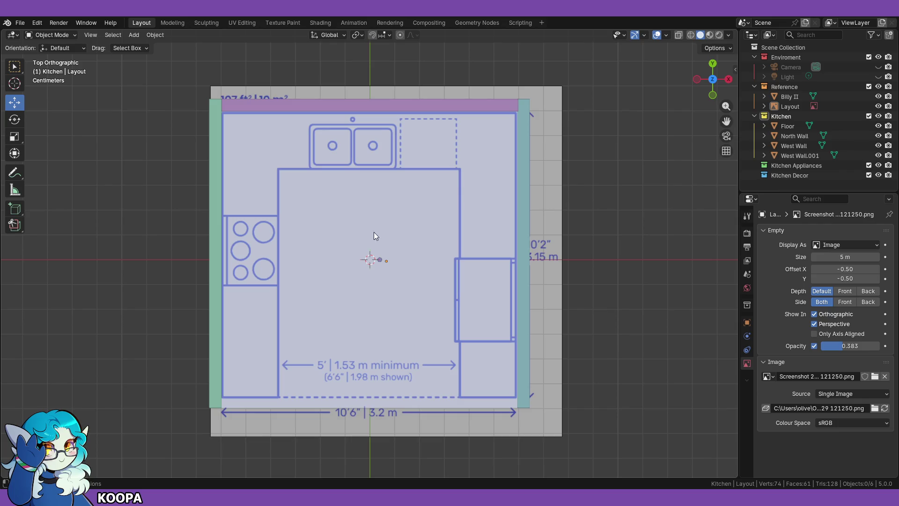
click(412, 229)
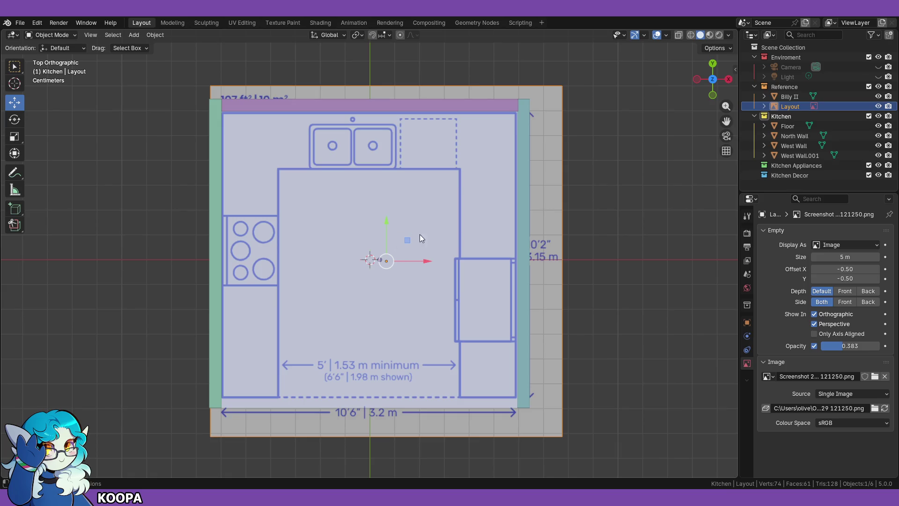
click(632, 230)
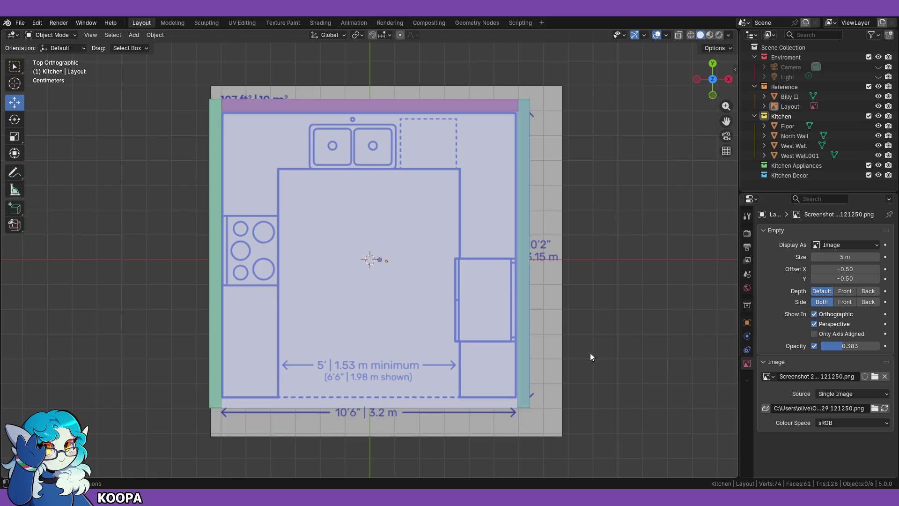
click(553, 359)
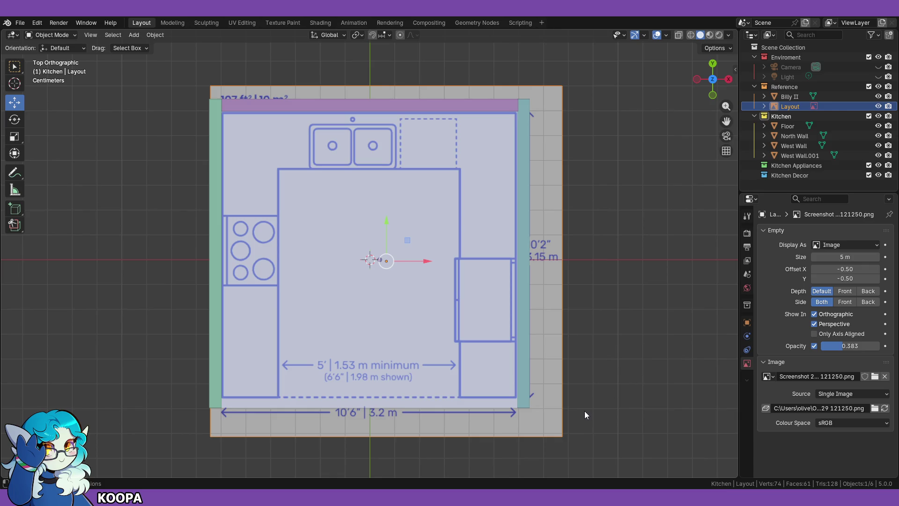
key(g)
Step: Shrink the Layout image to 0.993 scale and nudge it a tiny amount
click(586, 380)
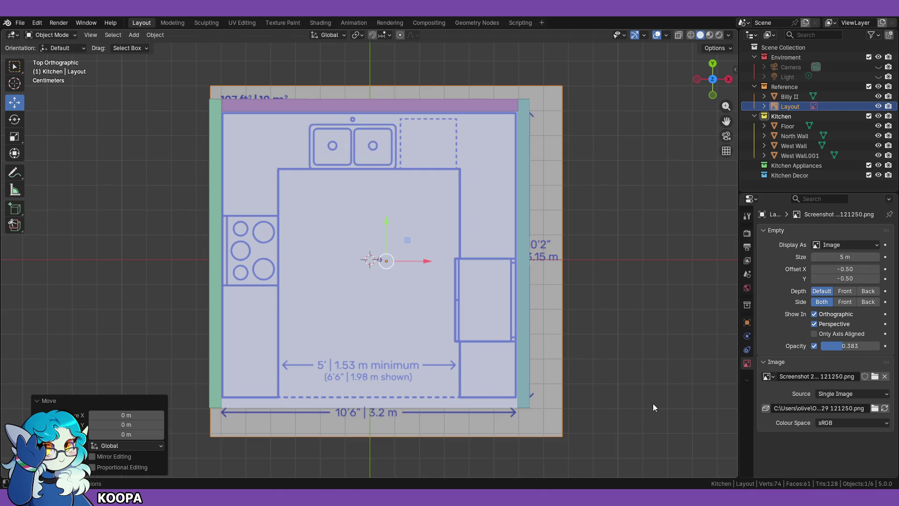
key(s)
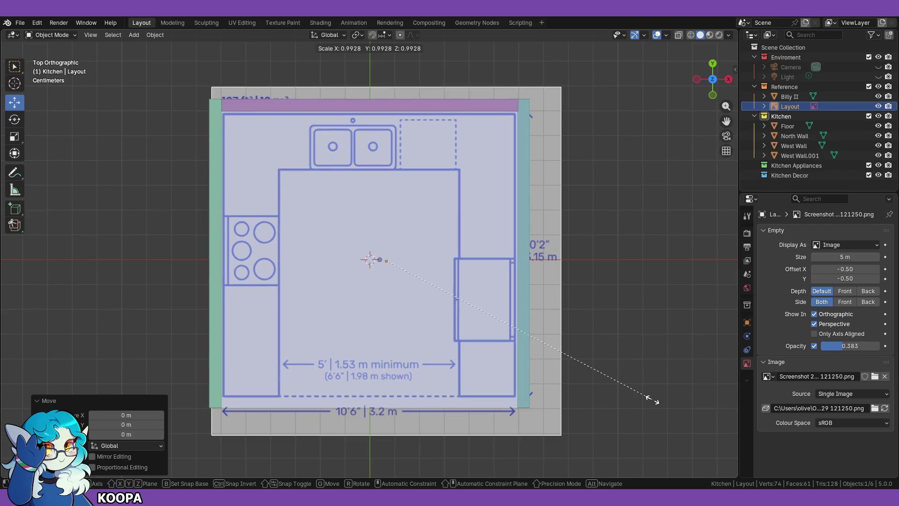
click(652, 400)
key(g)
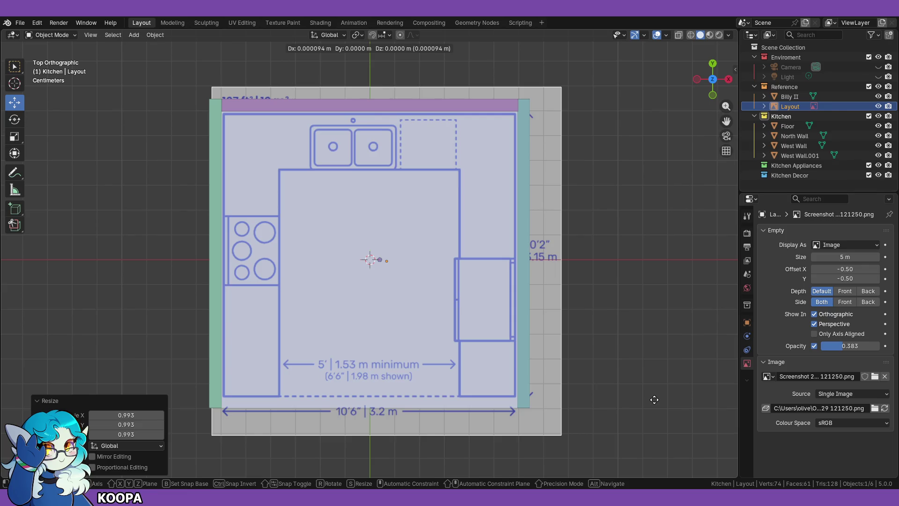
click(654, 399)
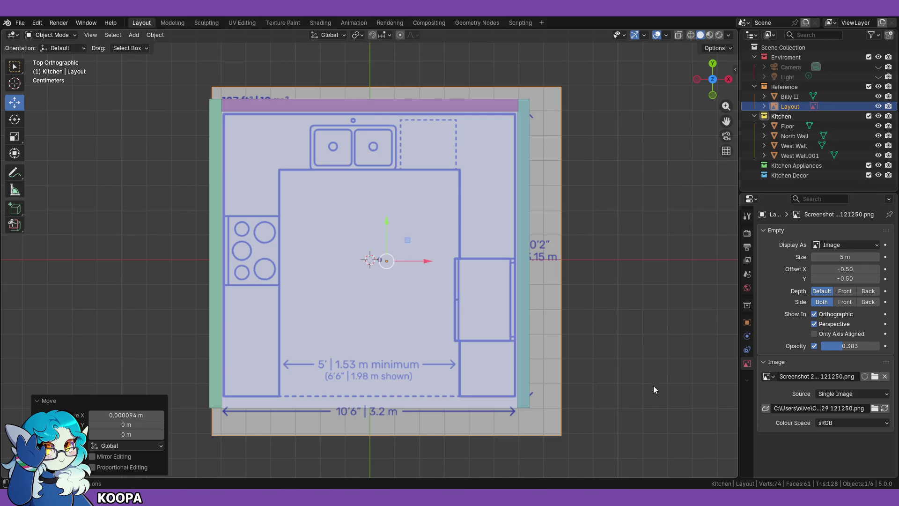
Step: Deselect the floor plan in a perspective view and switch to the U-Shape Kitchen page in Firefox
mouse_move(661, 381)
middle_down()
mouse_move(652, 305)
mouse_move(652, 332)
mouse_move(608, 334)
mouse_move(612, 367)
mouse_move(624, 339)
mouse_move(629, 346)
mouse_move(614, 326)
mouse_move(629, 327)
mouse_move(571, 347)
middle_up()
click(665, 395)
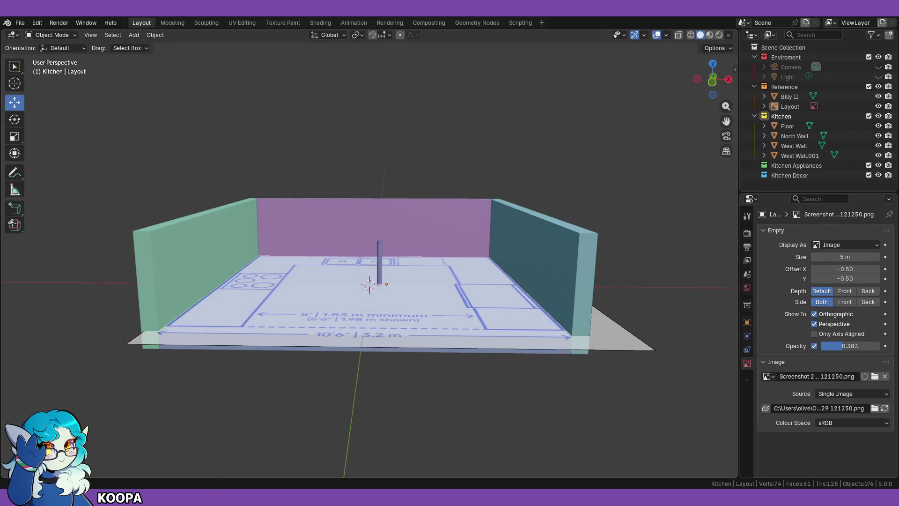
key(alt+Tab)
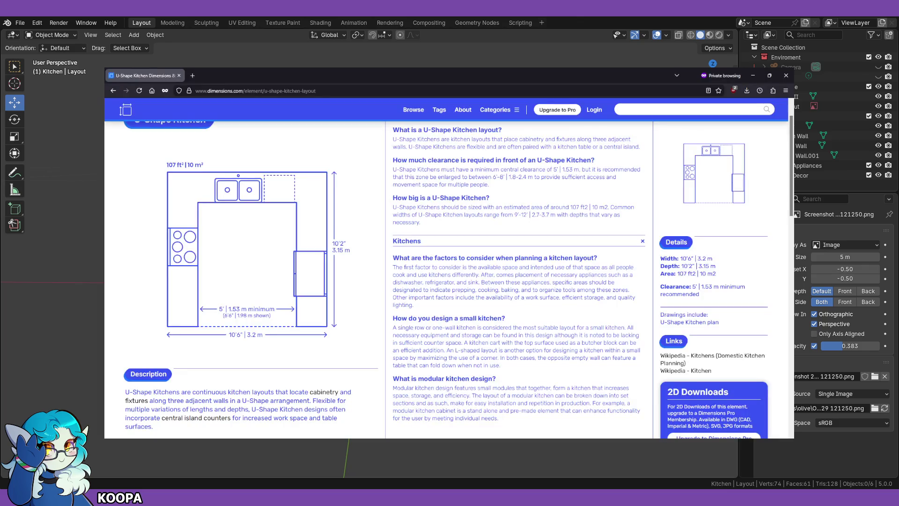
Step: Scroll the U-Shape Kitchen page, then go back via Kitchen Layouts to the 'kitchen' search results
scroll(364, 293, down, 5)
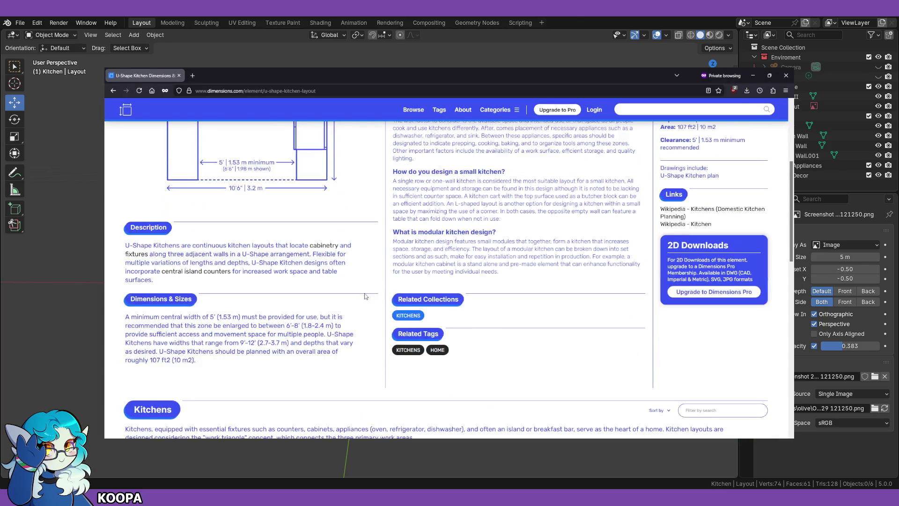
scroll(365, 298, down, 15)
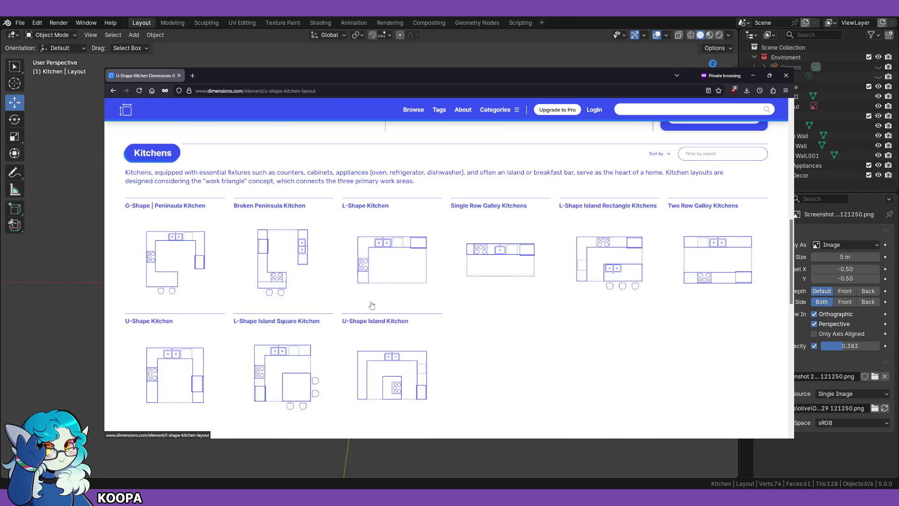
scroll(503, 294, down, 4)
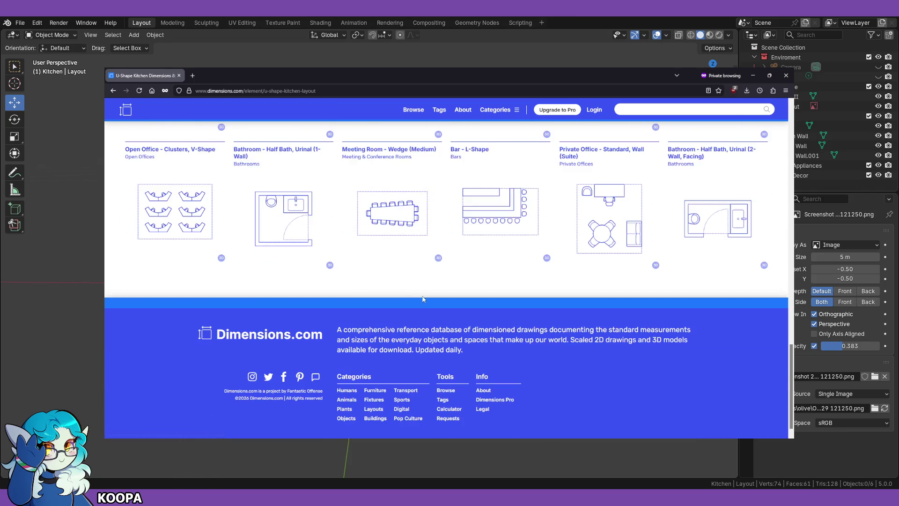
scroll(435, 315, up, 7)
scroll(435, 315, up, 12)
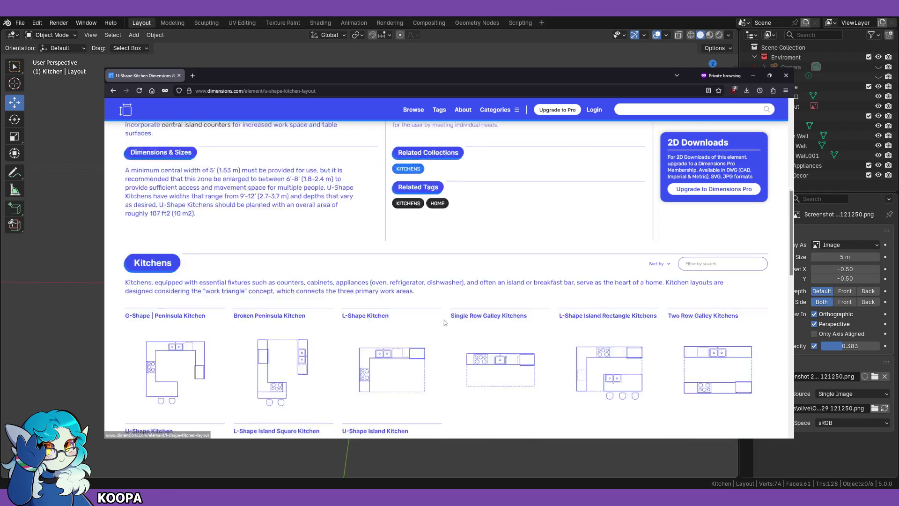
scroll(448, 328, up, 4)
click(112, 90)
scroll(423, 317, up, 10)
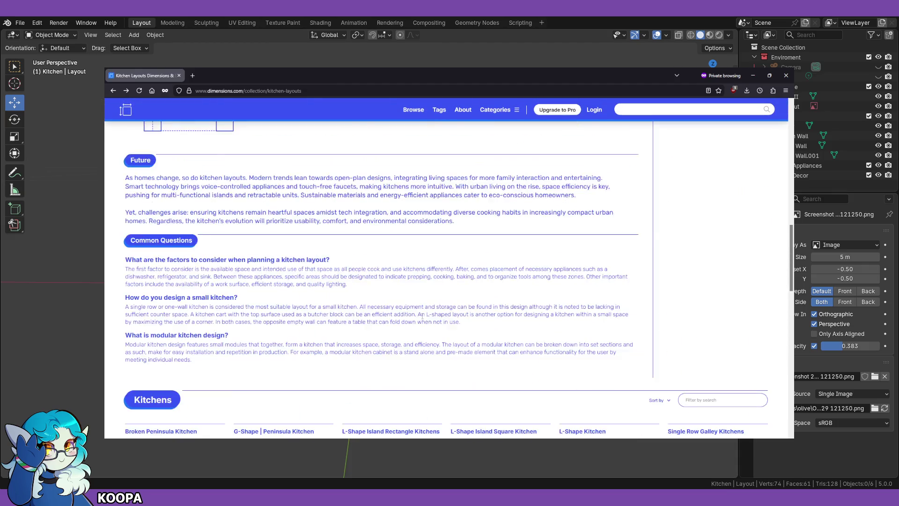
scroll(423, 316, up, 12)
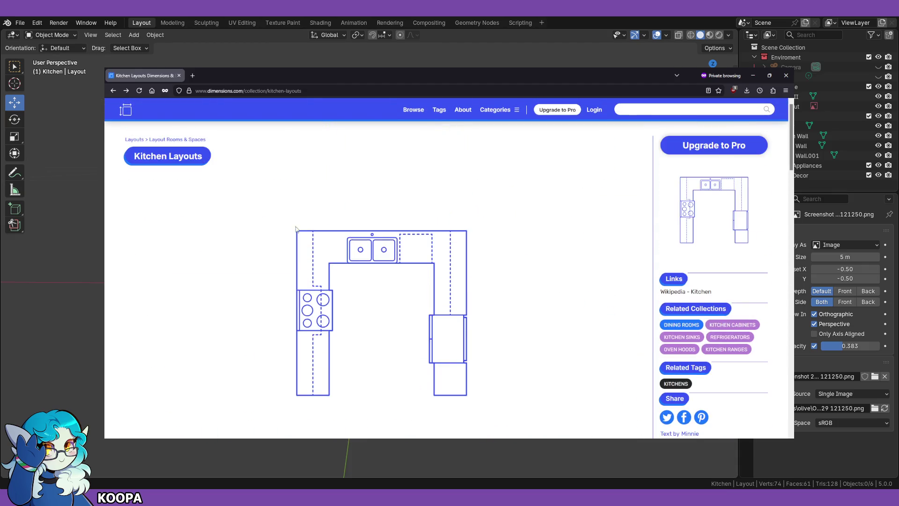
click(113, 91)
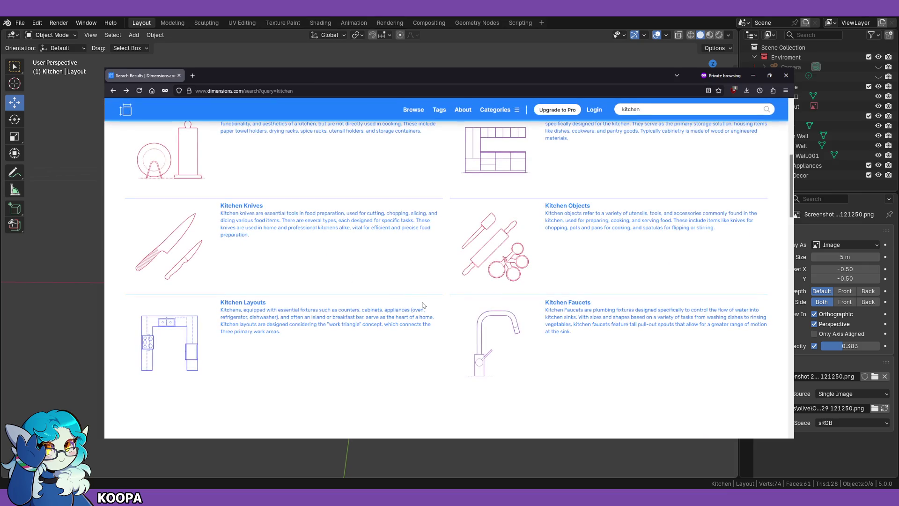
scroll(413, 310, up, 3)
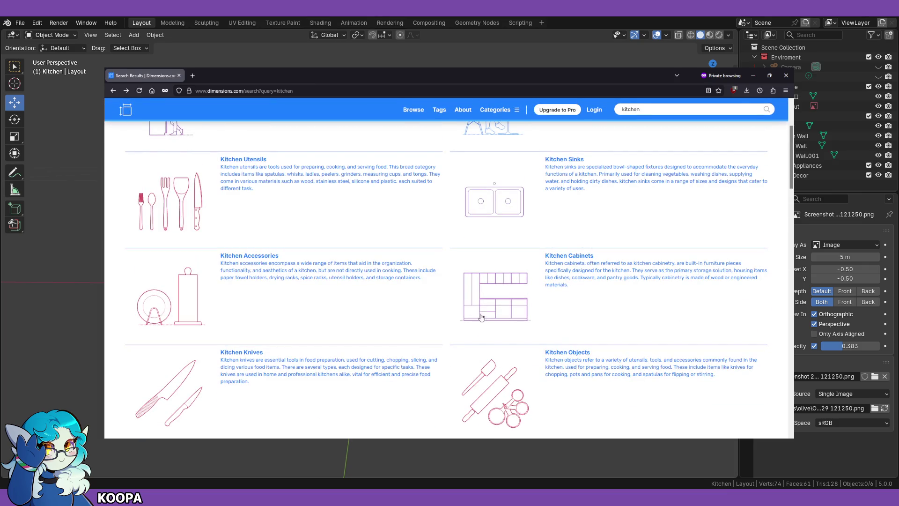
scroll(467, 315, up, 3)
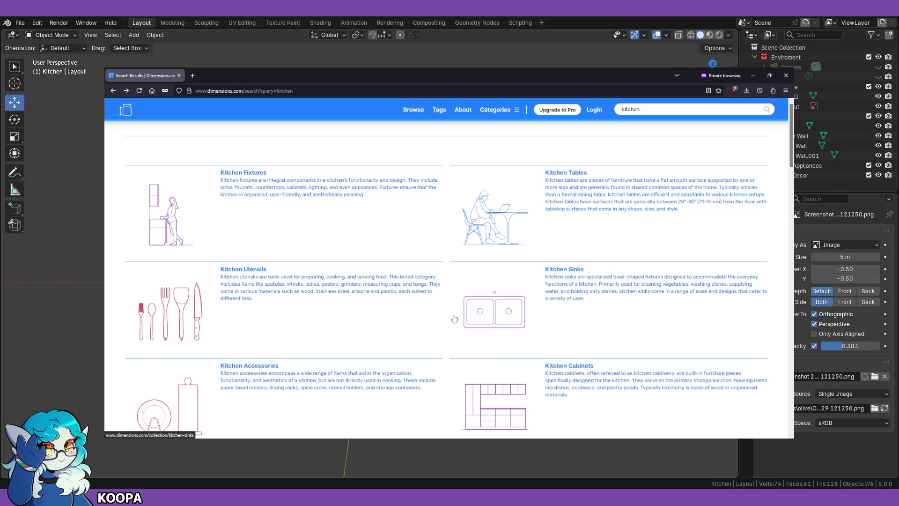
scroll(452, 319, down, 1)
Step: Open the Kitchen Fixtures collection and scroll through its page
click(252, 139)
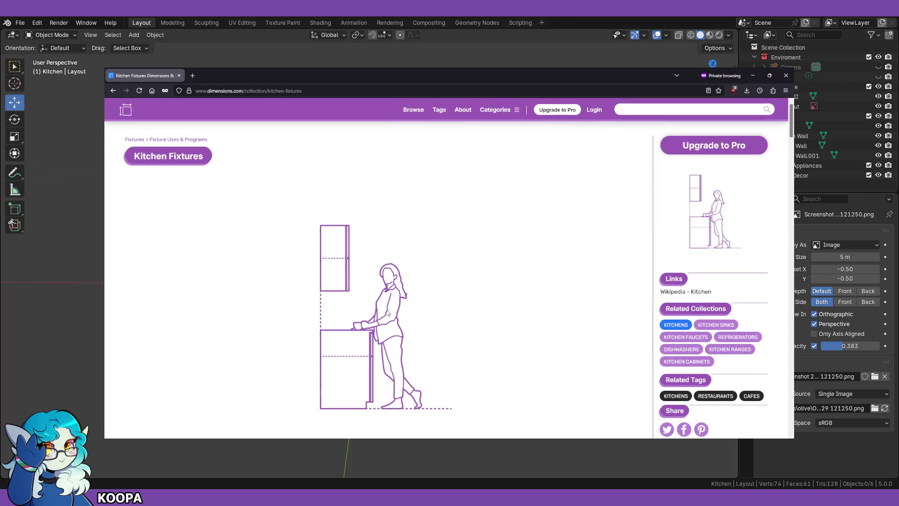
scroll(479, 313, down, 3)
scroll(478, 315, up, 2)
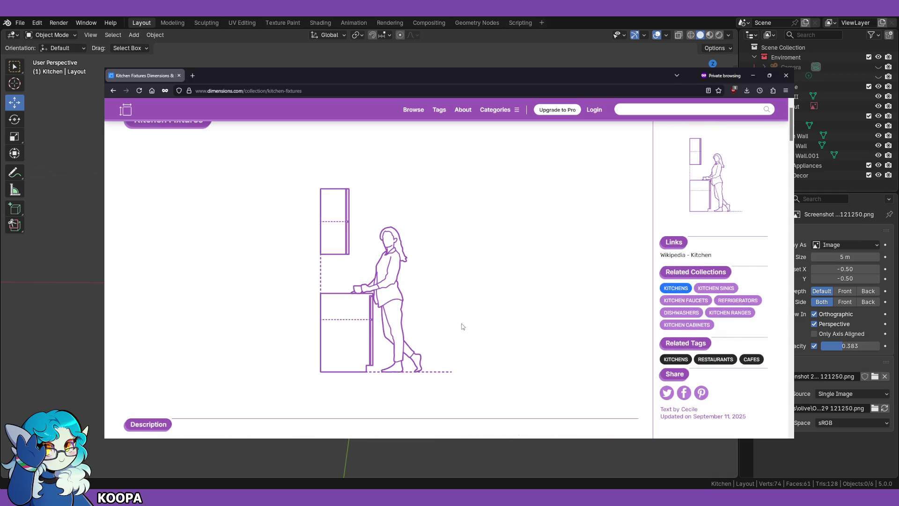
scroll(461, 326, down, 2)
scroll(460, 328, up, 1)
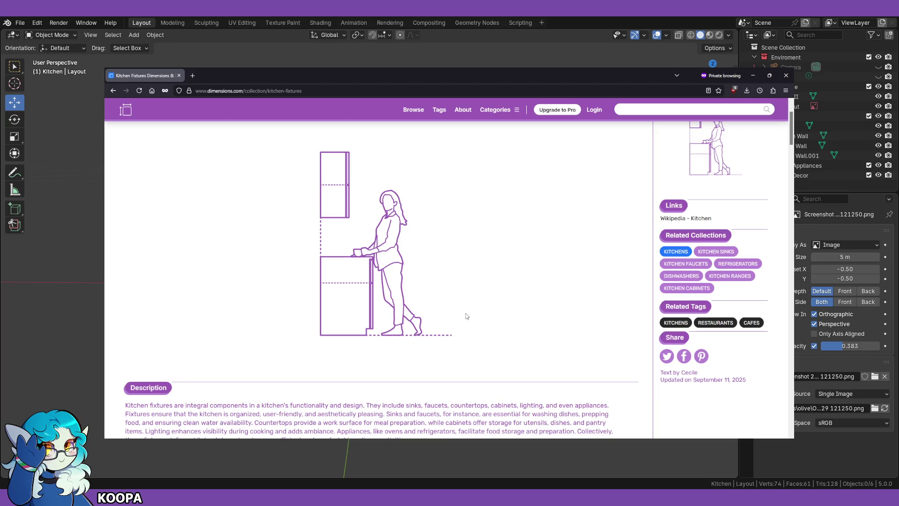
scroll(386, 299, down, 3)
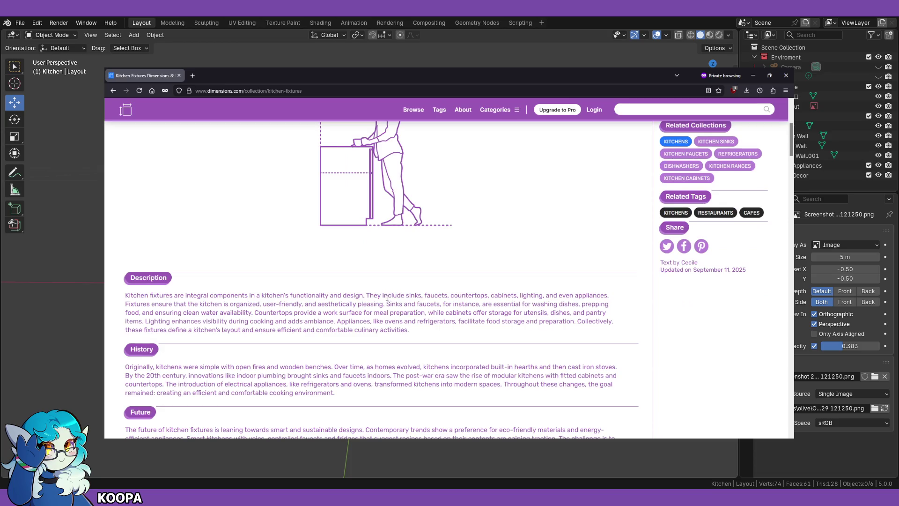
scroll(387, 297, down, 10)
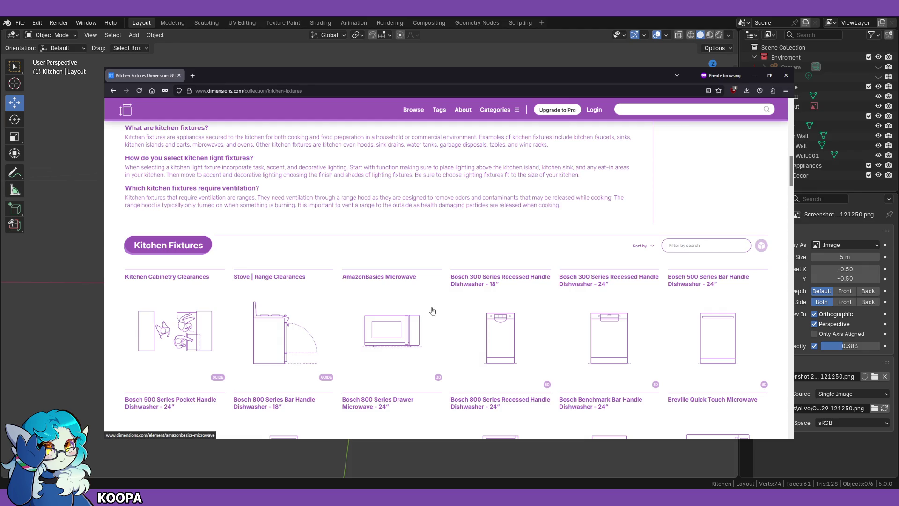
Step: Browse the Kitchen Fixtures product grid, then minimize Firefox to bring Blender back
scroll(433, 311, down, 8)
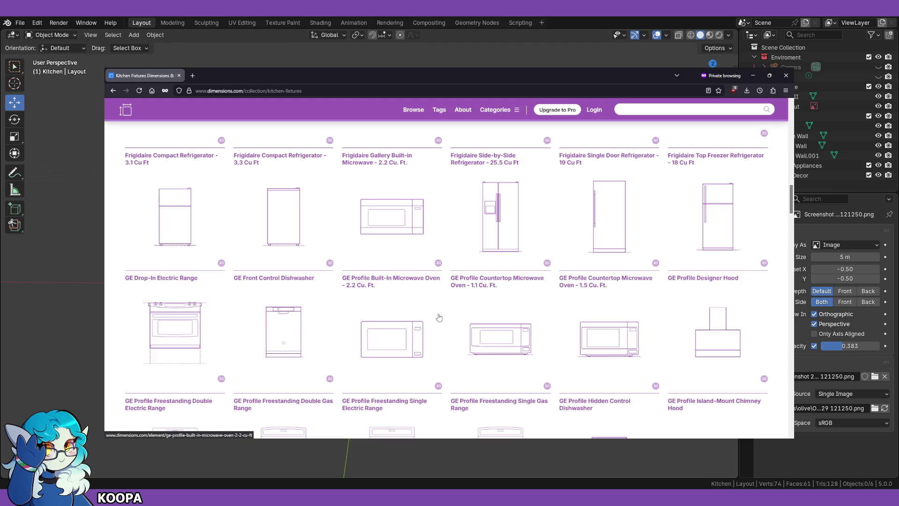
scroll(439, 318, down, 5)
scroll(438, 326, up, 4)
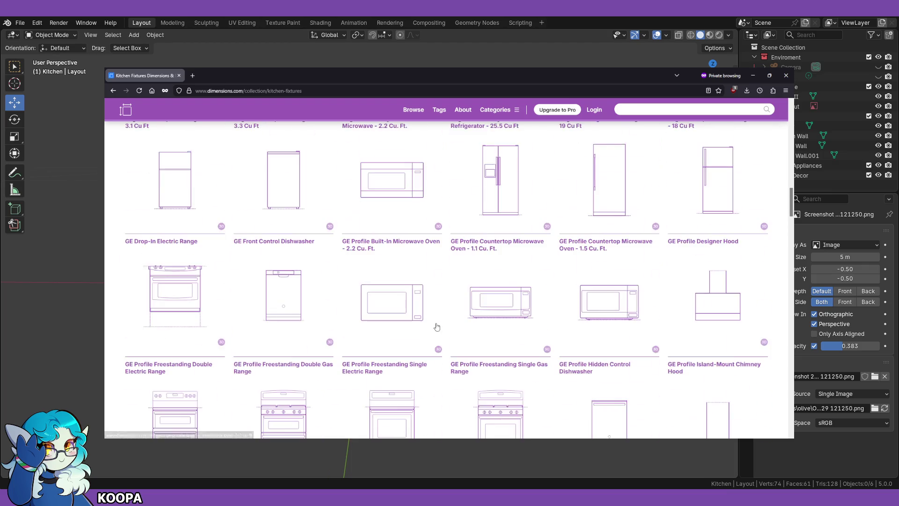
scroll(437, 327, up, 2)
scroll(436, 333, up, 5)
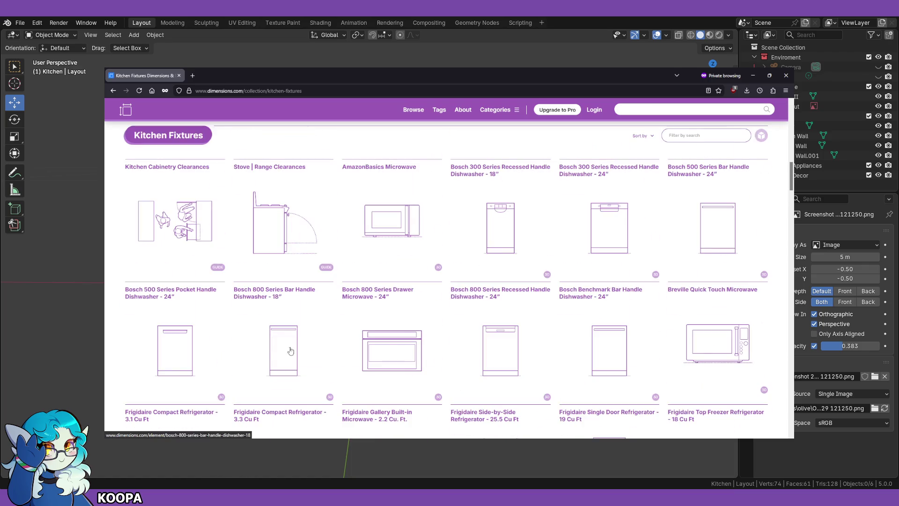
scroll(302, 359, up, 10)
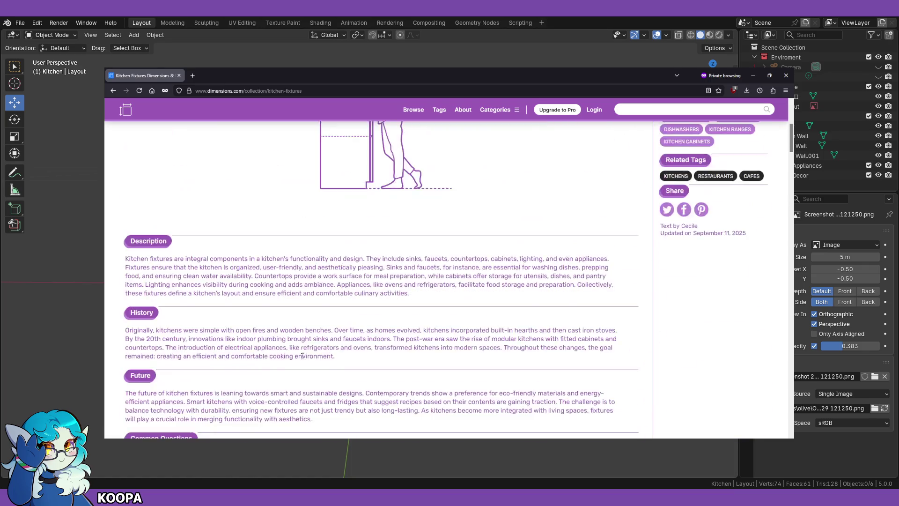
scroll(302, 356, up, 5)
scroll(448, 367, down, 1)
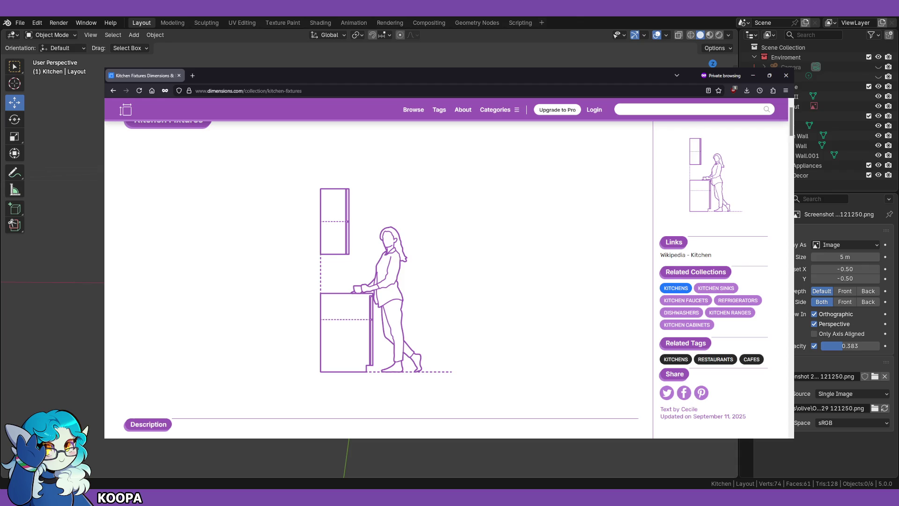
click(758, 72)
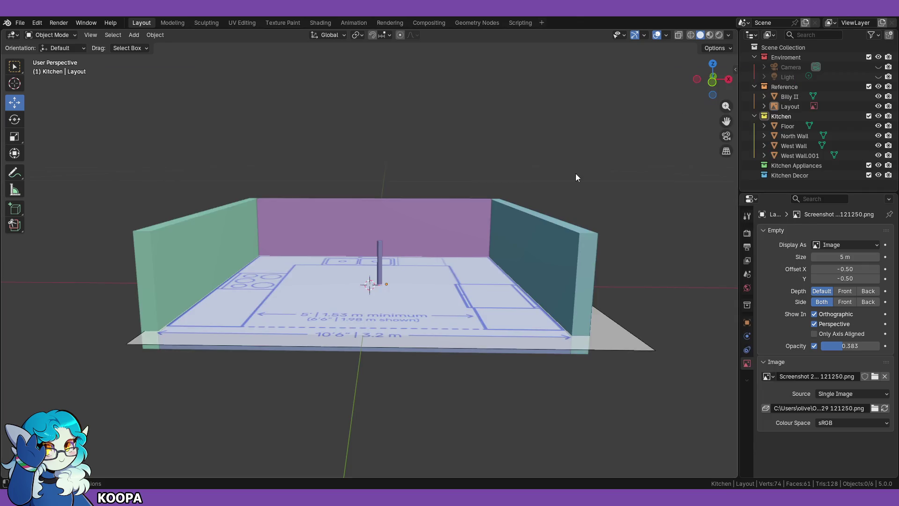
Step: Select the Kitchen collection and save the scene as '1 Kitchen Base.blend'
middle_drag(384, 281, 373, 214)
scroll(370, 215, up, 5)
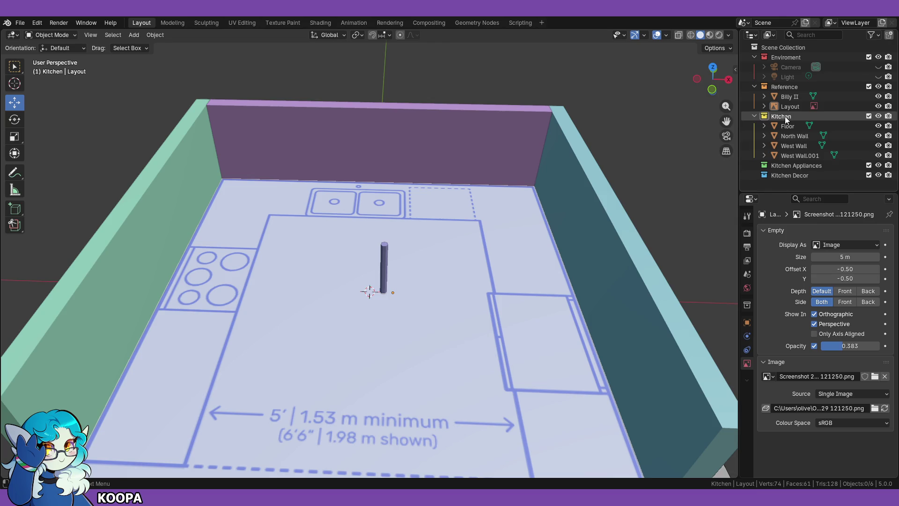
mouse_move(363, 290)
middle_down()
mouse_move(324, 314)
mouse_move(321, 291)
mouse_move(320, 316)
middle_up()
key(KP_1)
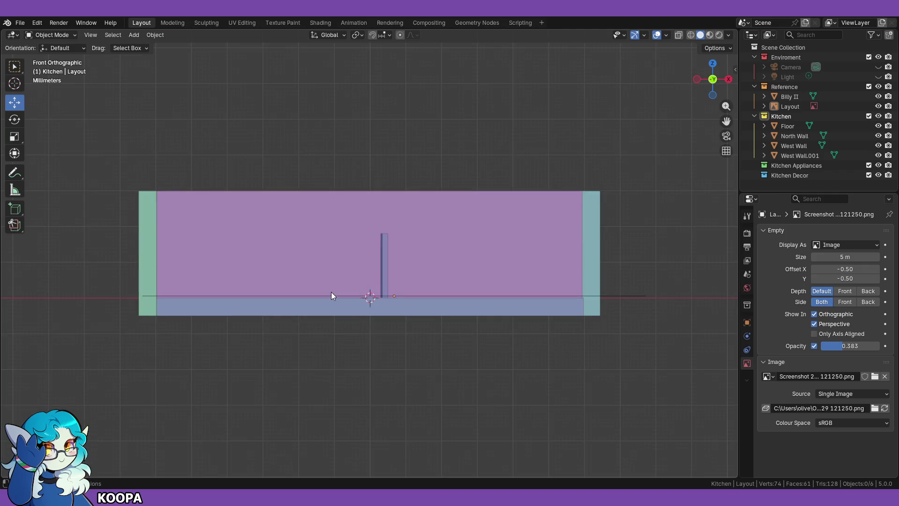
mouse_move(389, 260)
middle_down()
mouse_move(411, 236)
mouse_move(401, 267)
mouse_move(465, 253)
middle_up()
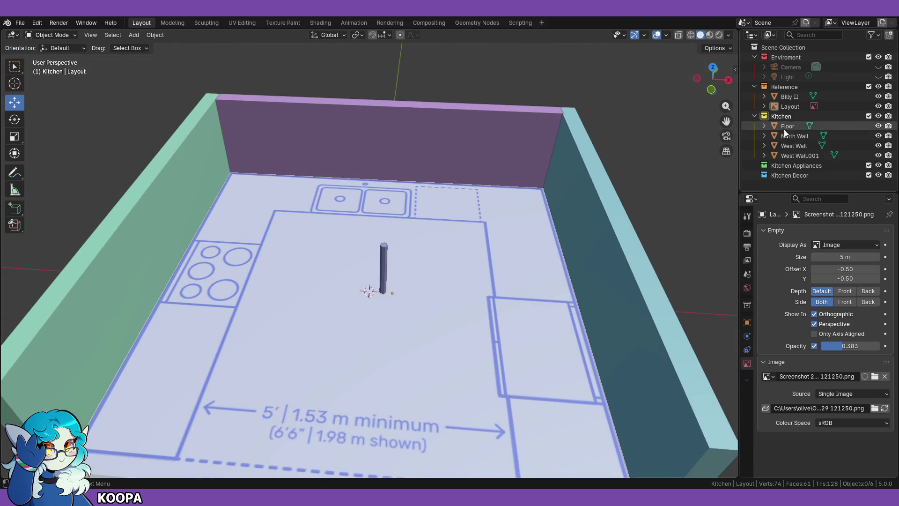
click(791, 119)
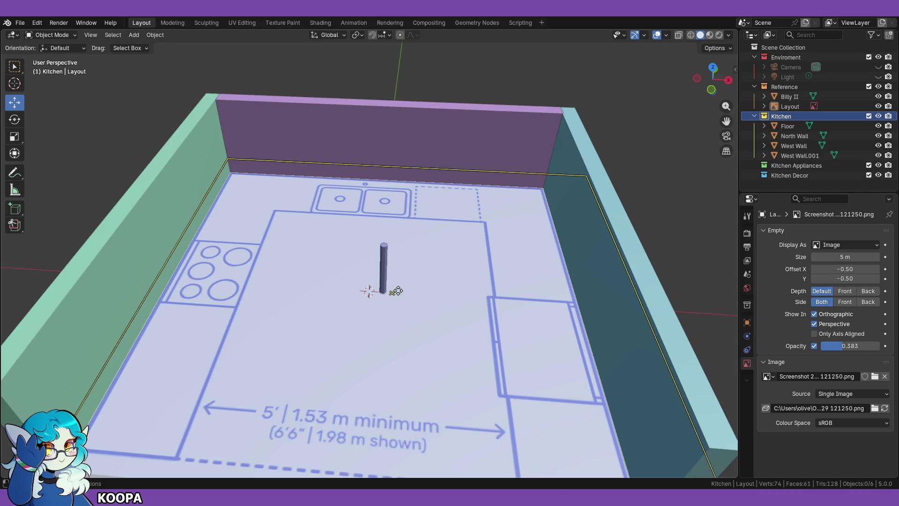
click(20, 22)
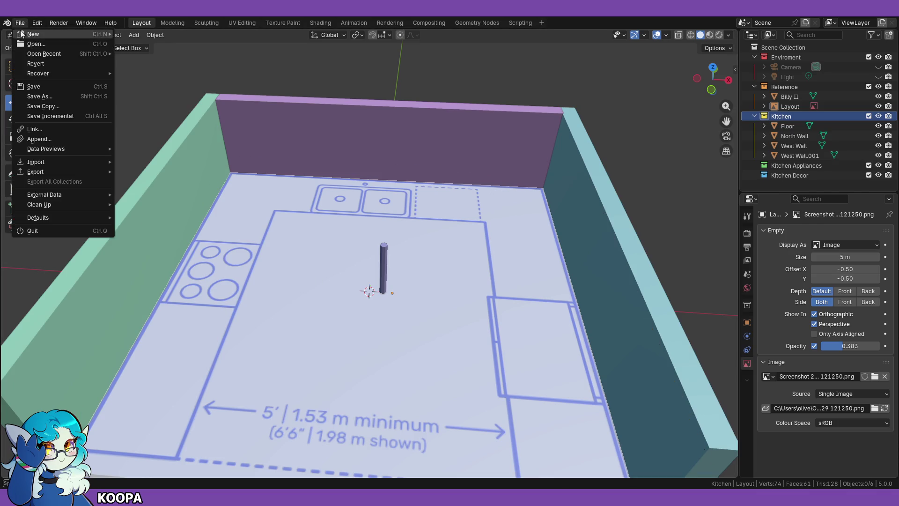
click(28, 87)
key(shift+a)
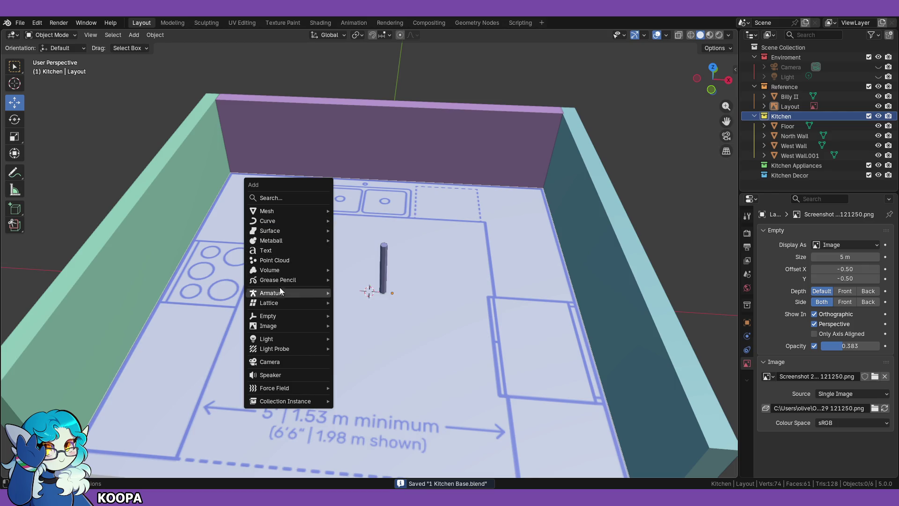
Step: Add a cube, shrink it to a tiny size, and place it beside the pillar in front view
mouse_move(296, 210)
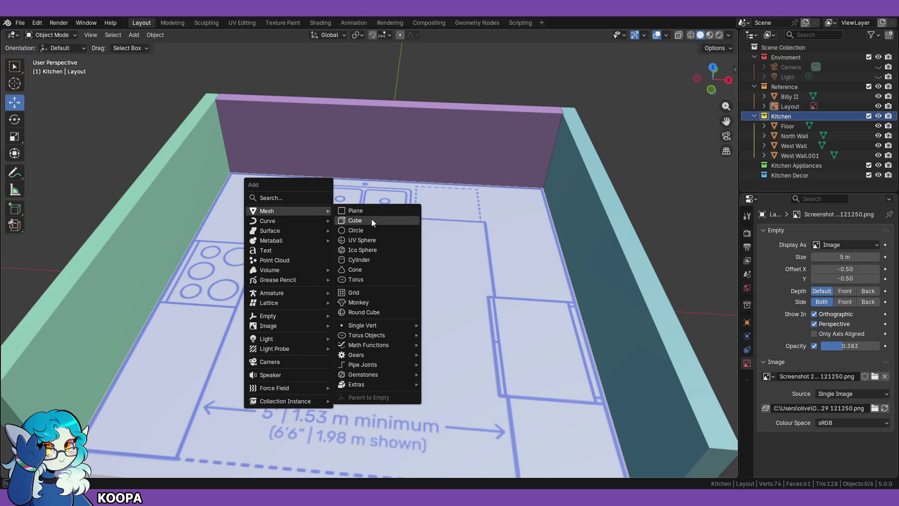
click(372, 218)
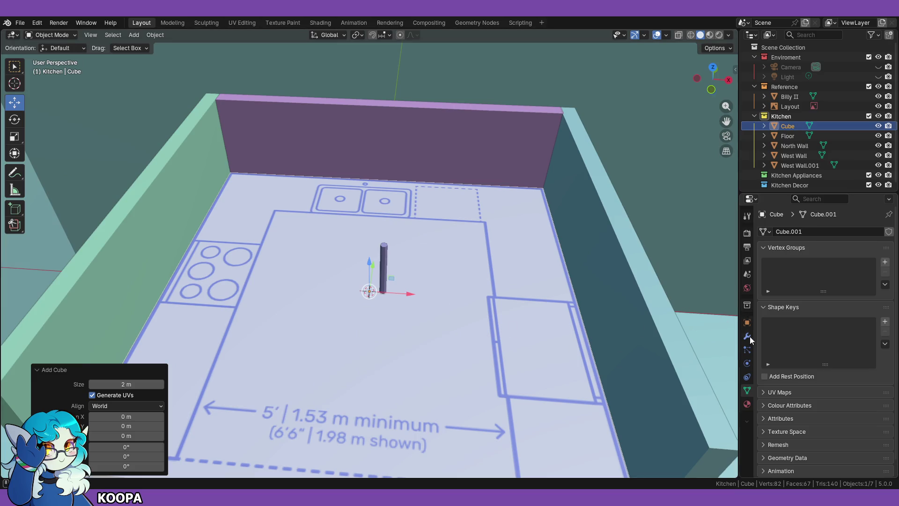
mouse_move(137, 384)
mouse_down()
mouse_move(92, 385)
mouse_move(155, 385)
mouse_move(136, 385)
mouse_up()
key(KP_1)
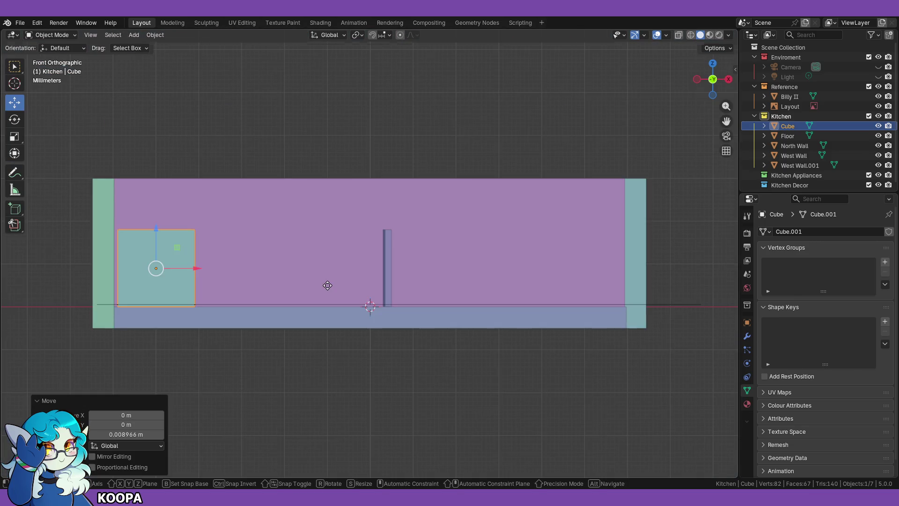
key(g)
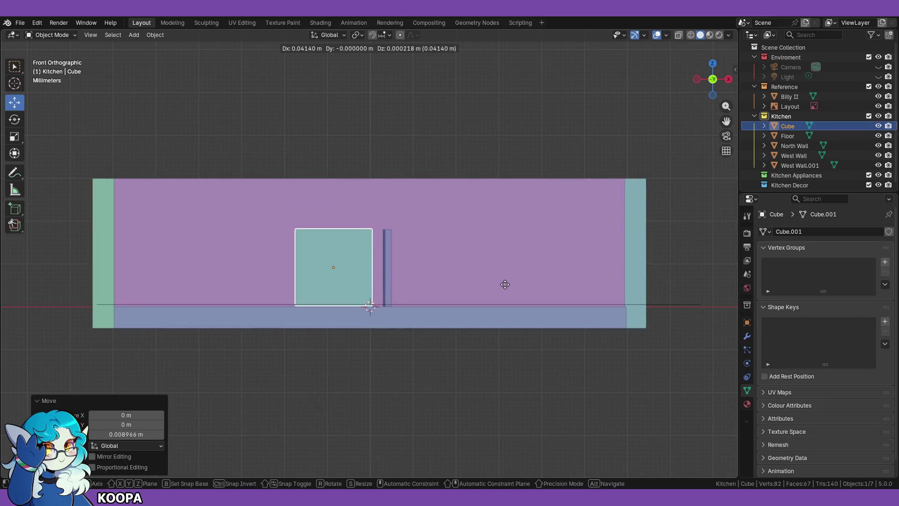
click(507, 284)
Step: Zoom in and briefly try Material Preview shading before returning to solid shading
scroll(502, 300, up, 1)
scroll(502, 302, up, 3)
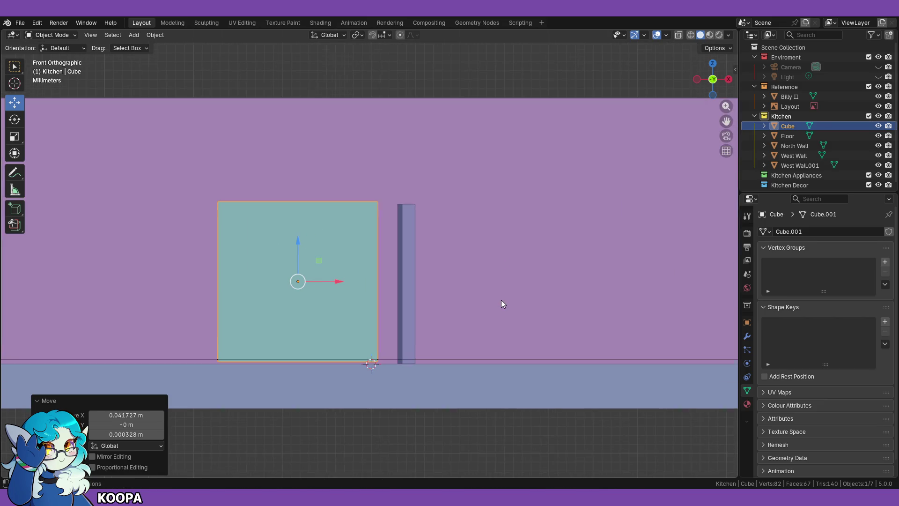
scroll(412, 209, up, 1)
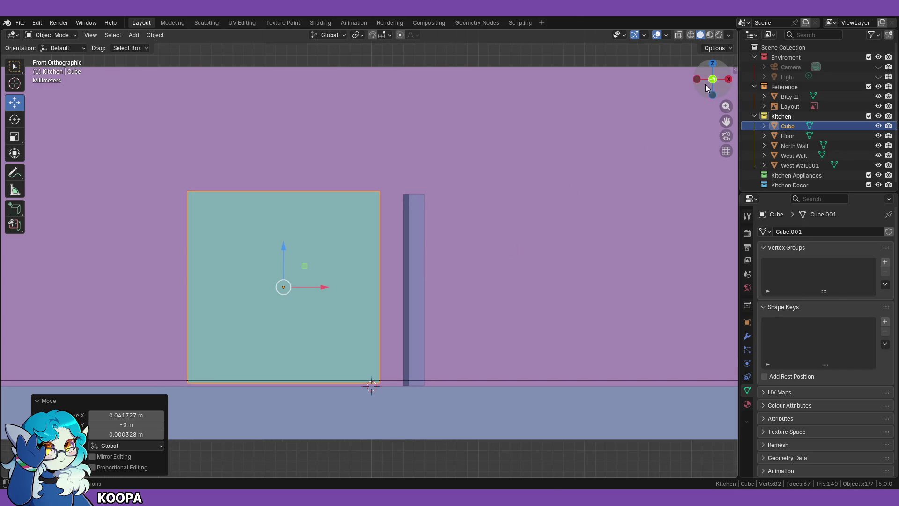
click(709, 35)
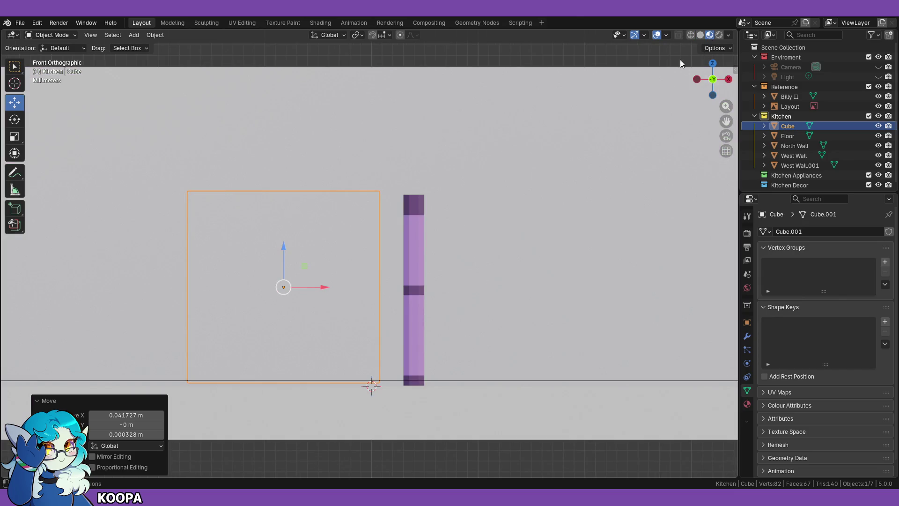
click(700, 35)
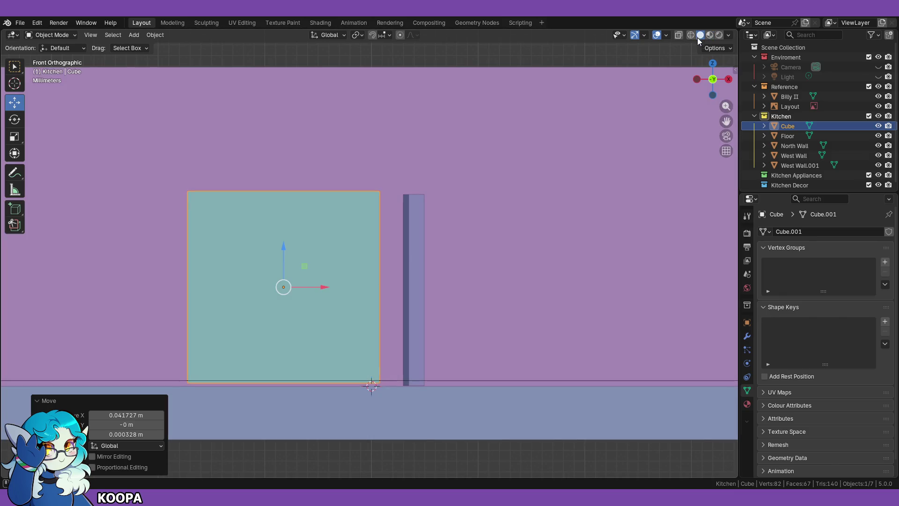
Step: Rescale the cube to 0.788 and then 0.858, setting it down on the floor line
key(s)
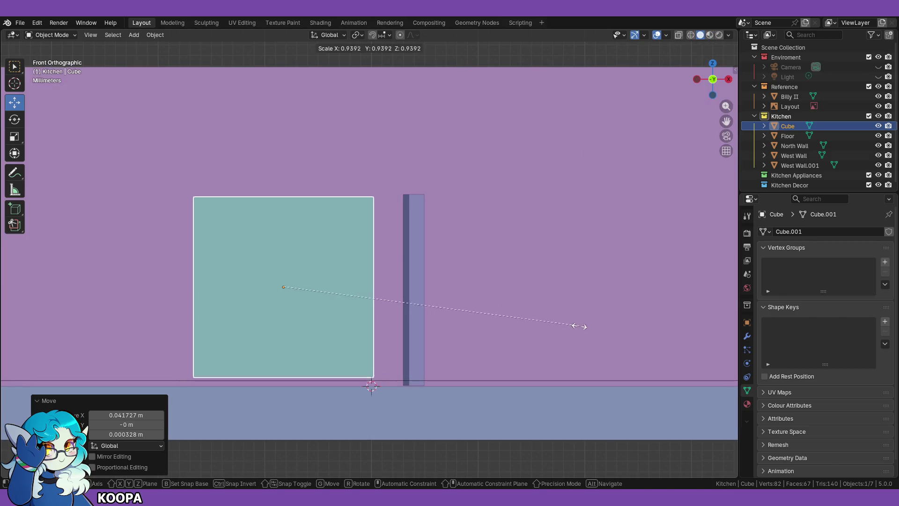
click(533, 317)
key(g)
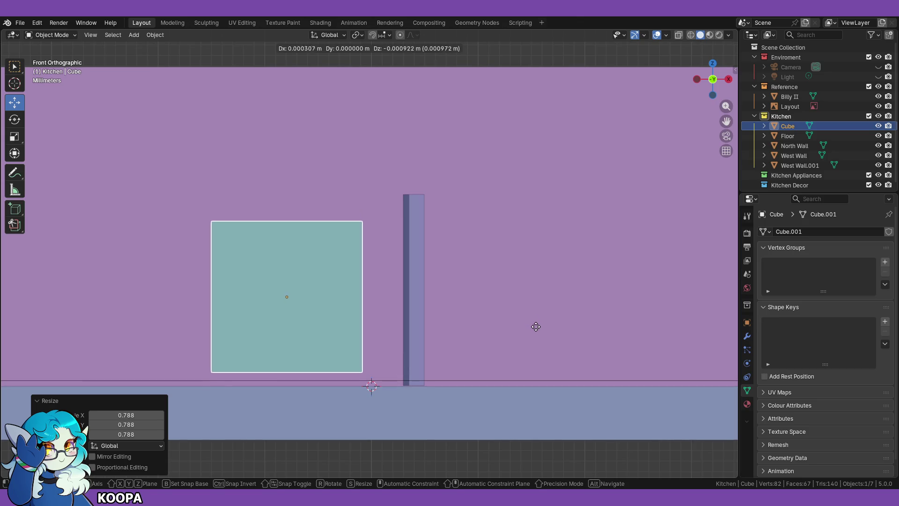
click(560, 339)
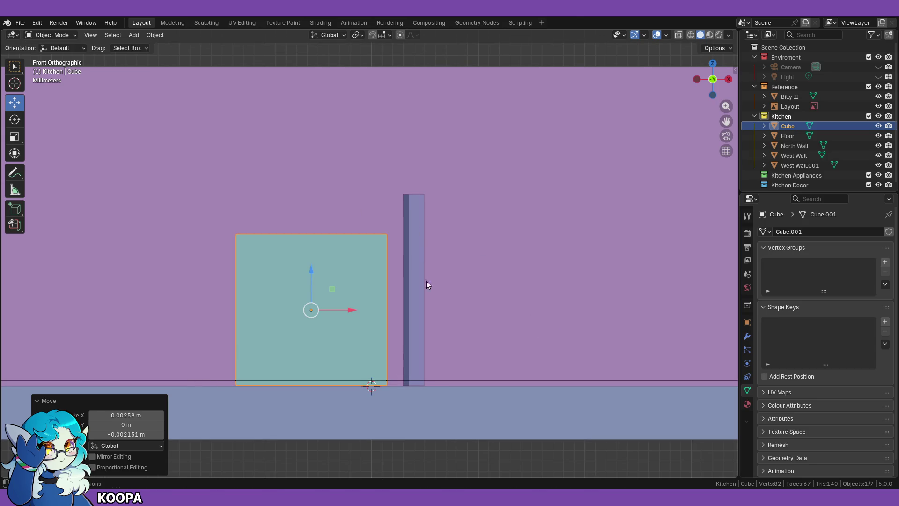
key(s)
click(525, 343)
key(g)
click(542, 352)
Step: Resize the cube to 0.826 and nudge it into place on the floor
key(s)
click(543, 353)
key(g)
click(551, 359)
key(s)
right_click(559, 358)
key(g)
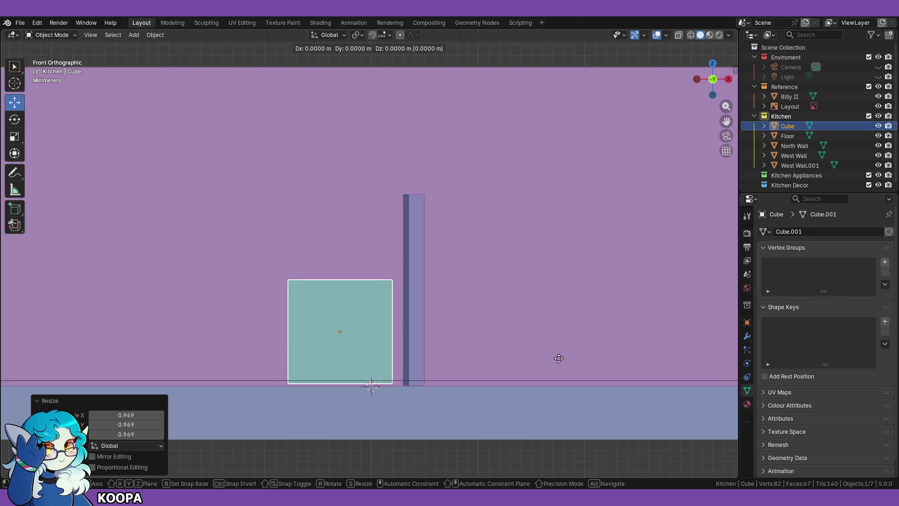
click(560, 360)
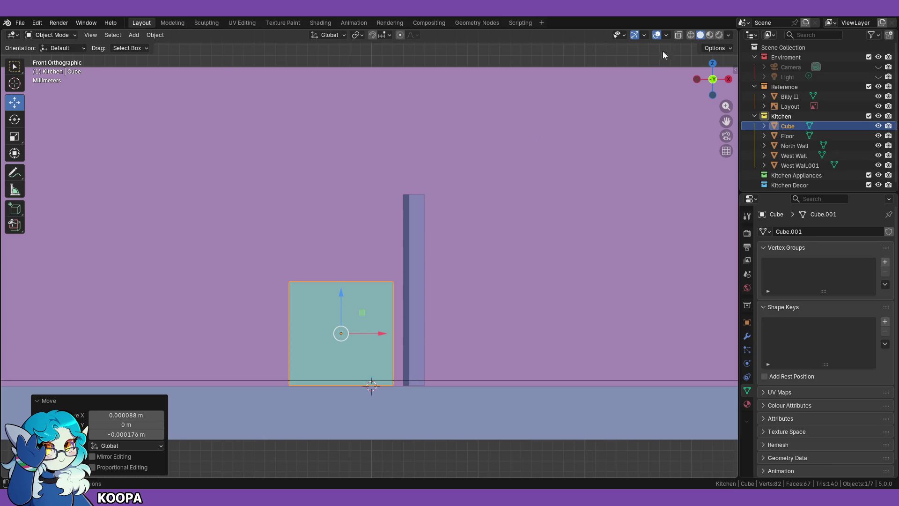
Step: In Material Preview, scale the cube to 0.922 and settle it on the floor beside the pillar
click(711, 36)
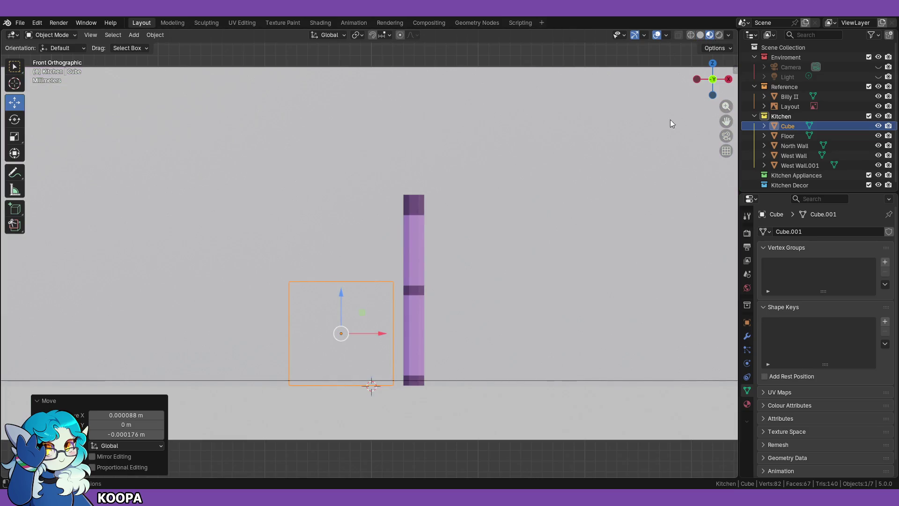
key(s)
click(503, 347)
key(g)
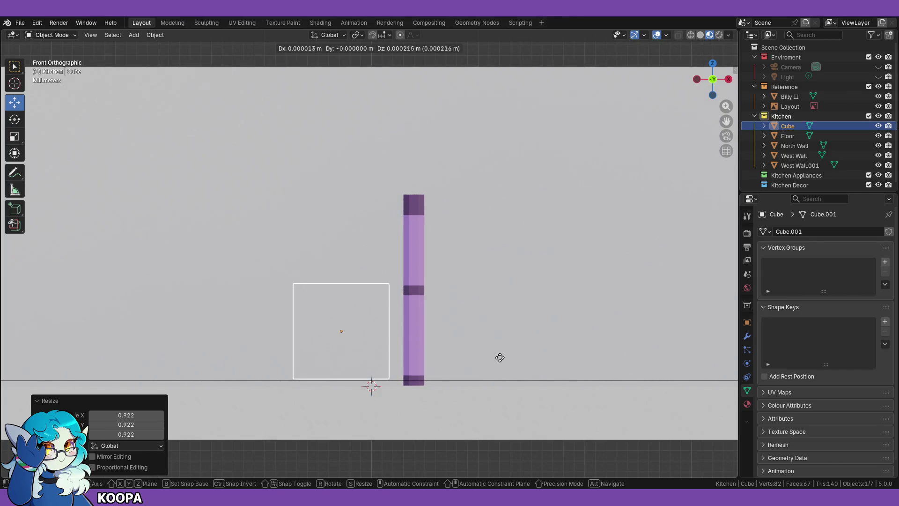
click(500, 372)
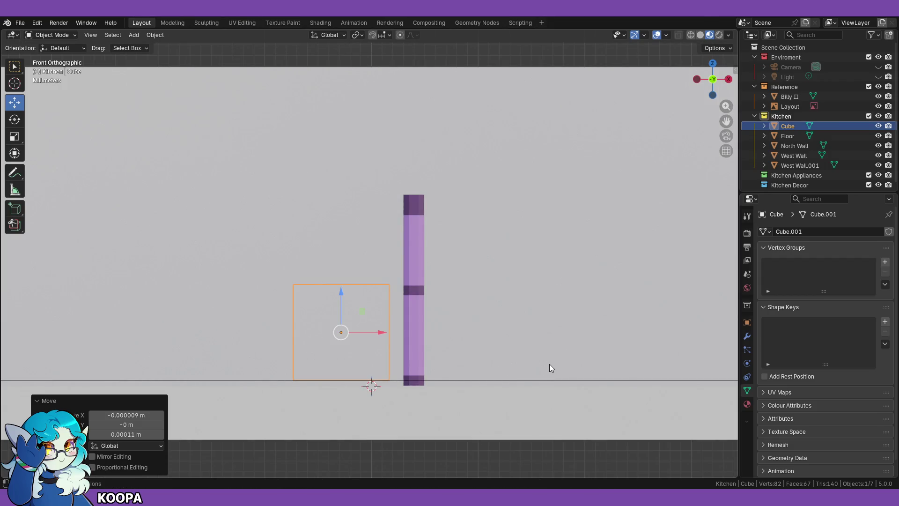
key(alt+Tab)
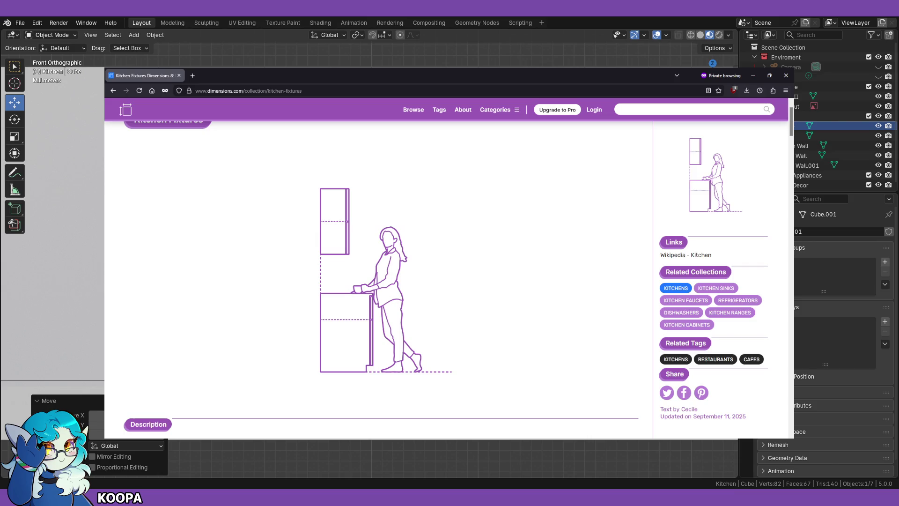
Step: Compare the Dimensions.com kitchen fixtures page with Blender, then orbit the kitchen to an angled view
key(alt+Tab)
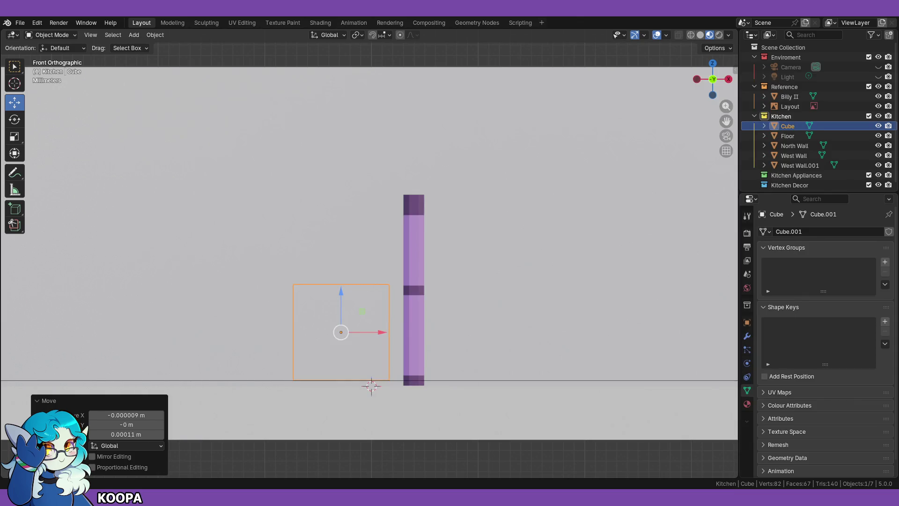
key(alt+Tab)
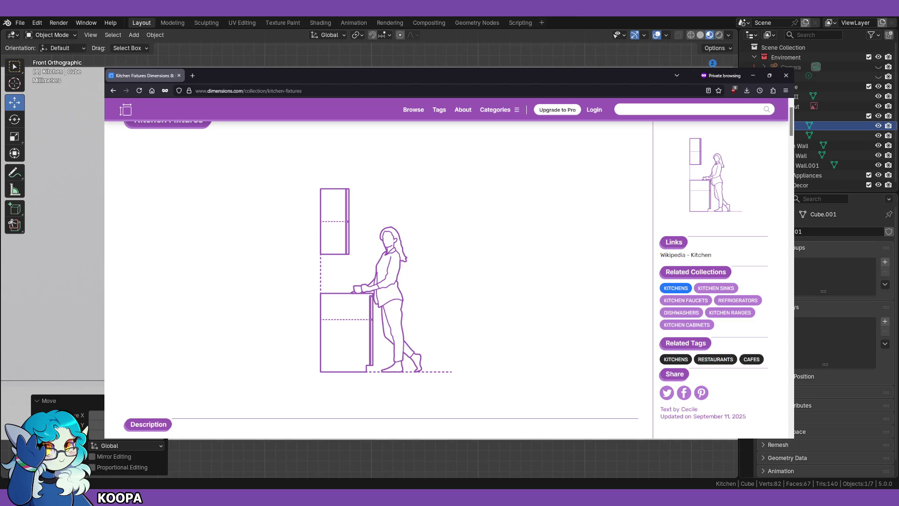
key(alt+Tab)
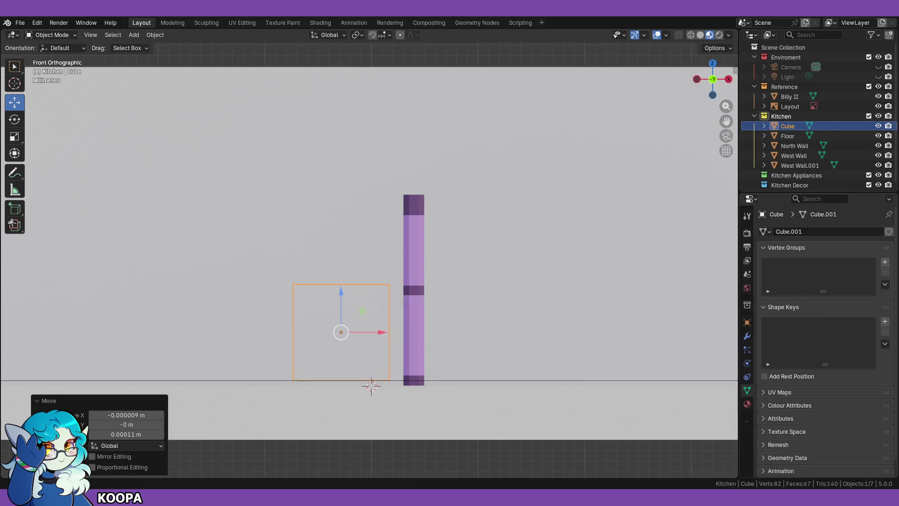
mouse_move(494, 277)
middle_down()
mouse_move(508, 263)
mouse_move(491, 288)
mouse_move(446, 294)
mouse_move(443, 327)
middle_up()
scroll(491, 289, down, 3)
scroll(443, 327, up, 1)
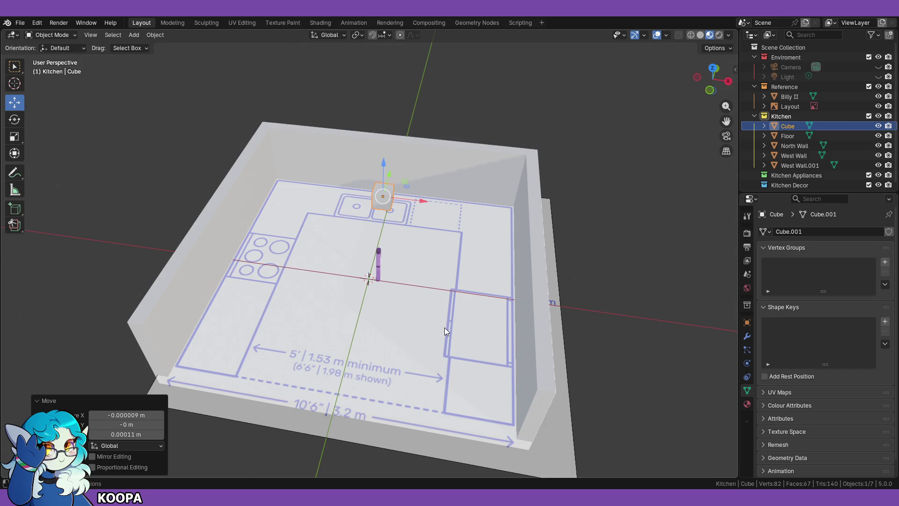
mouse_move(445, 328)
middle_down()
mouse_move(455, 315)
mouse_move(426, 317)
mouse_move(436, 292)
middle_up()
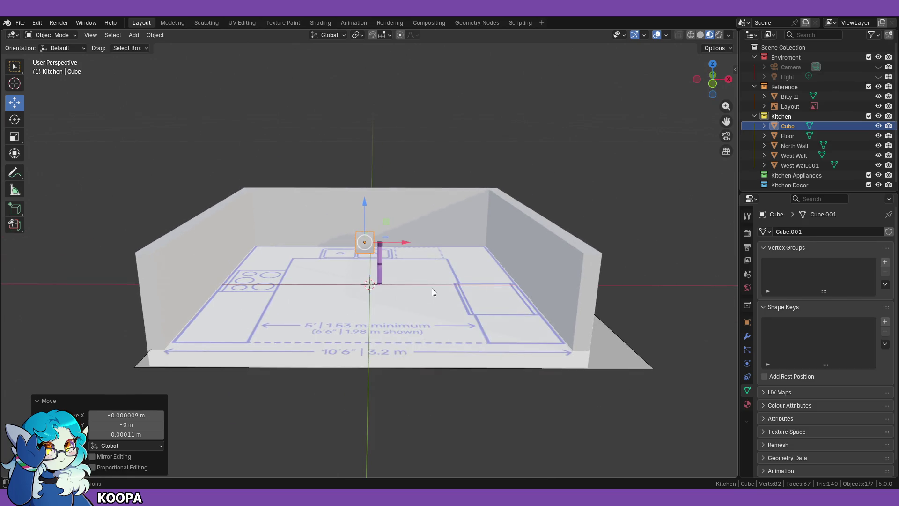
key(KP_1)
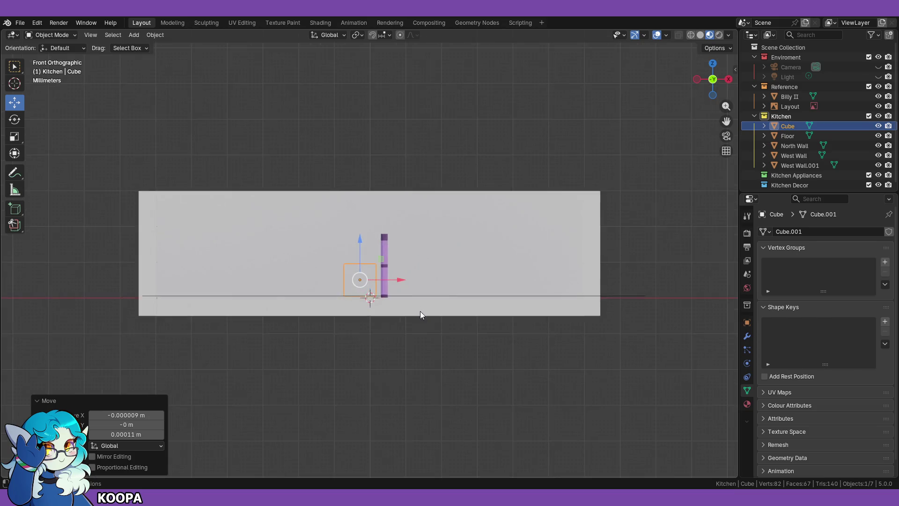
scroll(421, 313, up, 3)
mouse_move(449, 356)
middle_down()
mouse_move(511, 304)
mouse_move(495, 332)
mouse_move(483, 321)
middle_up()
scroll(496, 330, down, 5)
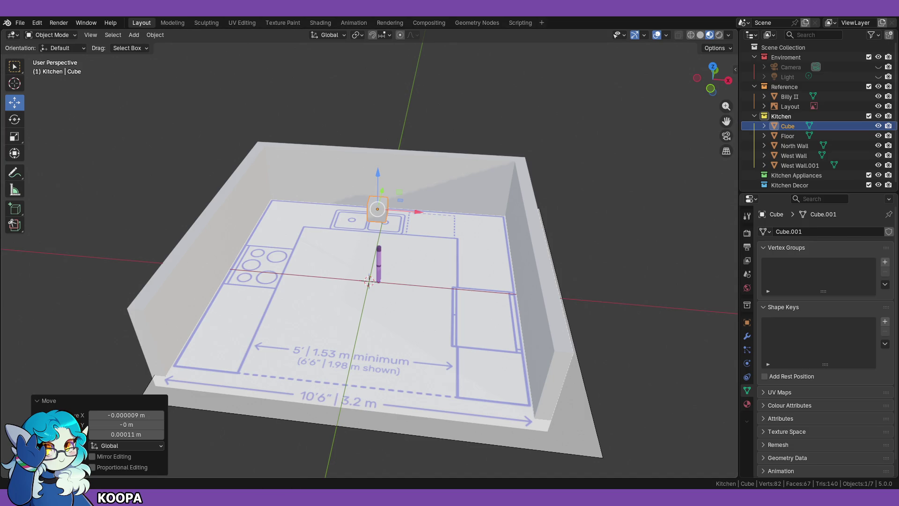
key(alt+Tab)
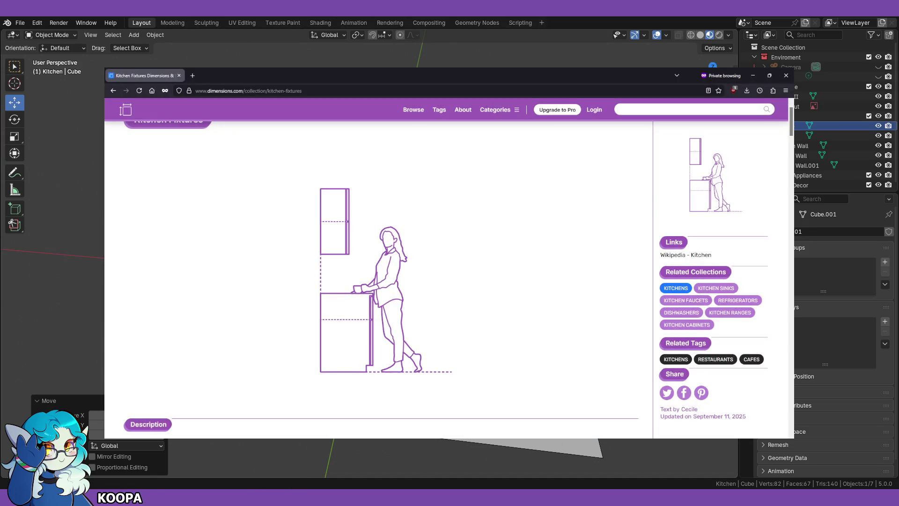
Step: From the kitchen search results, open Kitchen Cabinets and the Sektion 1 Door, 1 Drawer page
scroll(377, 244, up, 1)
scroll(245, 241, down, 8)
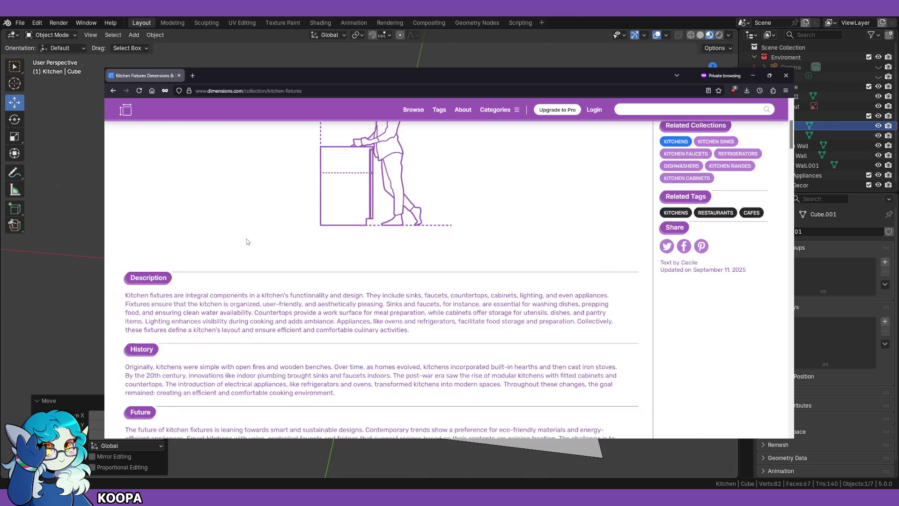
scroll(176, 158, up, 7)
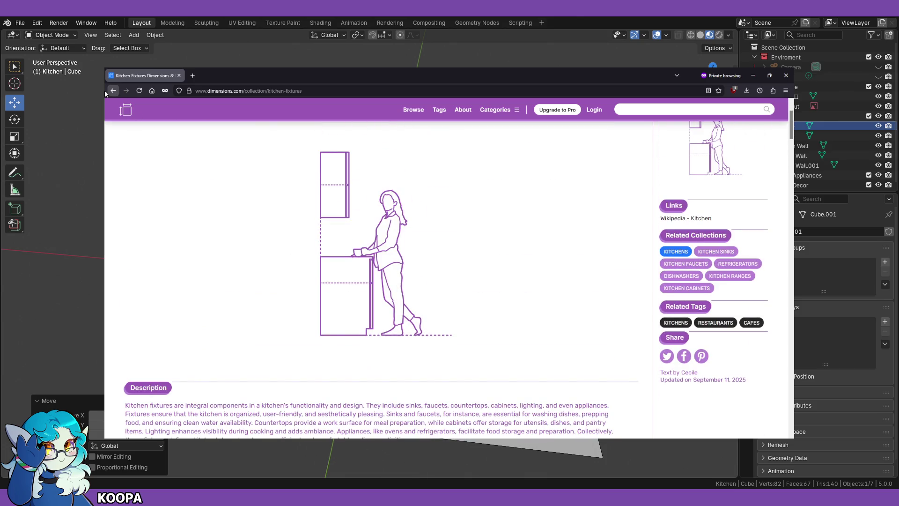
click(113, 90)
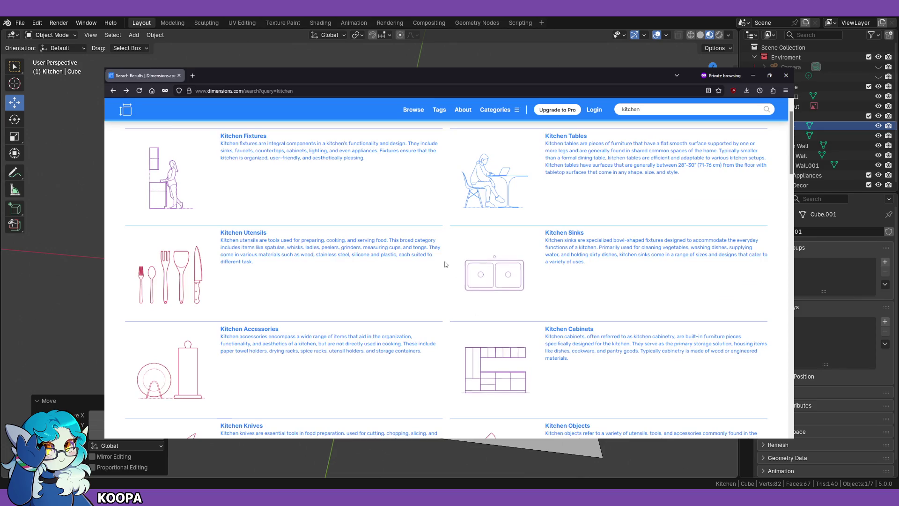
middle_click(510, 343)
click(213, 76)
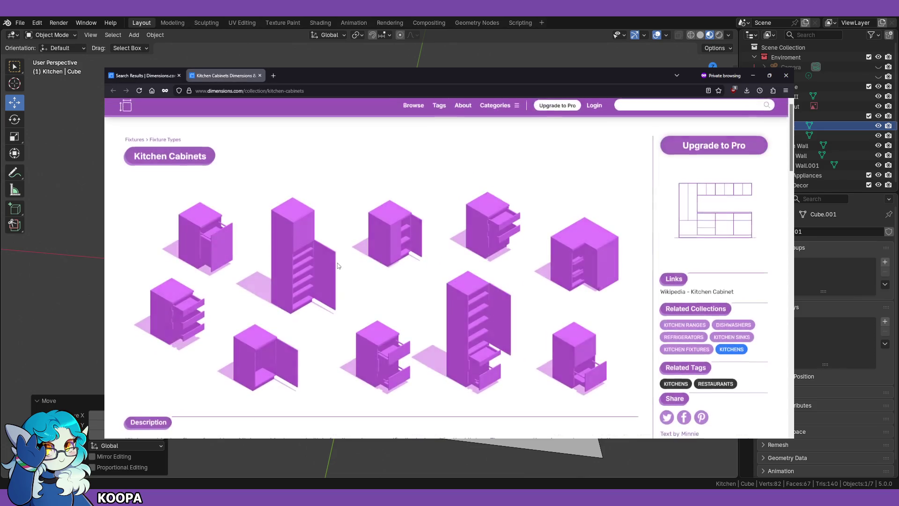
scroll(403, 287, down, 10)
scroll(410, 286, up, 2)
scroll(412, 284, down, 10)
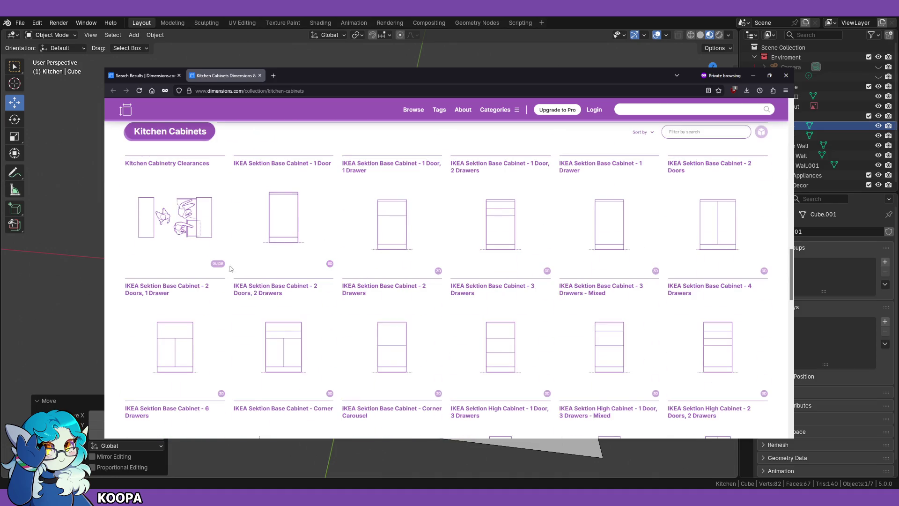
click(386, 235)
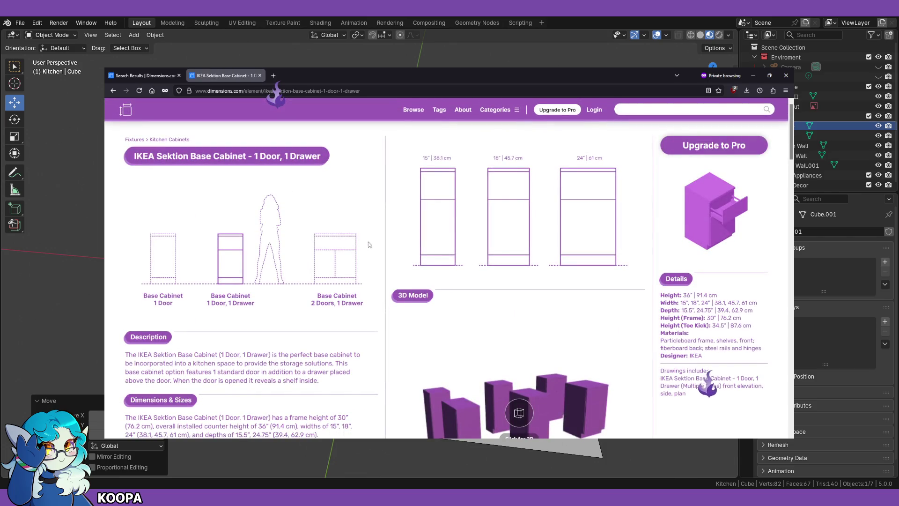
Step: Read the Sektion cabinet dimensions, return to the search results tab and minimize Firefox
scroll(328, 252, down, 4)
scroll(248, 264, up, 4)
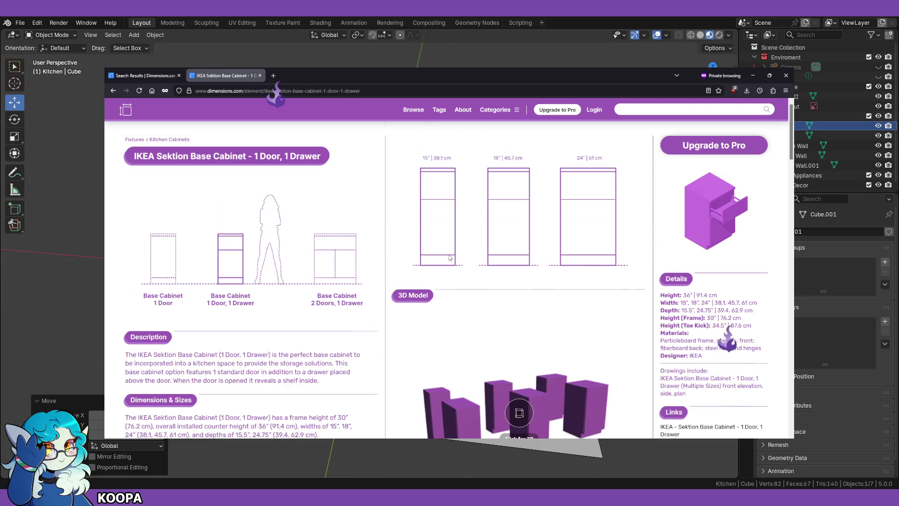
scroll(249, 264, down, 10)
scroll(325, 226, up, 2)
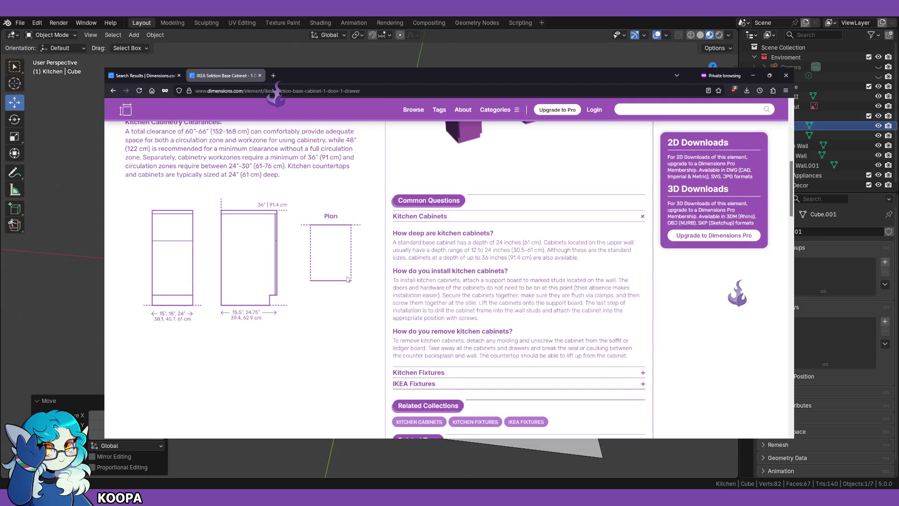
scroll(560, 323, up, 4)
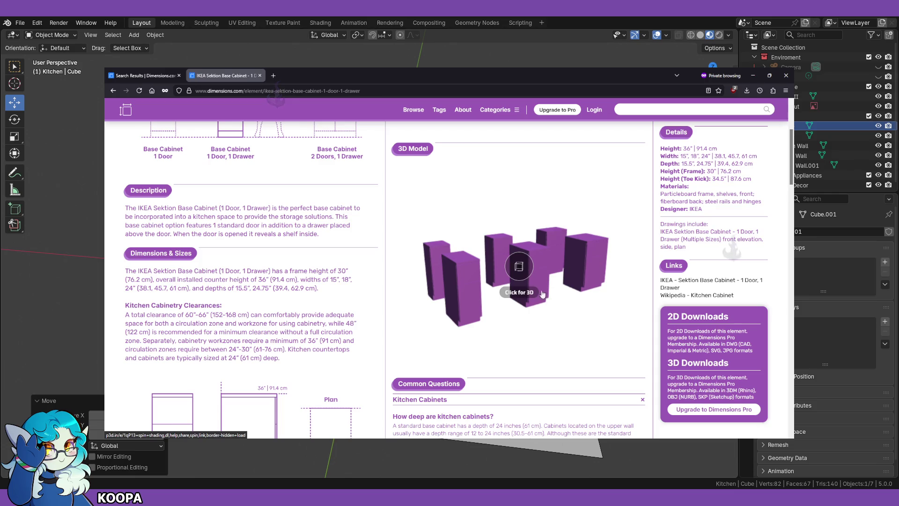
scroll(457, 293, up, 3)
scroll(394, 241, down, 5)
scroll(393, 241, up, 5)
click(160, 74)
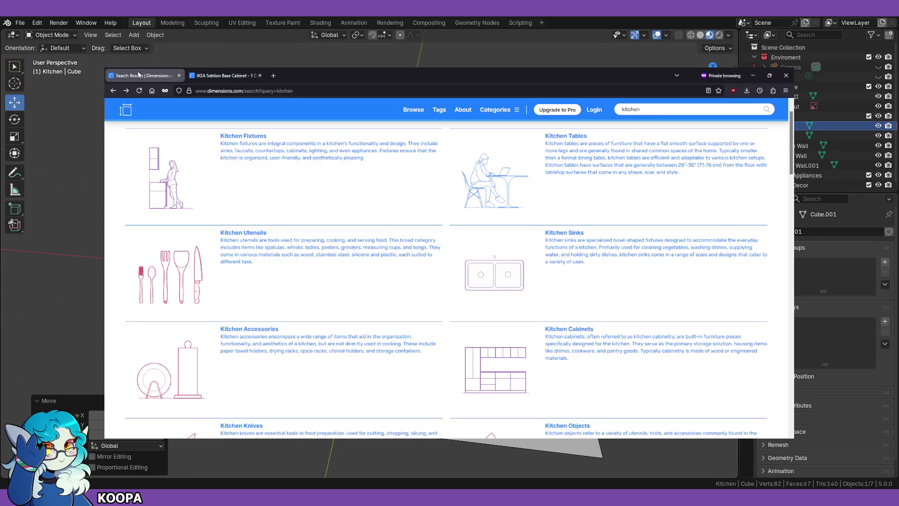
click(753, 76)
key(KP_1)
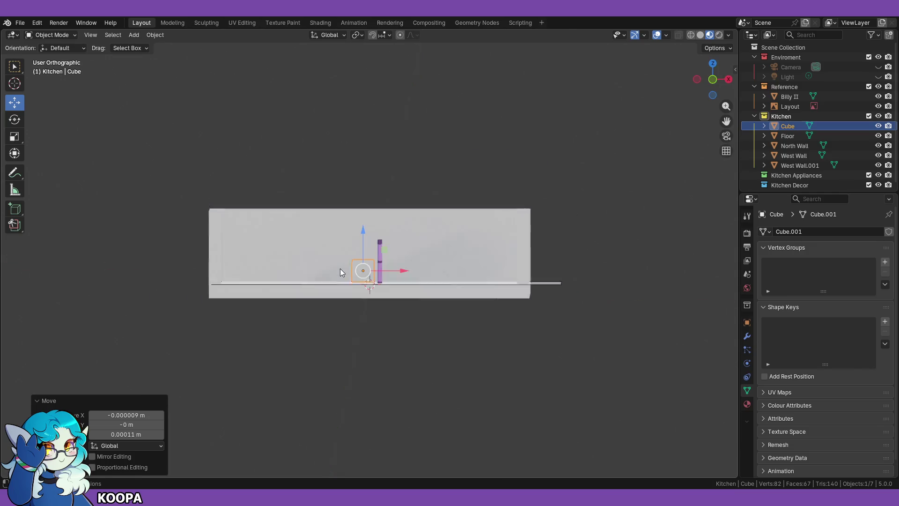
Step: Select the test cube, scale it to 0.936 and lower it slightly along Z onto the floor
scroll(432, 316, up, 9)
scroll(446, 377, up, 3)
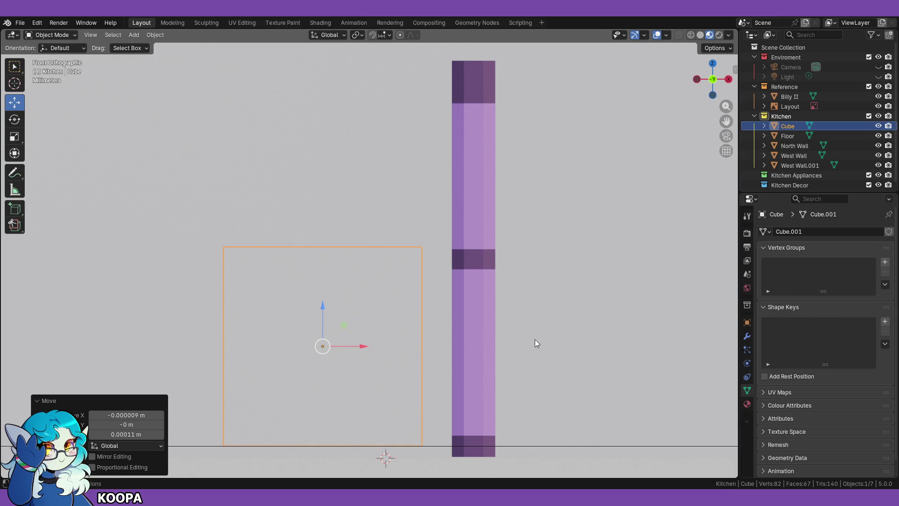
click(331, 392)
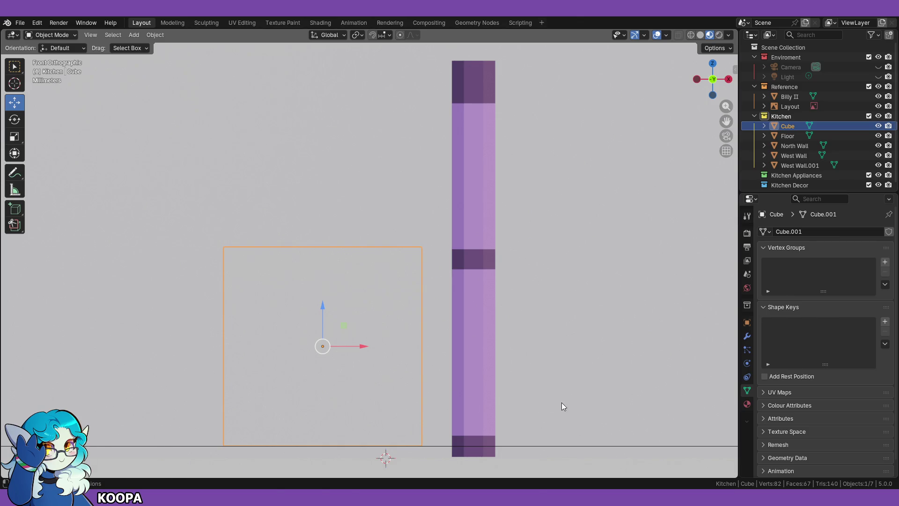
key(s)
click(546, 401)
key(g)
key(z)
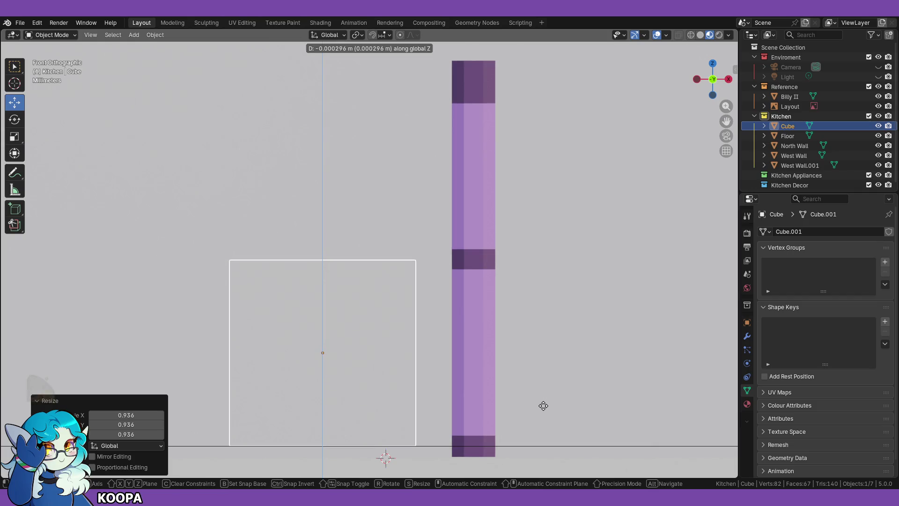
click(543, 405)
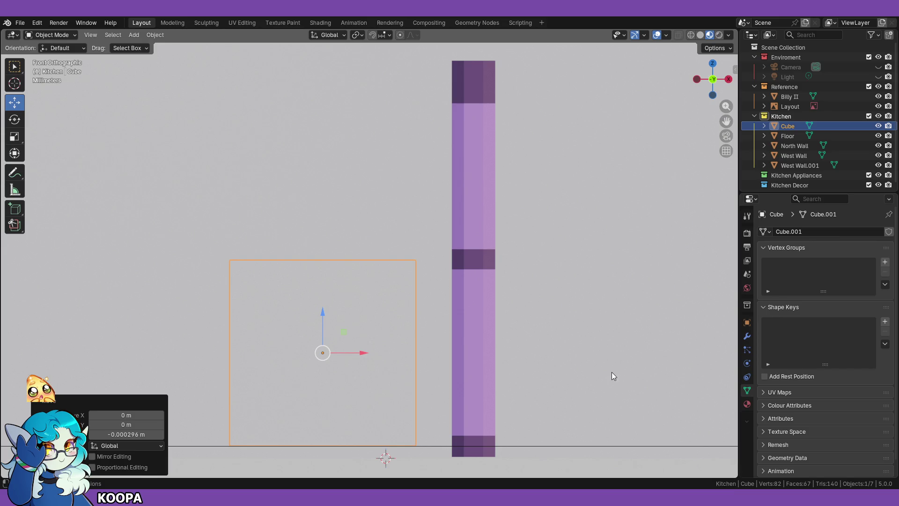
mouse_move(544, 373)
middle_down()
mouse_move(594, 290)
mouse_move(575, 329)
mouse_move(534, 352)
middle_up()
Step: Save the kitchen as 1 Kitchen Base.blend and start opening the Atari 1040 STe desk file
click(19, 22)
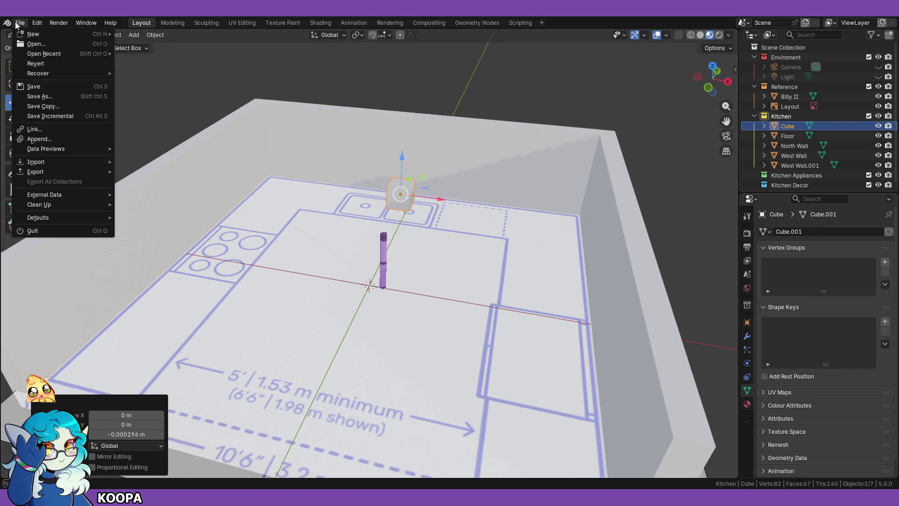
click(41, 88)
scroll(282, 286, down, 3)
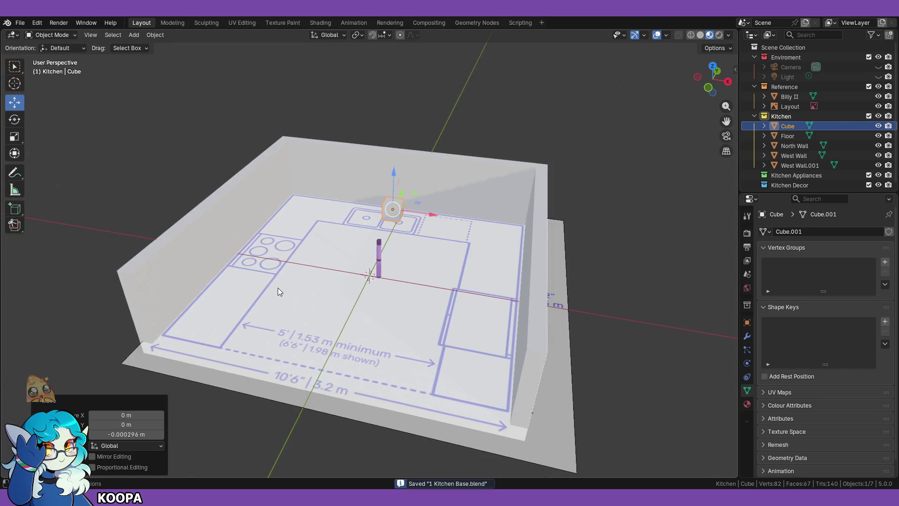
click(19, 23)
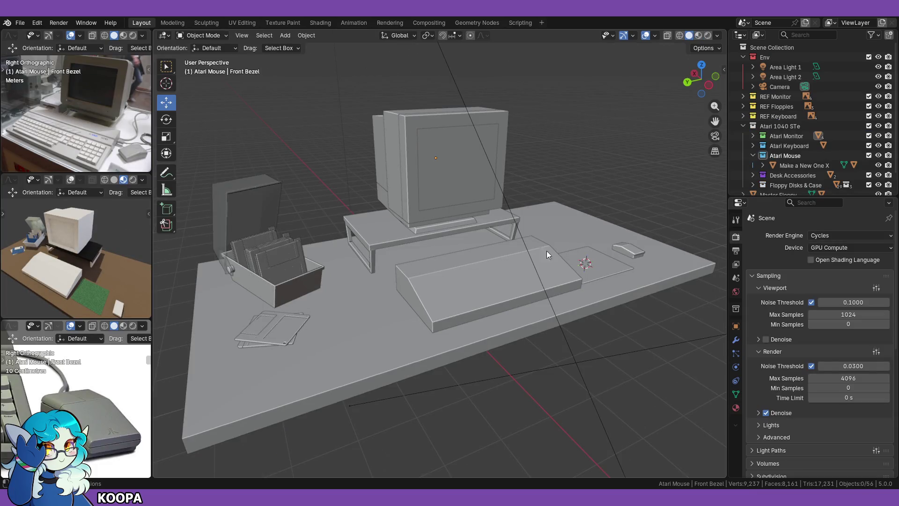
Step: Switch the desk scene to Cycles rendered preview and orbit around it, briefly checking the camera view
click(707, 36)
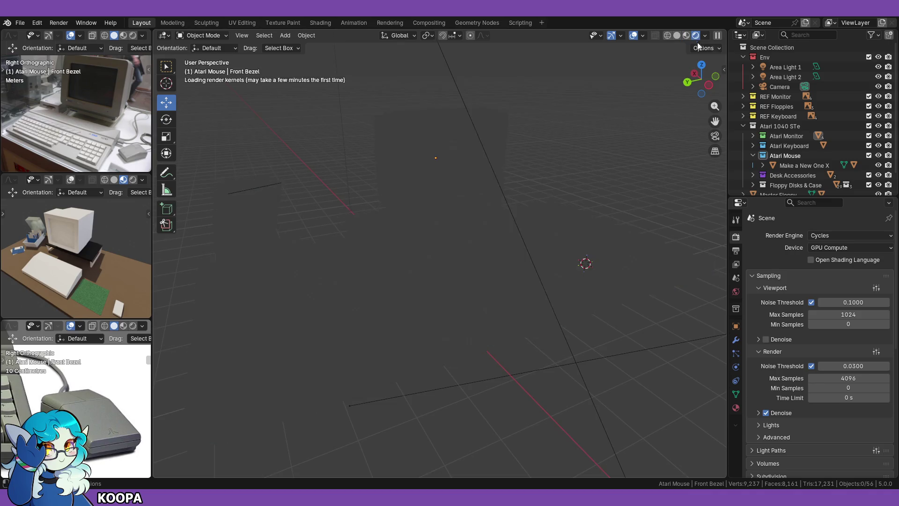
middle_drag(635, 159, 561, 168)
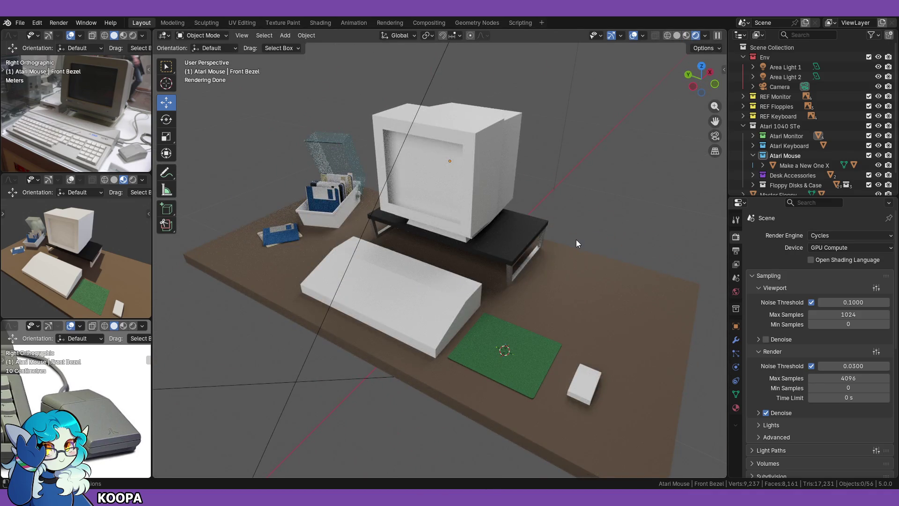
click(715, 137)
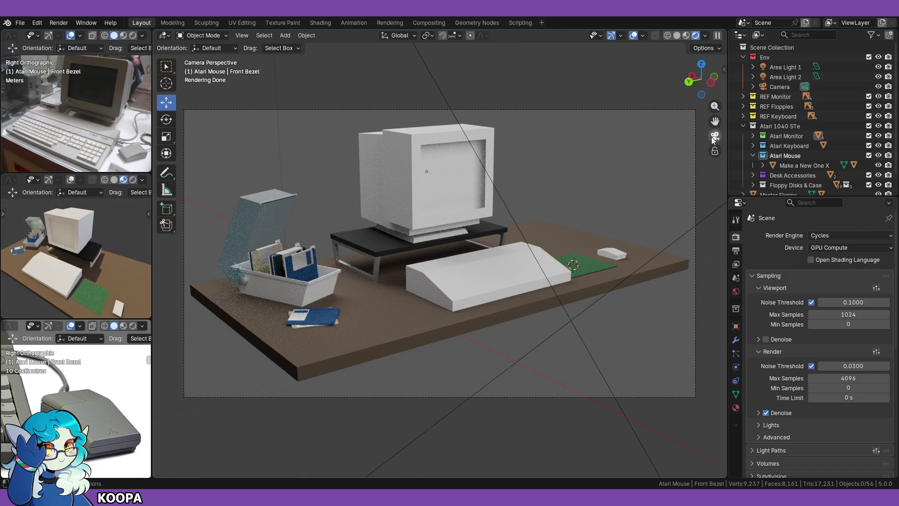
click(712, 137)
scroll(399, 235, up, 5)
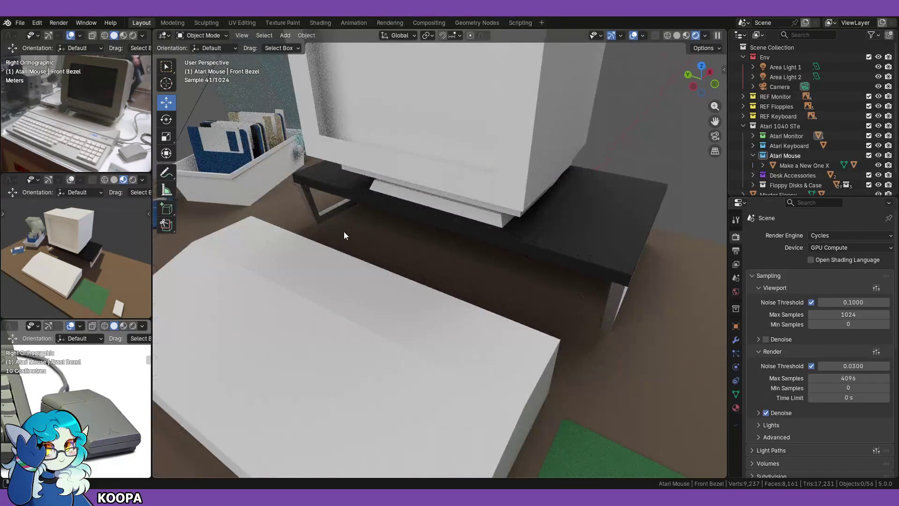
middle_drag(344, 232, 406, 219)
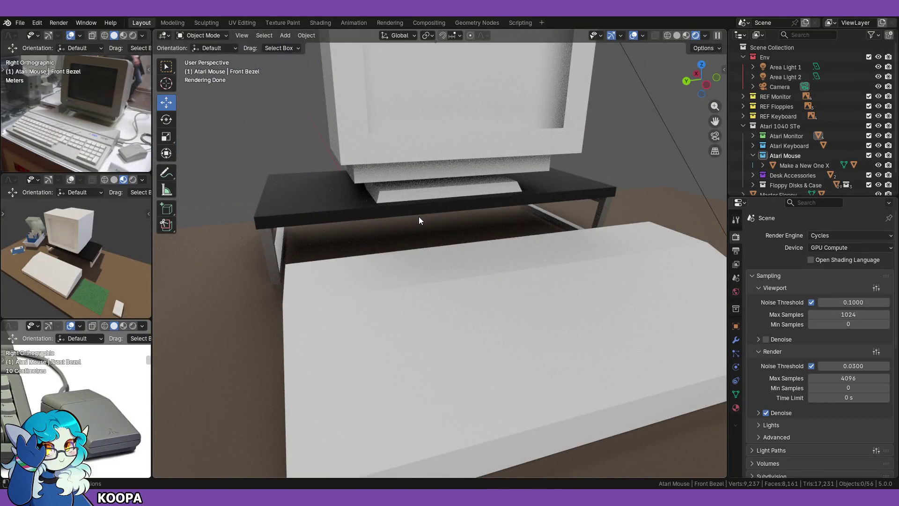
scroll(539, 195, down, 5)
middle_drag(531, 197, 479, 207)
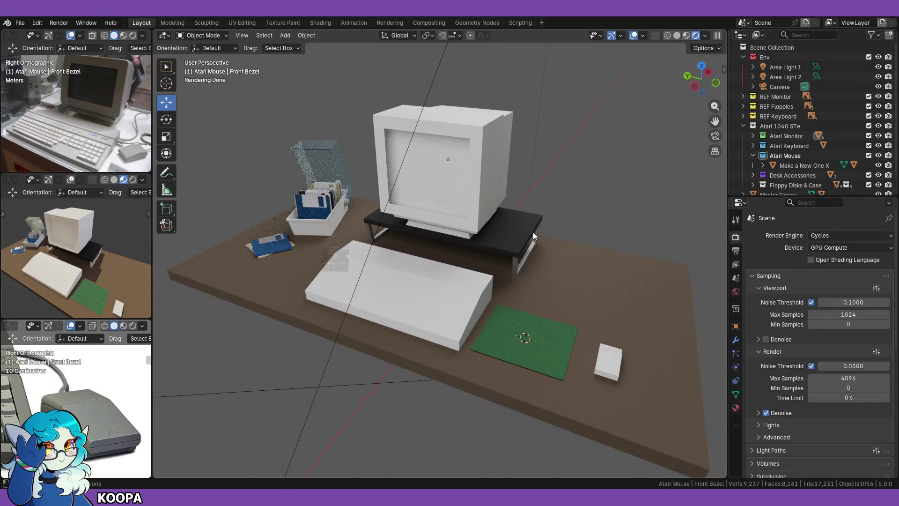
middle_drag(548, 227, 558, 214)
Step: Snap to front view and zoom out until the whole desk fits in the render
key(KP_1)
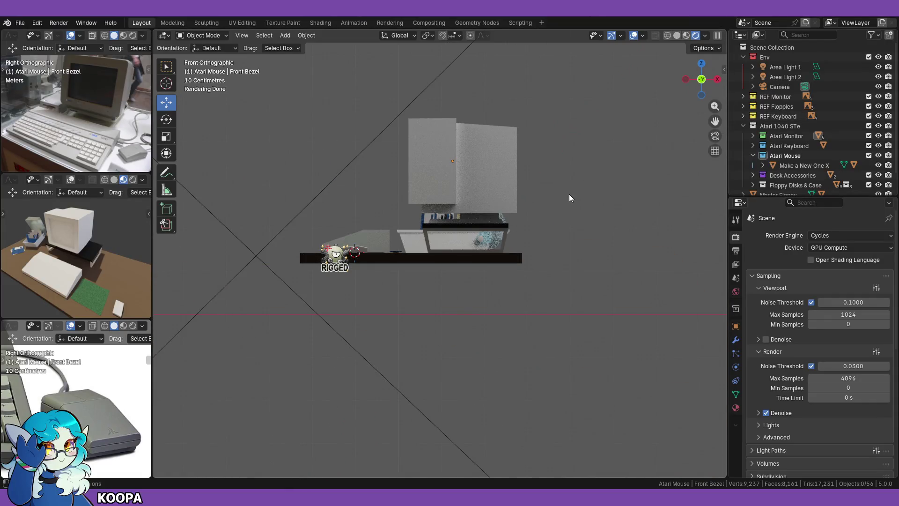
scroll(507, 218, up, 8)
scroll(520, 240, down, 10)
scroll(517, 242, down, 3)
scroll(515, 242, up, 5)
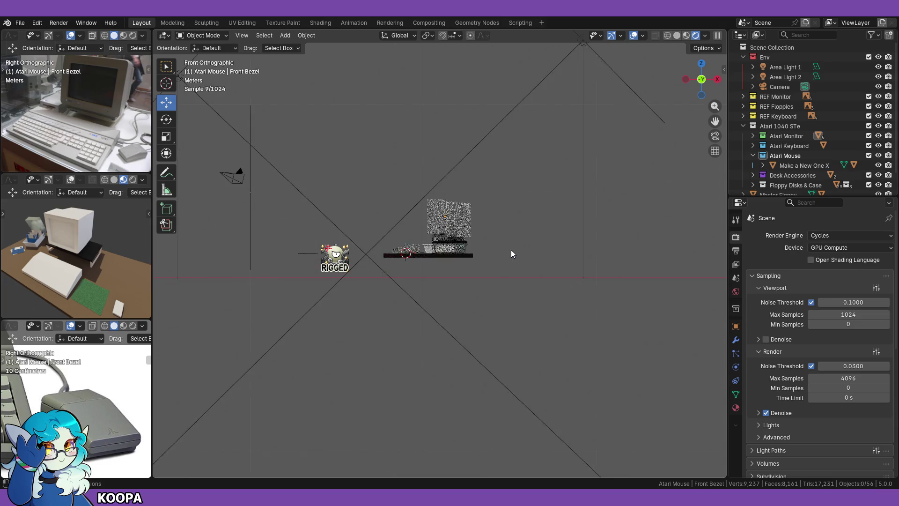
scroll(510, 249, up, 8)
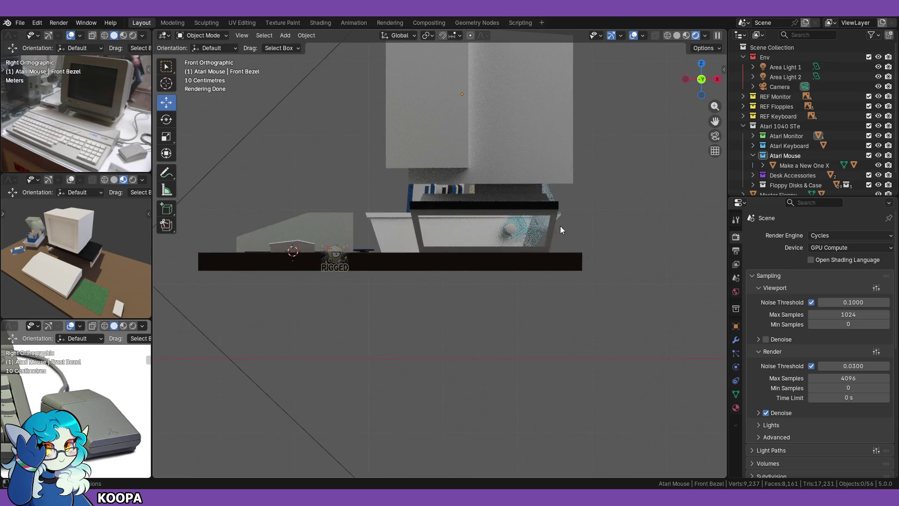
scroll(561, 230, up, 2)
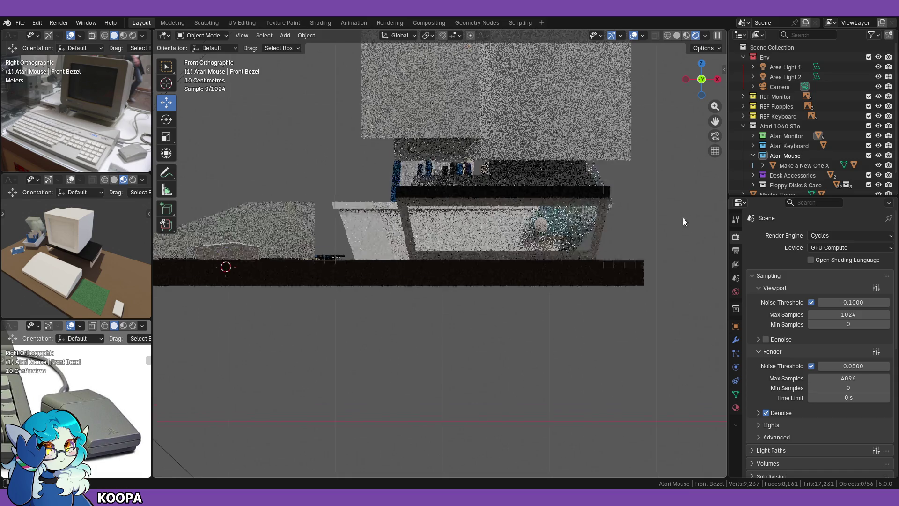
scroll(675, 294, down, 3)
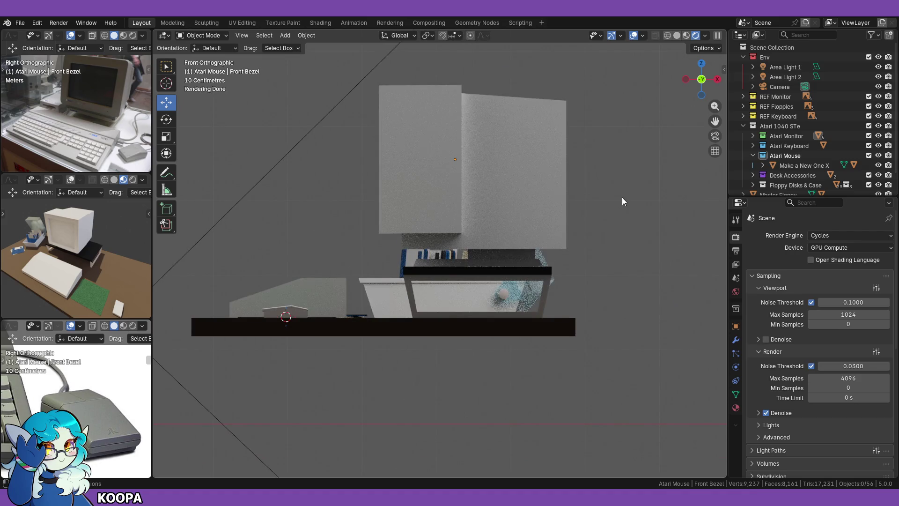
key(n)
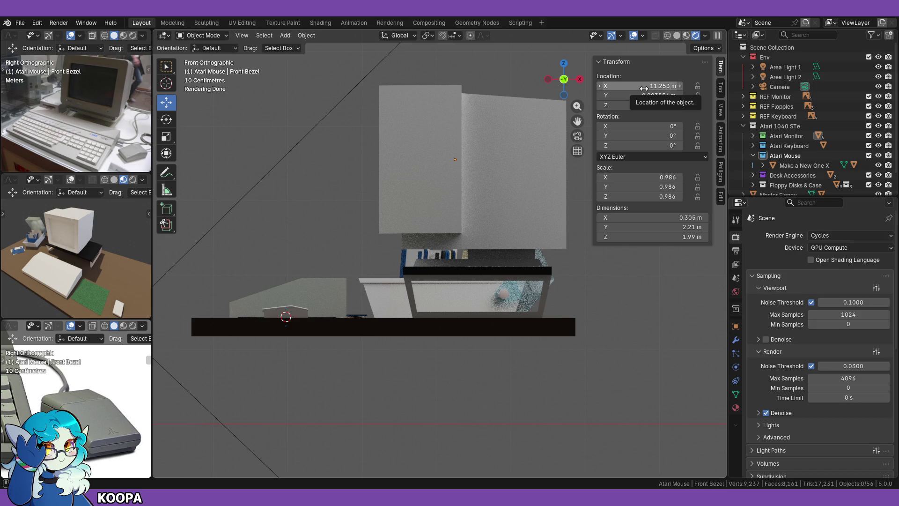
Step: Select Front Base and Monitor Base to compare their dimensions in the sidebar
click(448, 189)
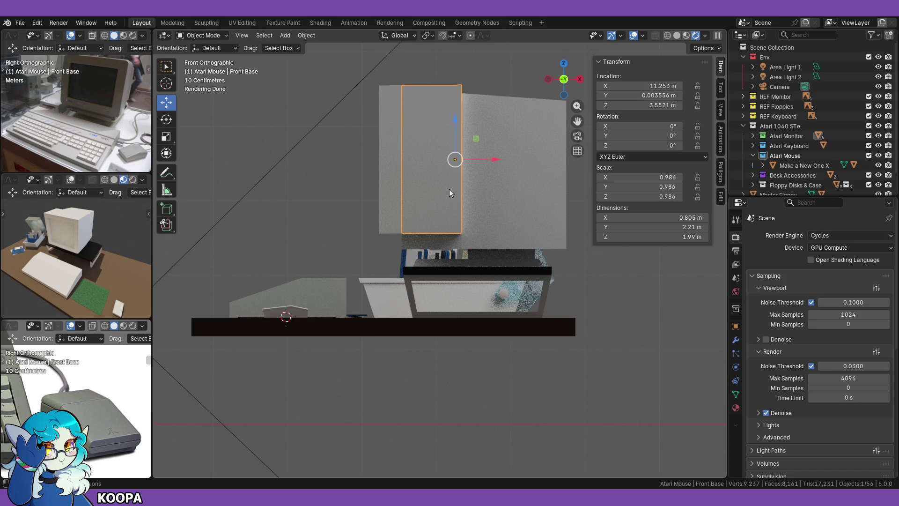
click(546, 220)
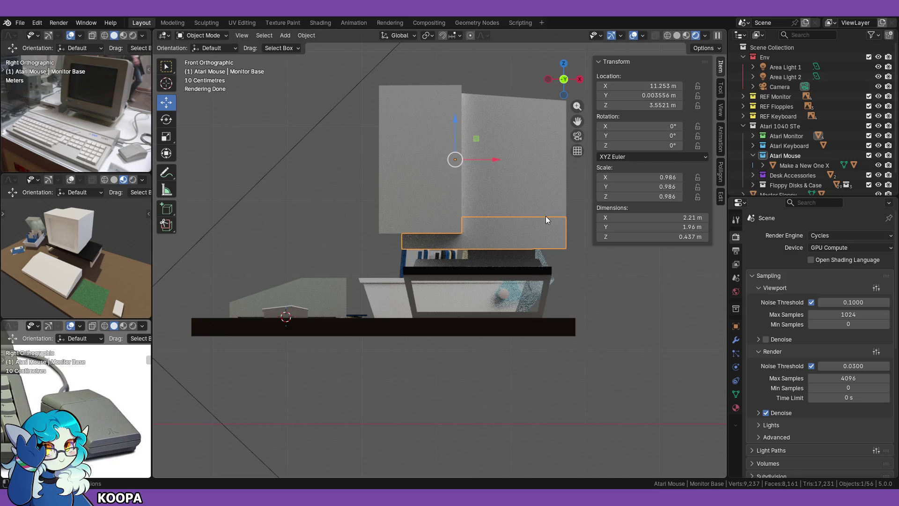
click(415, 193)
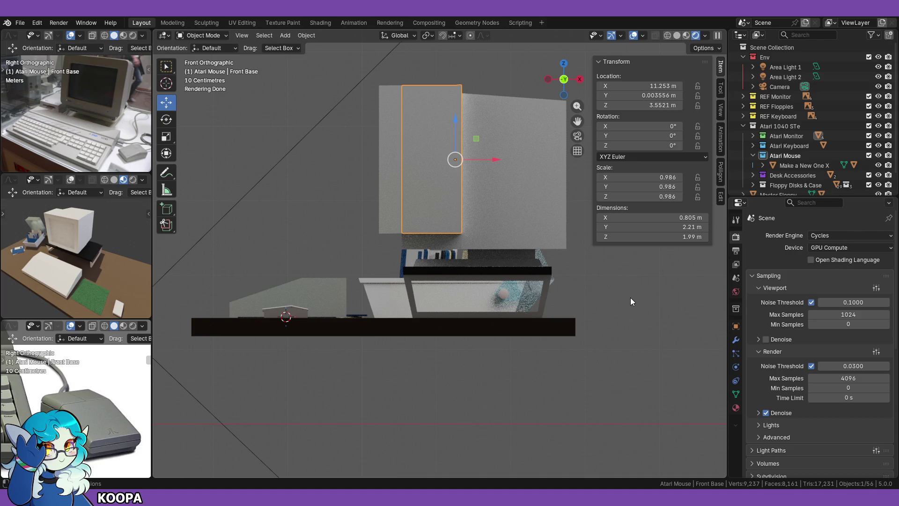
Step: Orbit to a perspective view of the desk and clear the selection
middle_drag(504, 338, 497, 370)
scroll(399, 319, down, 5)
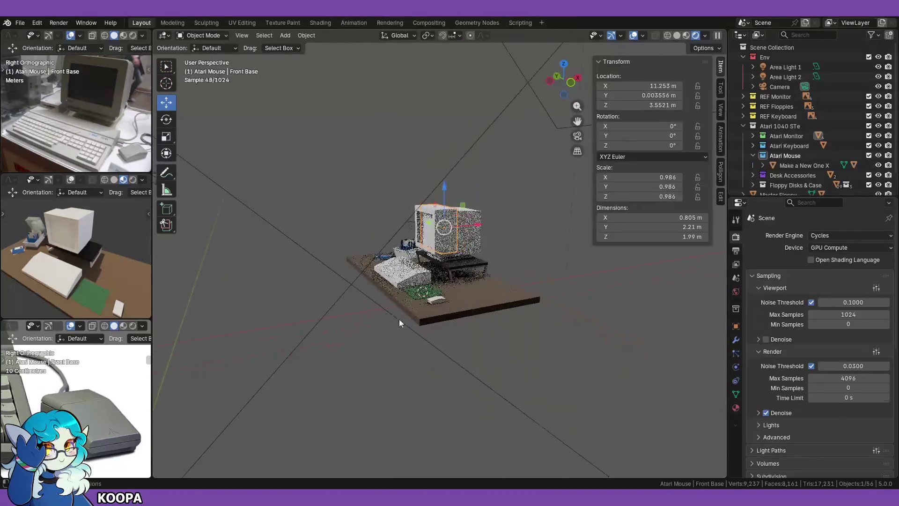
click(342, 329)
scroll(409, 348, up, 5)
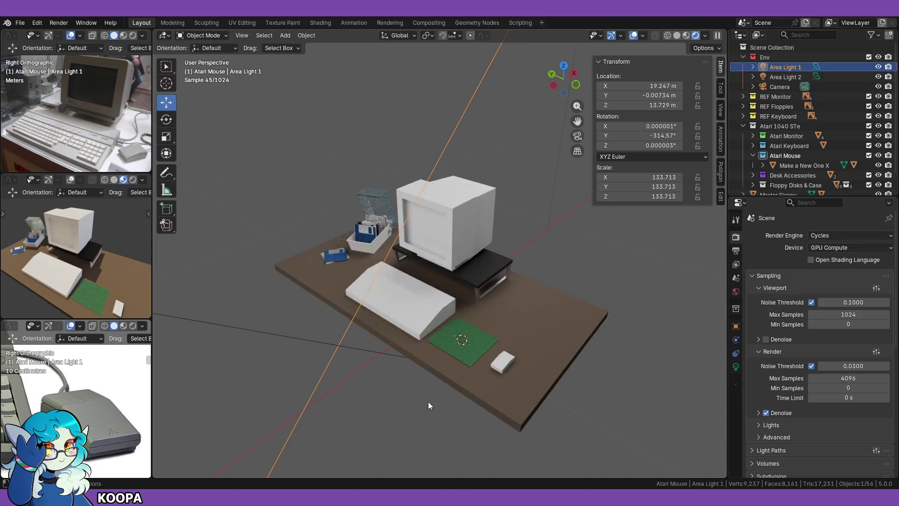
click(403, 409)
key(shift+s)
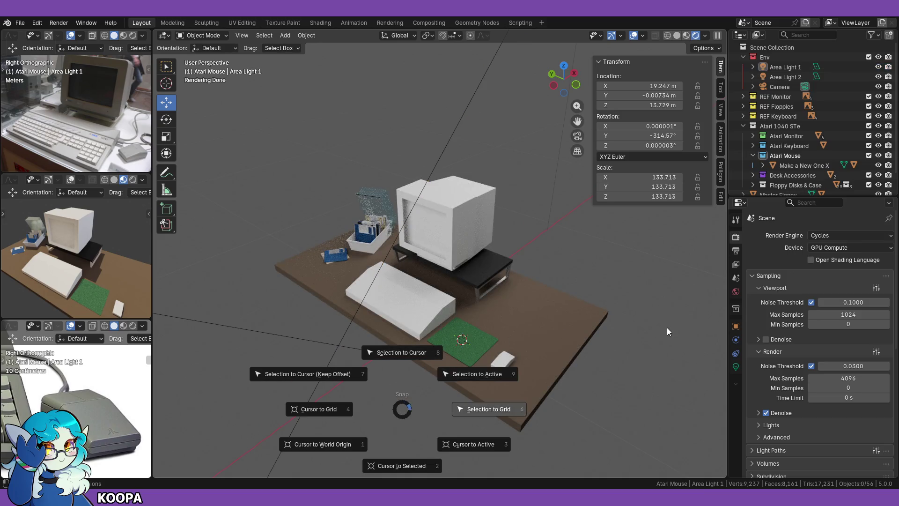
key(Escape)
key(shift+a)
Step: Add a Cube, drag it -3.9749 m along Y beside the desk, and orbit to check placement
mouse_move(588, 285)
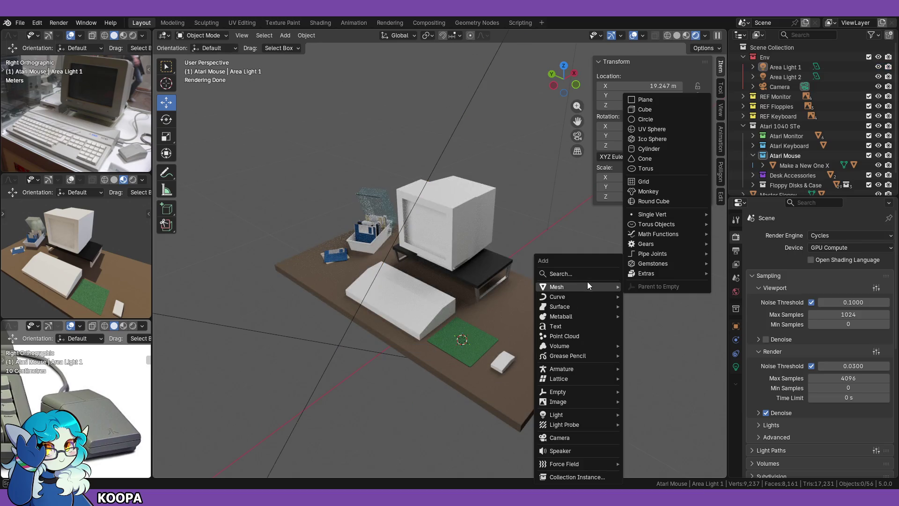
click(645, 110)
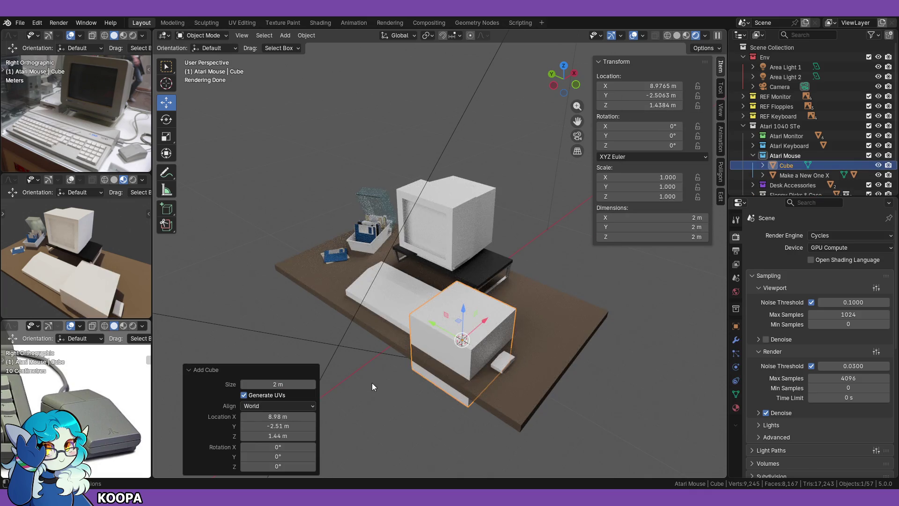
mouse_move(415, 395)
middle_down()
mouse_move(437, 378)
mouse_move(483, 293)
middle_up()
mouse_move(482, 292)
mouse_down()
mouse_move(619, 307)
mouse_move(606, 314)
mouse_up()
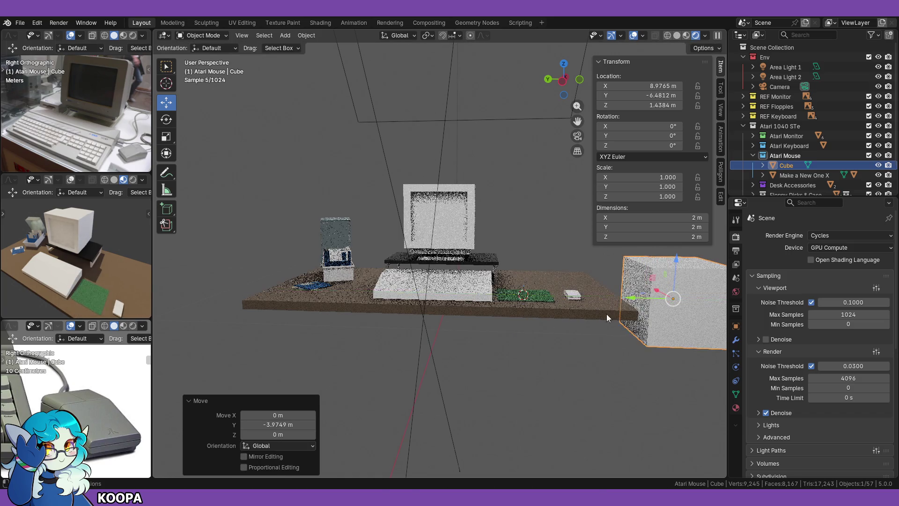
mouse_move(553, 373)
middle_down()
mouse_move(571, 383)
mouse_move(522, 366)
mouse_move(409, 367)
middle_up()
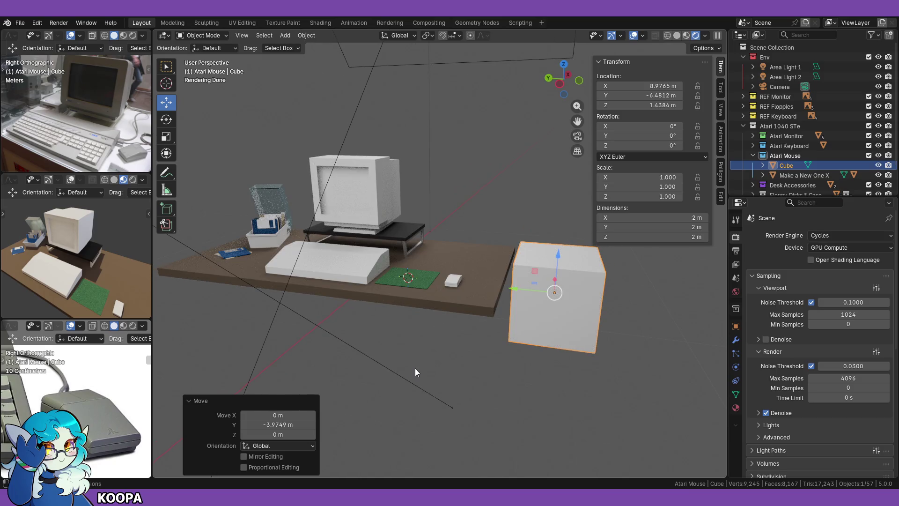
middle_drag(432, 367, 411, 373)
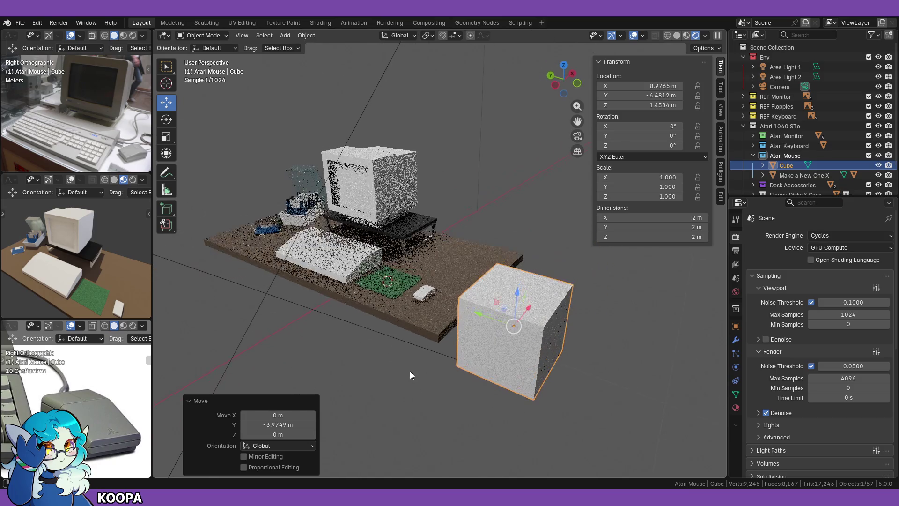
mouse_move(359, 360)
middle_down()
mouse_move(404, 374)
mouse_move(459, 361)
mouse_move(442, 373)
mouse_move(458, 353)
middle_up()
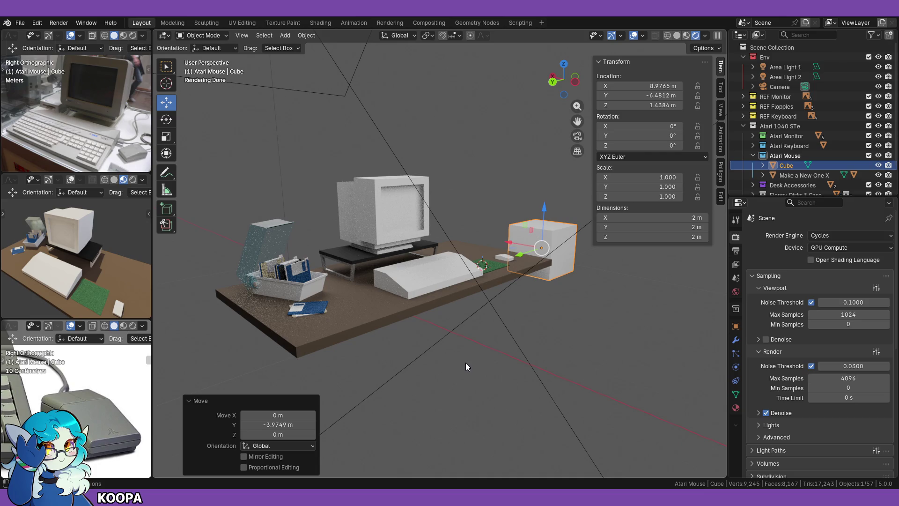
mouse_move(549, 379)
middle_down()
mouse_move(508, 385)
mouse_move(398, 293)
middle_up()
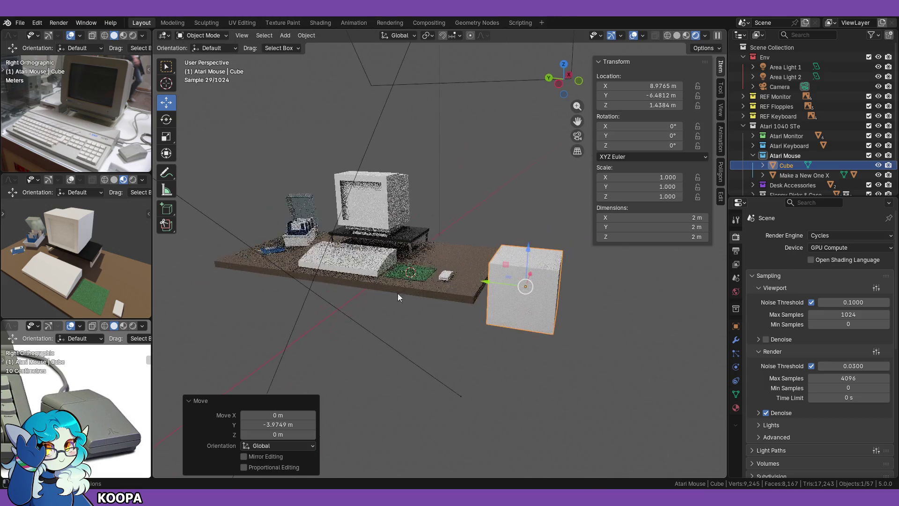
middle_drag(391, 350, 378, 375)
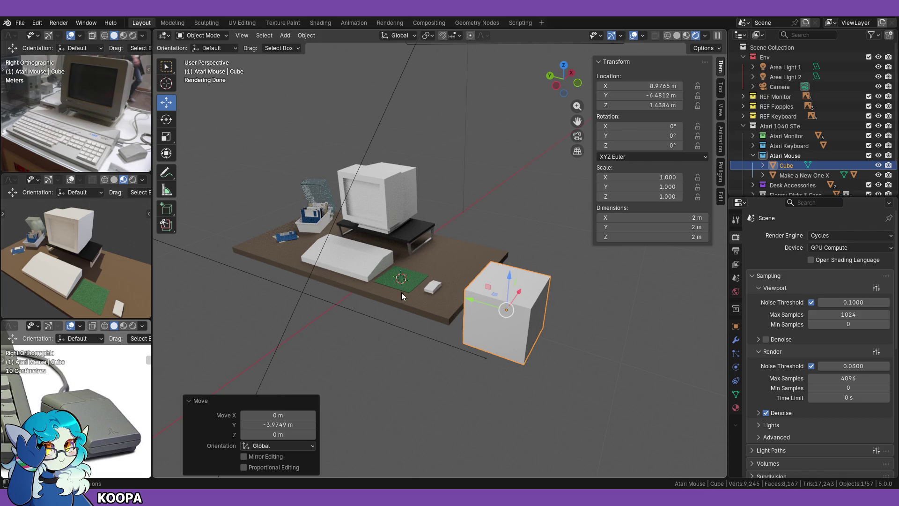
mouse_move(345, 297)
middle_down()
mouse_move(436, 286)
mouse_move(417, 325)
mouse_move(507, 275)
mouse_move(467, 317)
mouse_move(478, 248)
mouse_move(450, 271)
mouse_move(467, 237)
mouse_move(522, 268)
middle_up()
scroll(412, 335, up, 5)
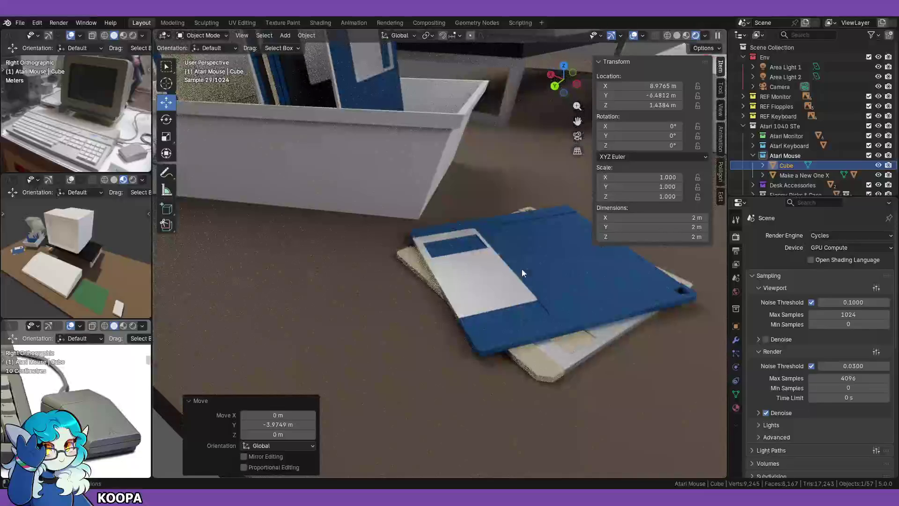
scroll(513, 224, up, 2)
shift+middle_drag(511, 228, 619, 309)
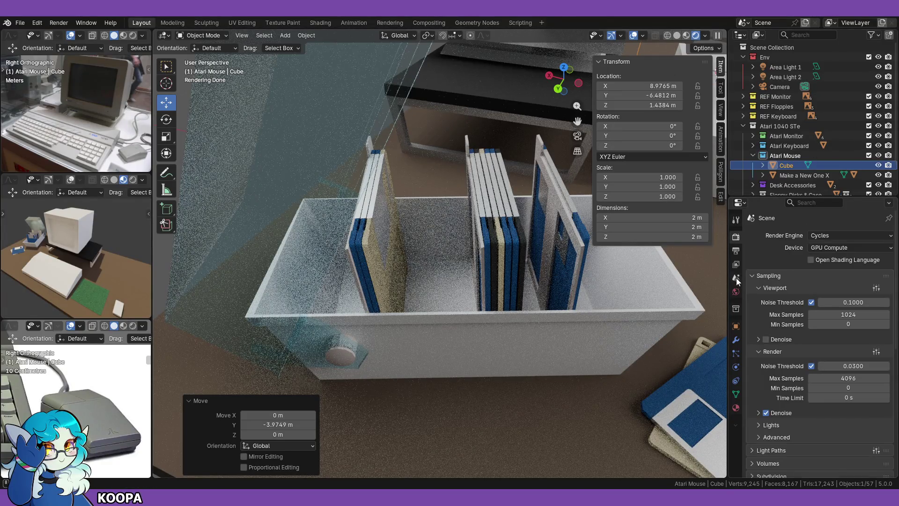
click(736, 250)
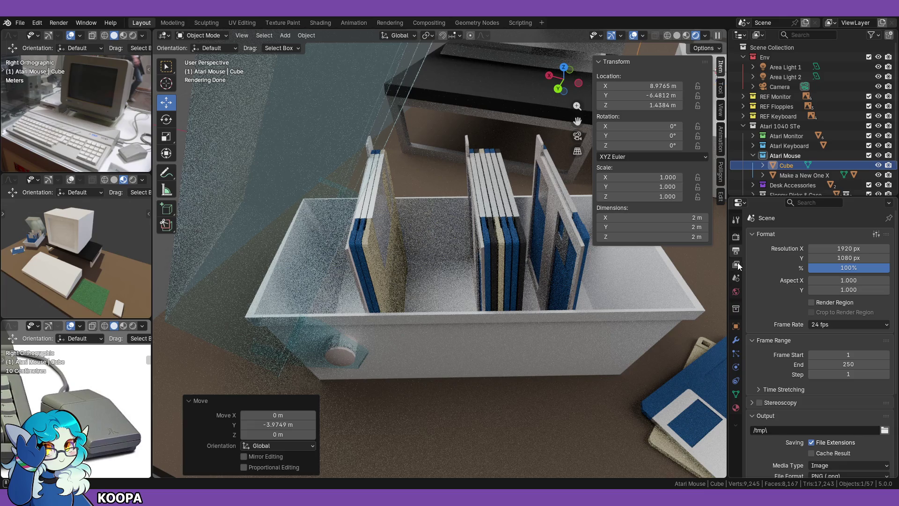
click(736, 237)
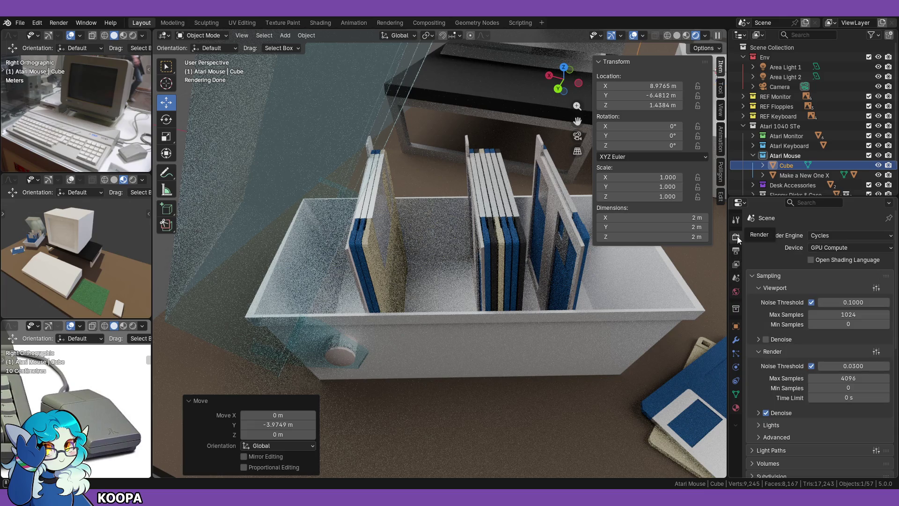
click(847, 238)
click(832, 249)
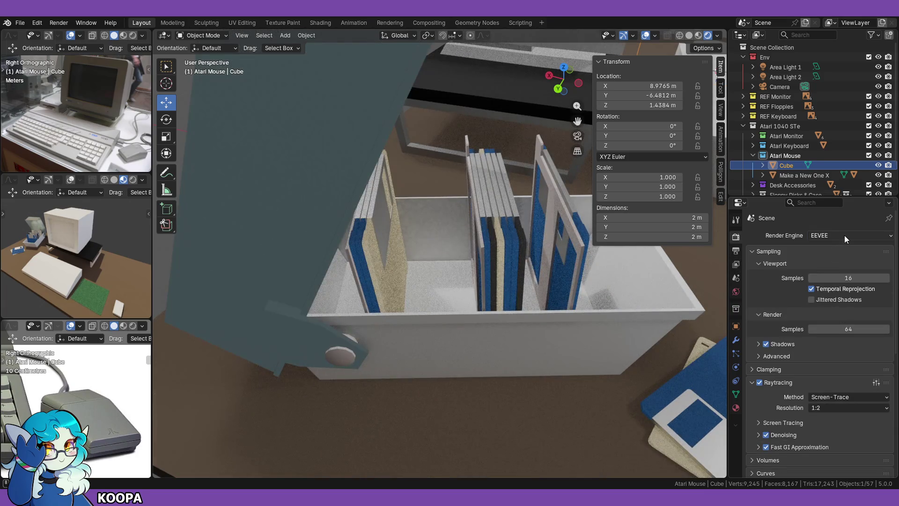
click(829, 235)
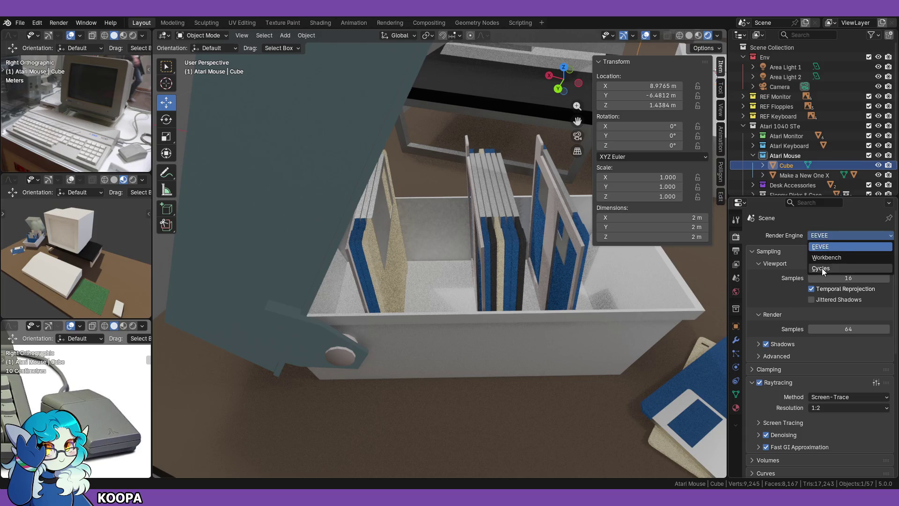
click(822, 268)
mouse_move(602, 324)
shift+middle_down()
mouse_move(517, 315)
mouse_move(493, 303)
mouse_move(491, 315)
mouse_move(356, 299)
shift+middle_up()
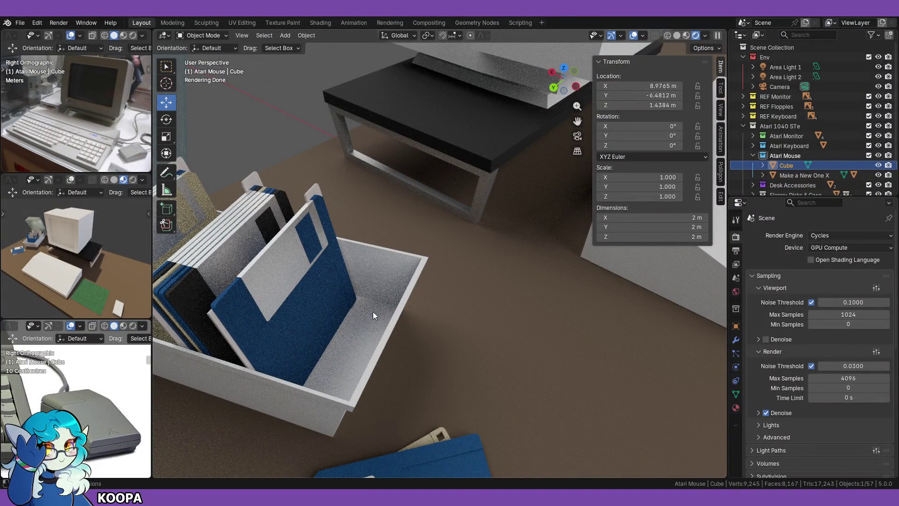
scroll(373, 311, down, 5)
middle_drag(482, 286, 237, 201)
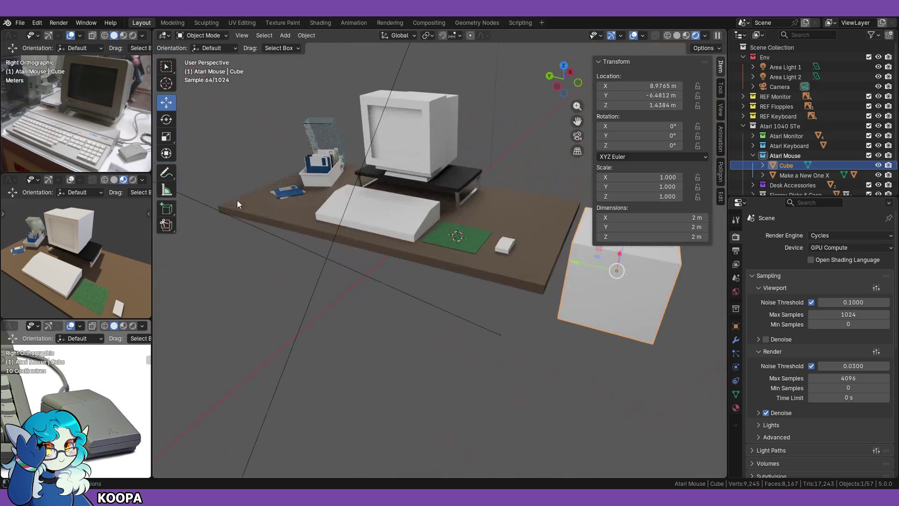
click(16, 24)
click(35, 45)
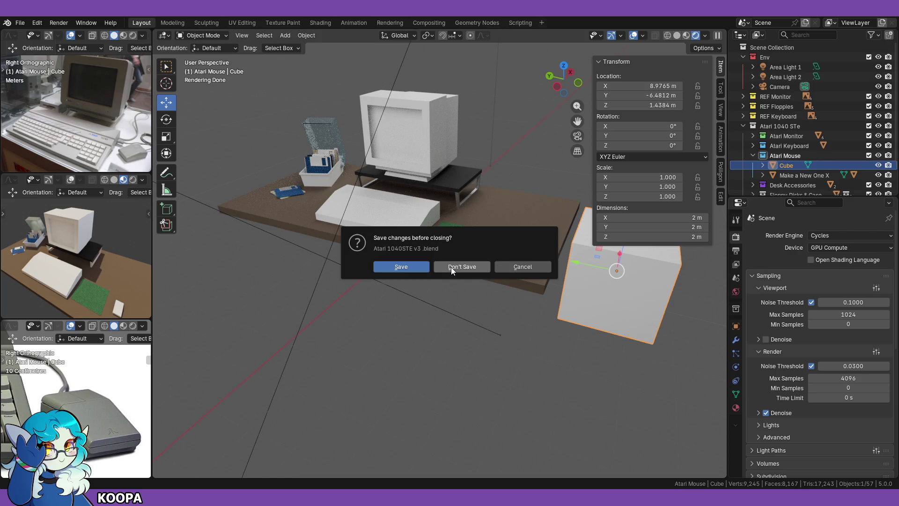
click(453, 270)
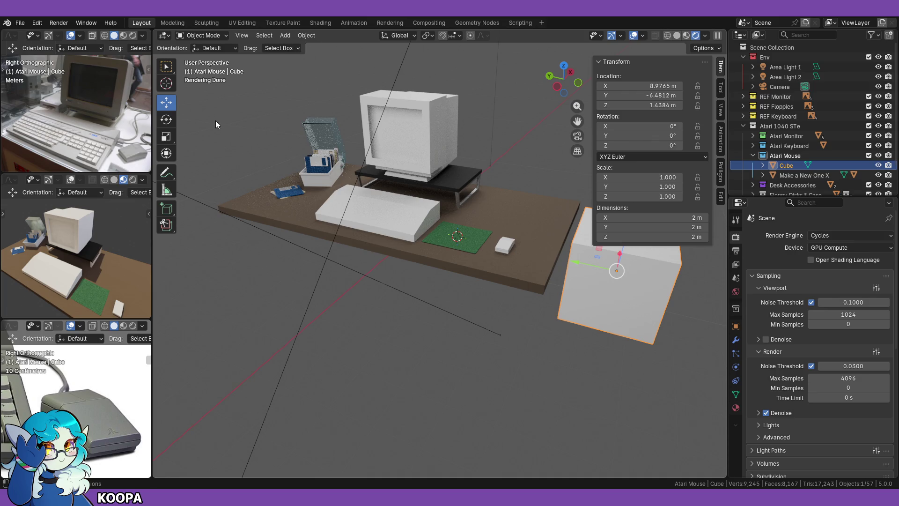